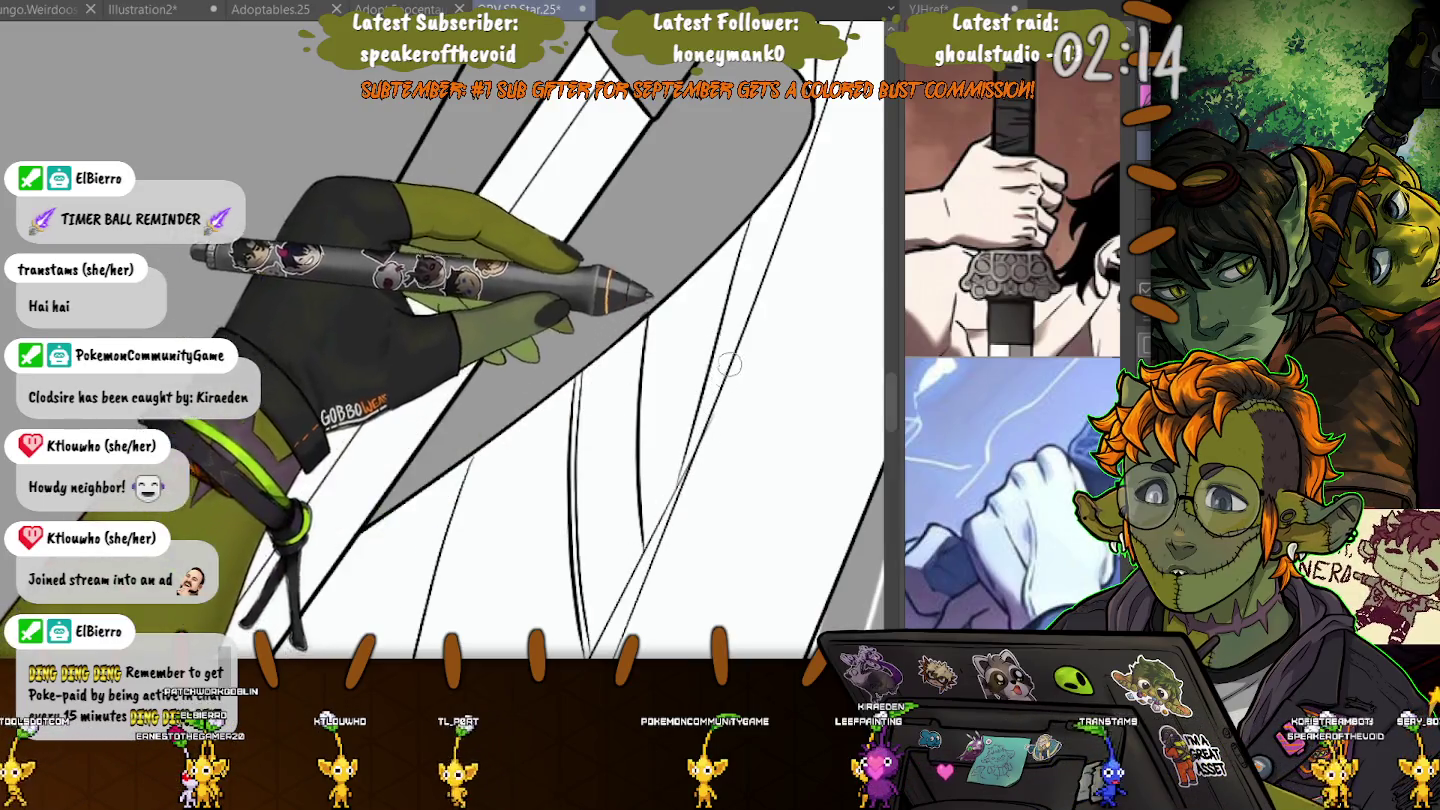
- Pan from the sword hand up over the coat buckle, hat brim, face and shoulders
{"action": "left_click_drag", "start_coordinate": [663, 519], "coordinate": [652, 284]}
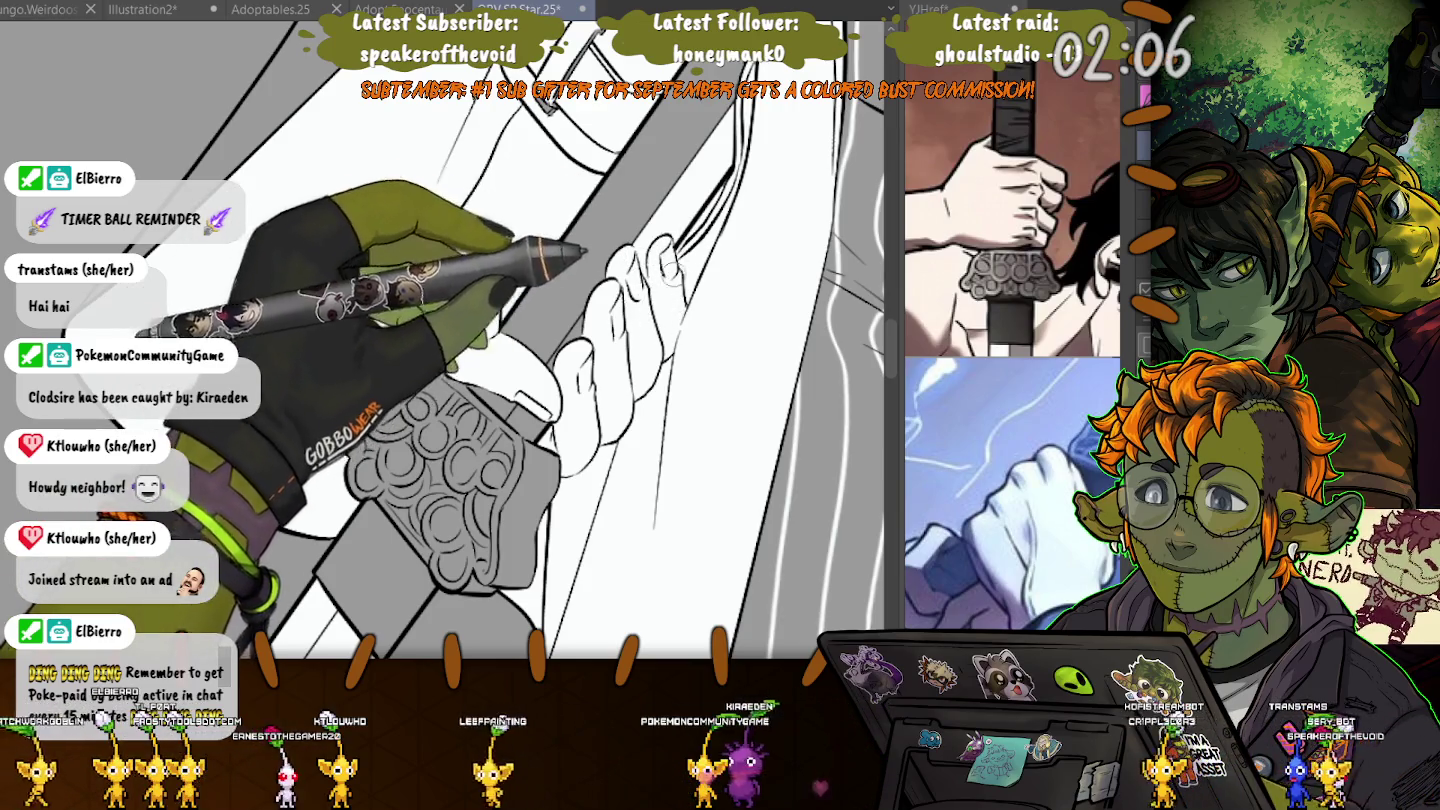
{"action": "left_click_drag", "start_coordinate": [599, 300], "coordinate": [610, 400]}
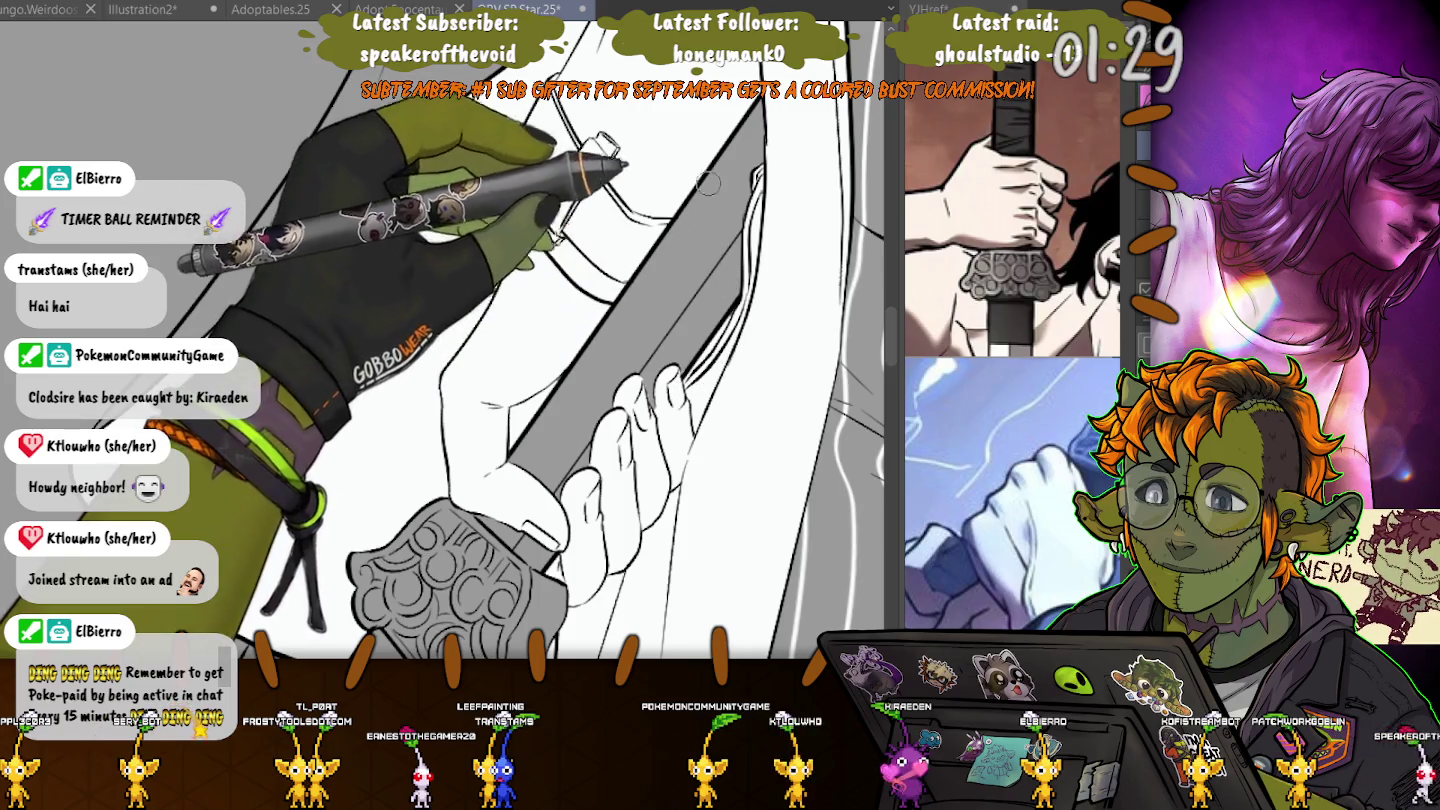
{"action": "left_click_drag", "start_coordinate": [581, 200], "coordinate": [581, 420]}
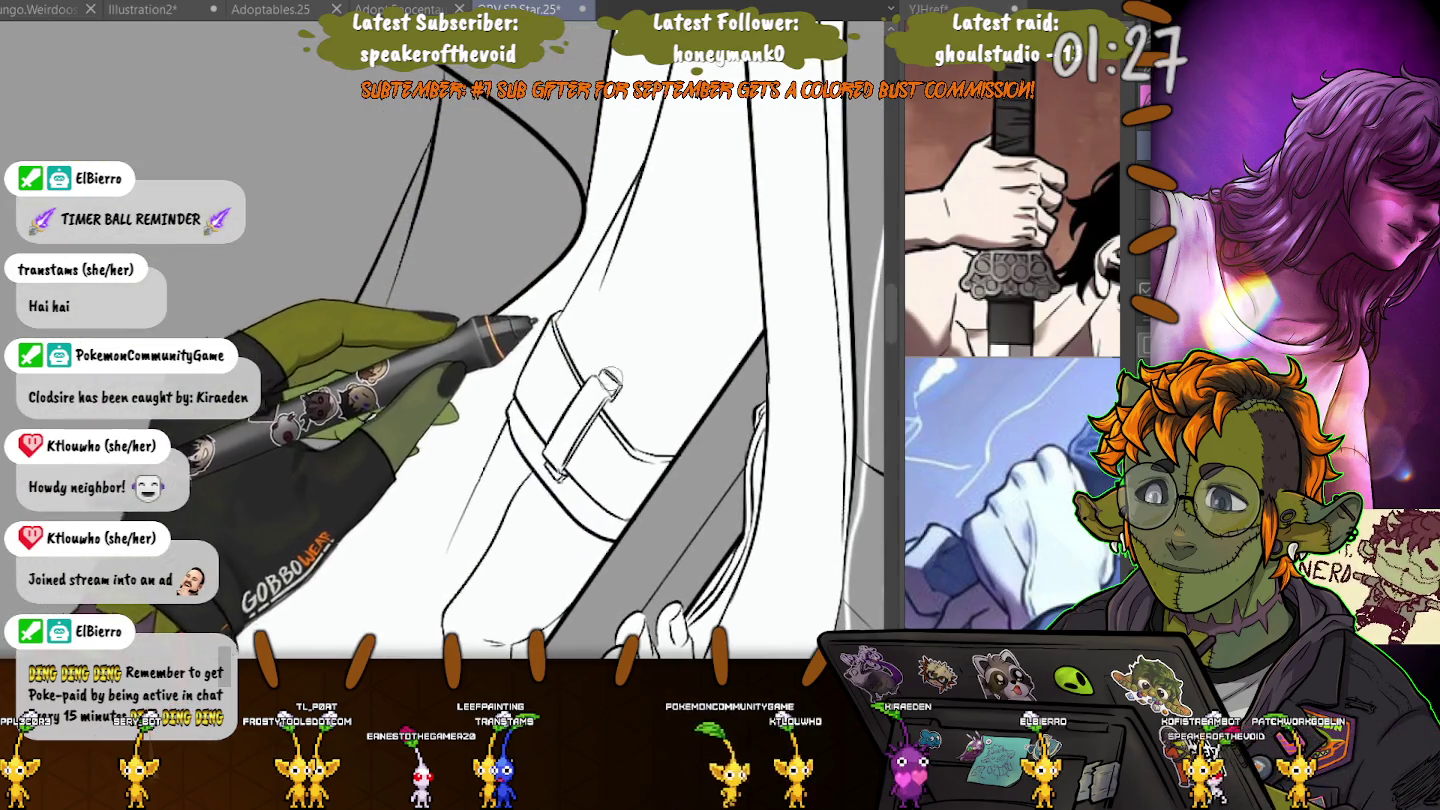
{"action": "left_click_drag", "start_coordinate": [585, 343], "coordinate": [585, 641]}
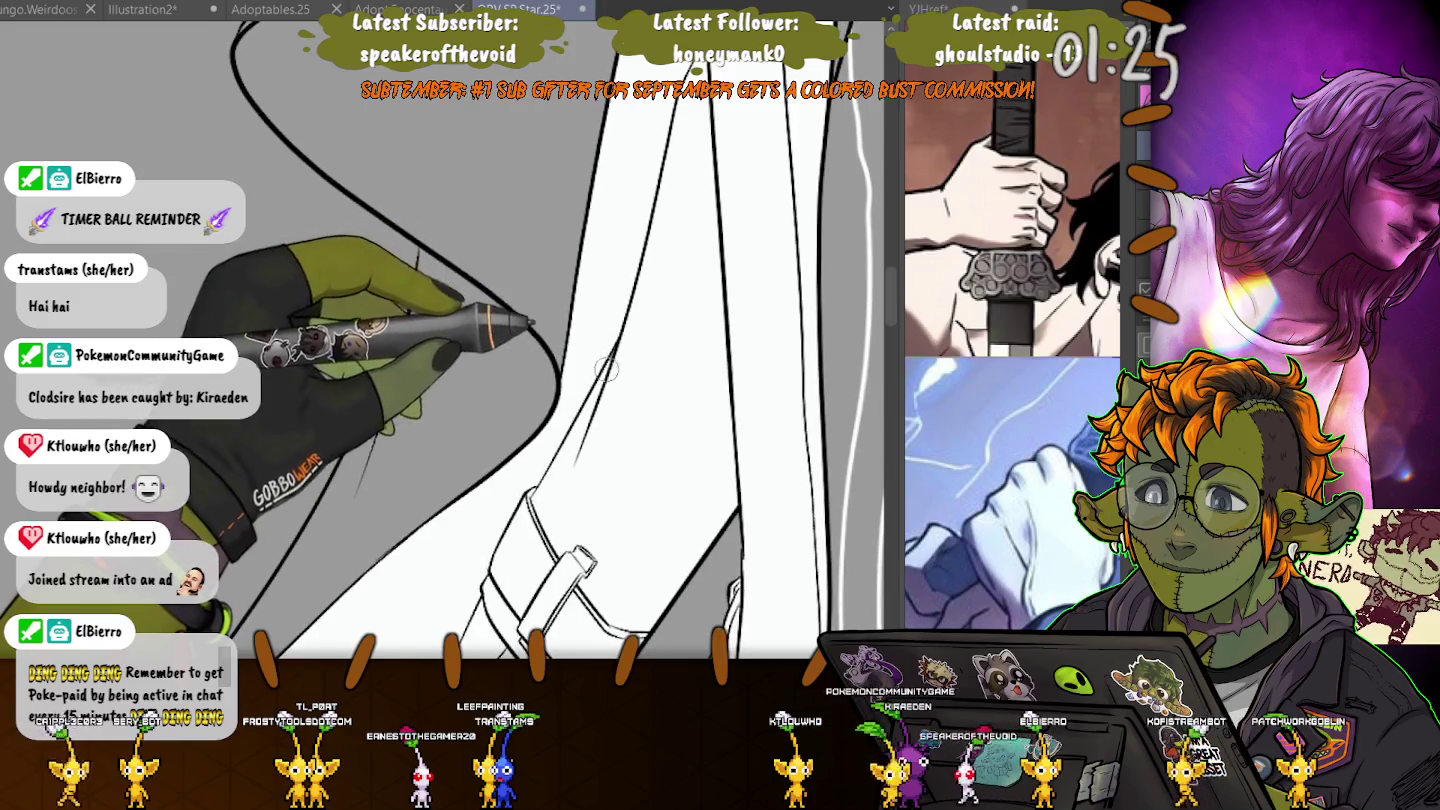
{"action": "left_click_drag", "start_coordinate": [585, 344], "coordinate": [585, 560]}
{"action": "left_click_drag", "start_coordinate": [585, 344], "coordinate": [545, 443]}
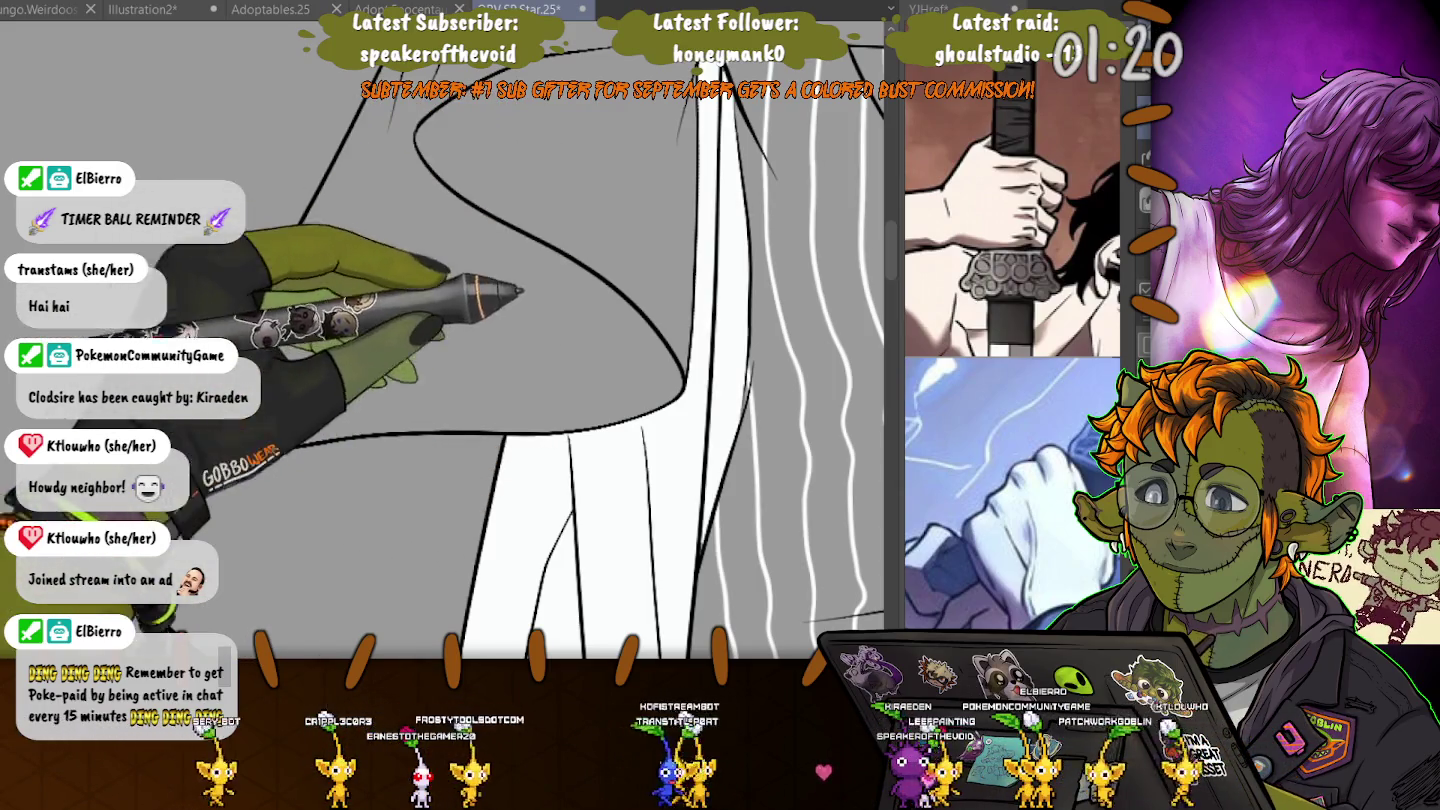
{"action": "left_click_drag", "start_coordinate": [482, 482], "coordinate": [482, 450]}
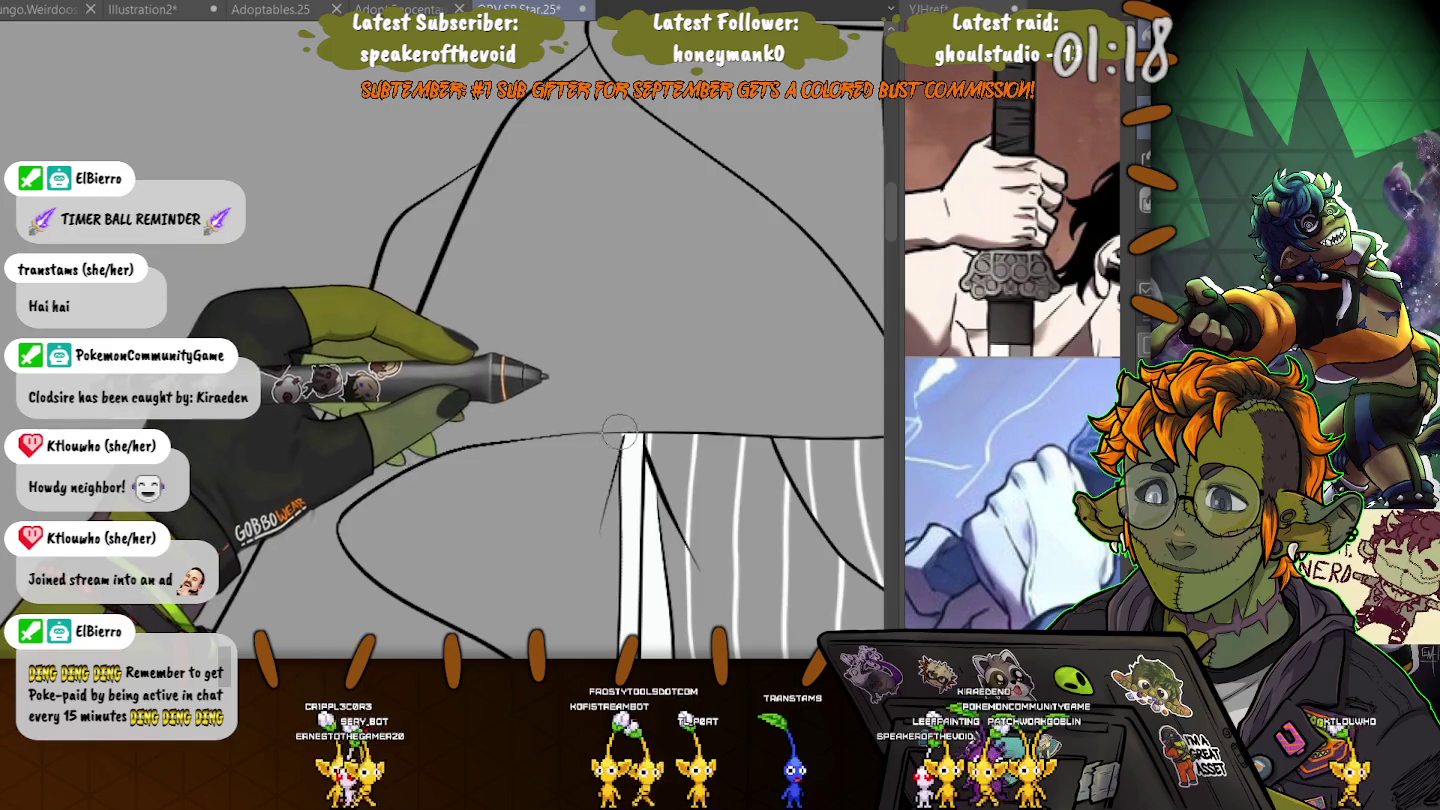
{"action": "left_click_drag", "start_coordinate": [338, 520], "coordinate": [246, 425]}
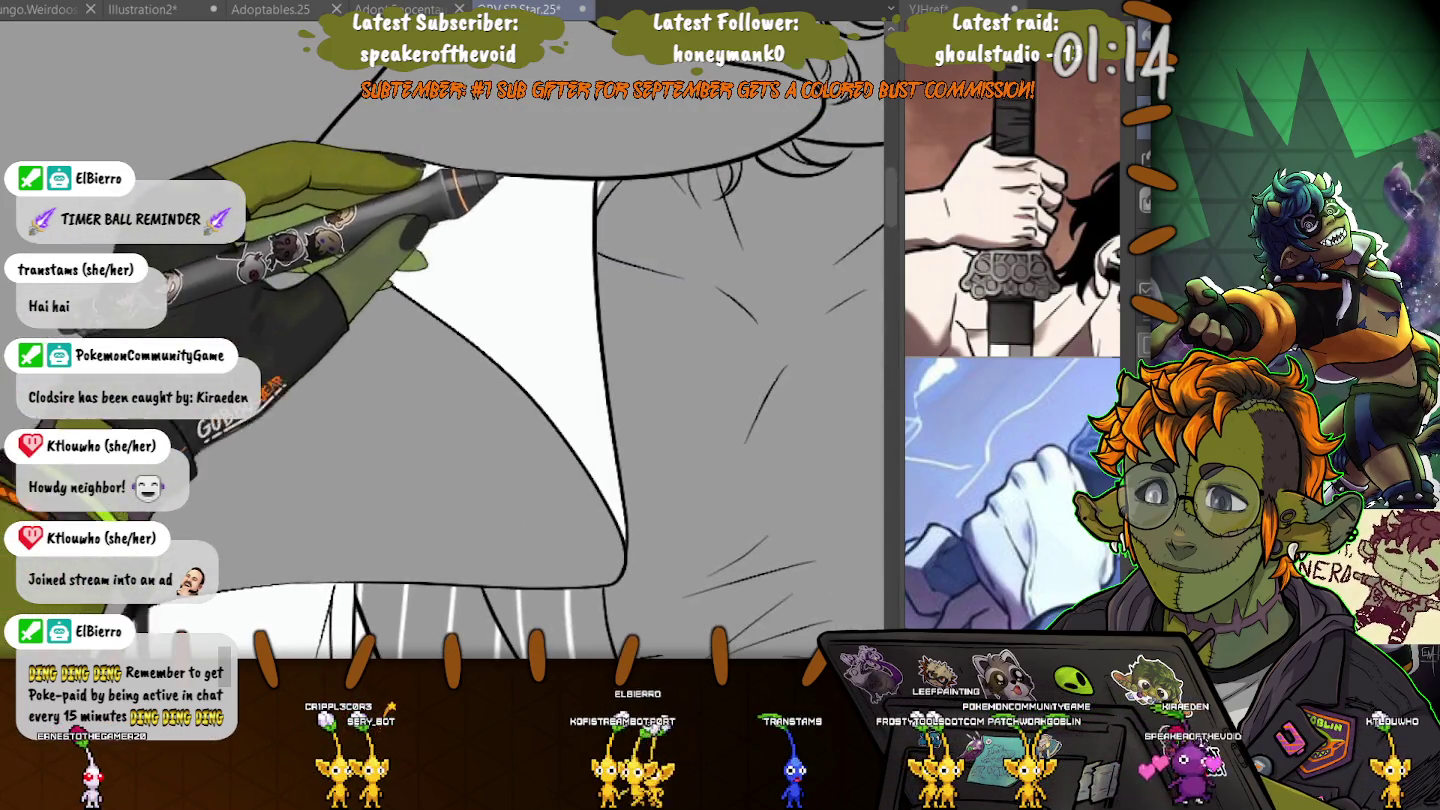
{"action": "left_click_drag", "start_coordinate": [400, 500], "coordinate": [464, 375]}
{"action": "key", "text": "ctrl+minus"}
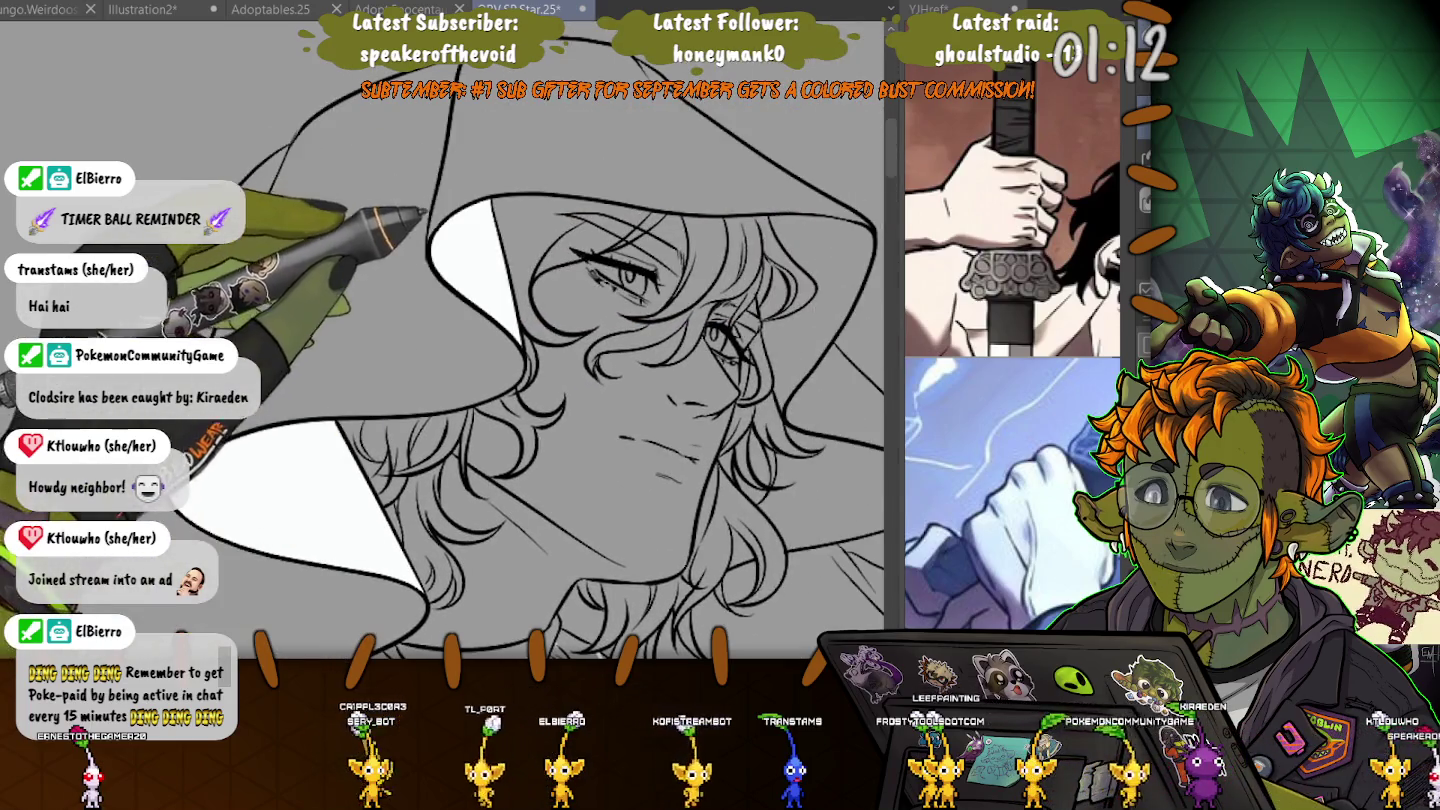
{"action": "left_click_drag", "start_coordinate": [651, 451], "coordinate": [420, 259]}
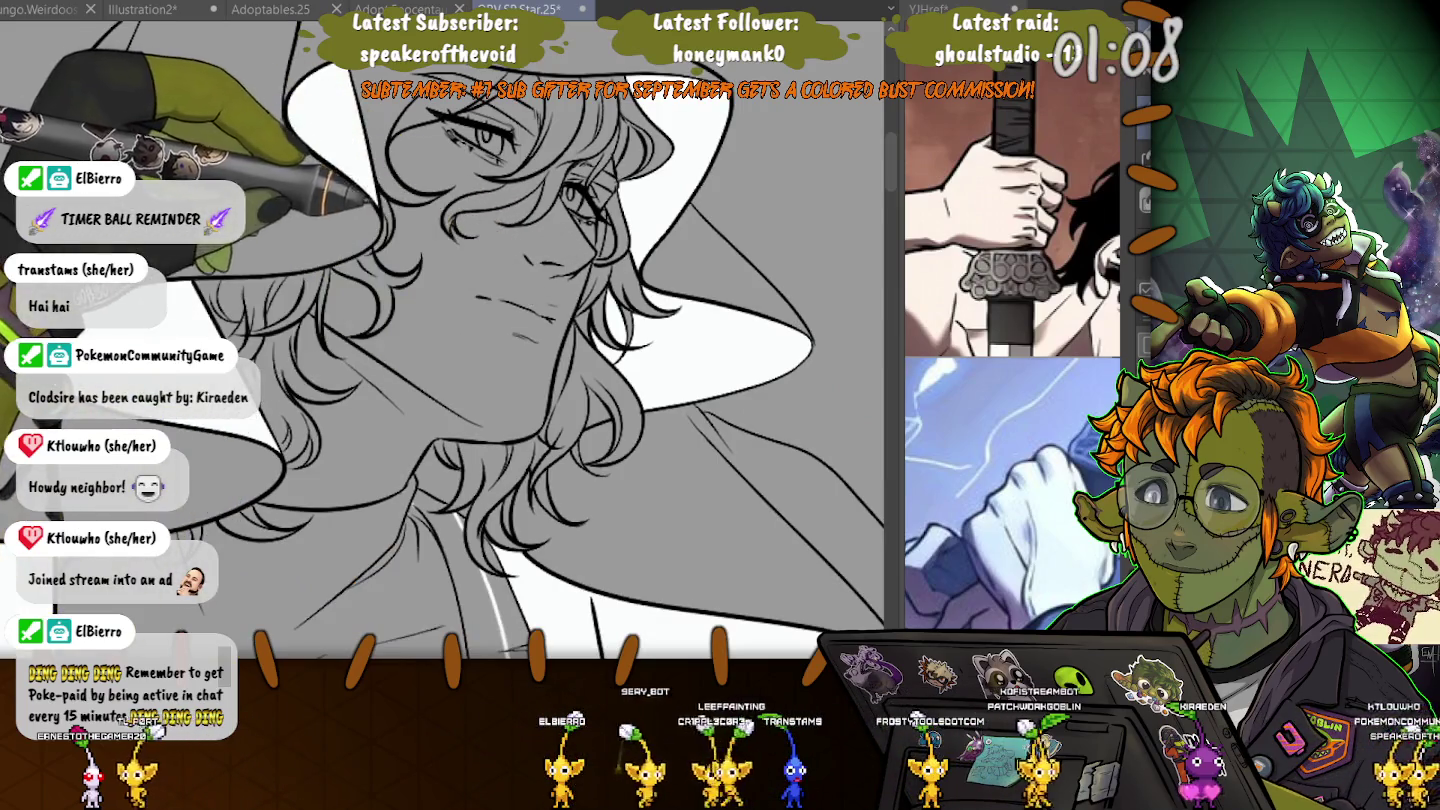
{"action": "left_click_drag", "start_coordinate": [450, 400], "coordinate": [460, 300]}
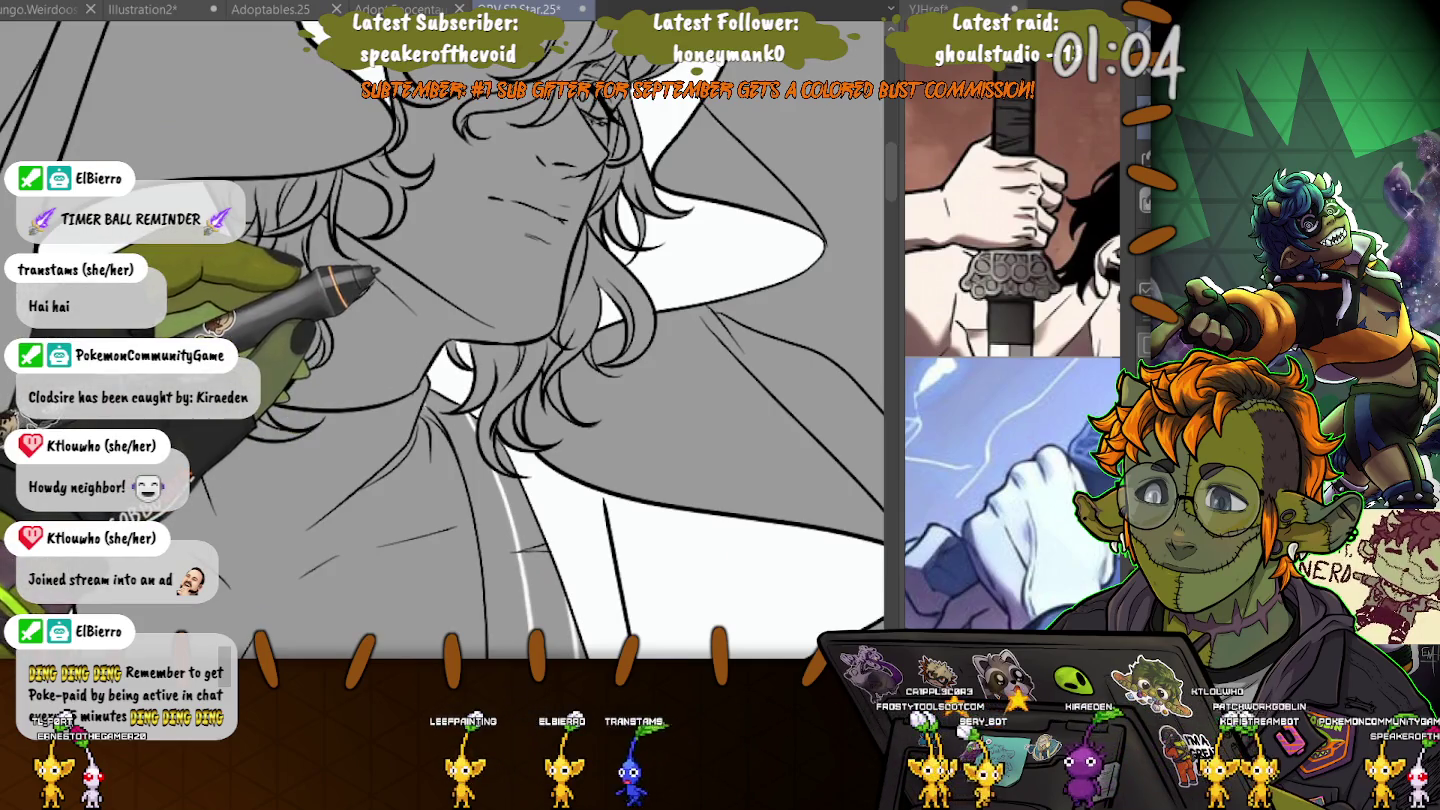
- Zoom and rotate the view around the hair, eye, neck and shirt
{"action": "scroll", "coordinate": [442, 340], "scroll_direction": "up", "scroll_amount": 2}
{"action": "scroll", "coordinate": [443, 340], "scroll_direction": "down", "scroll_amount": 2}
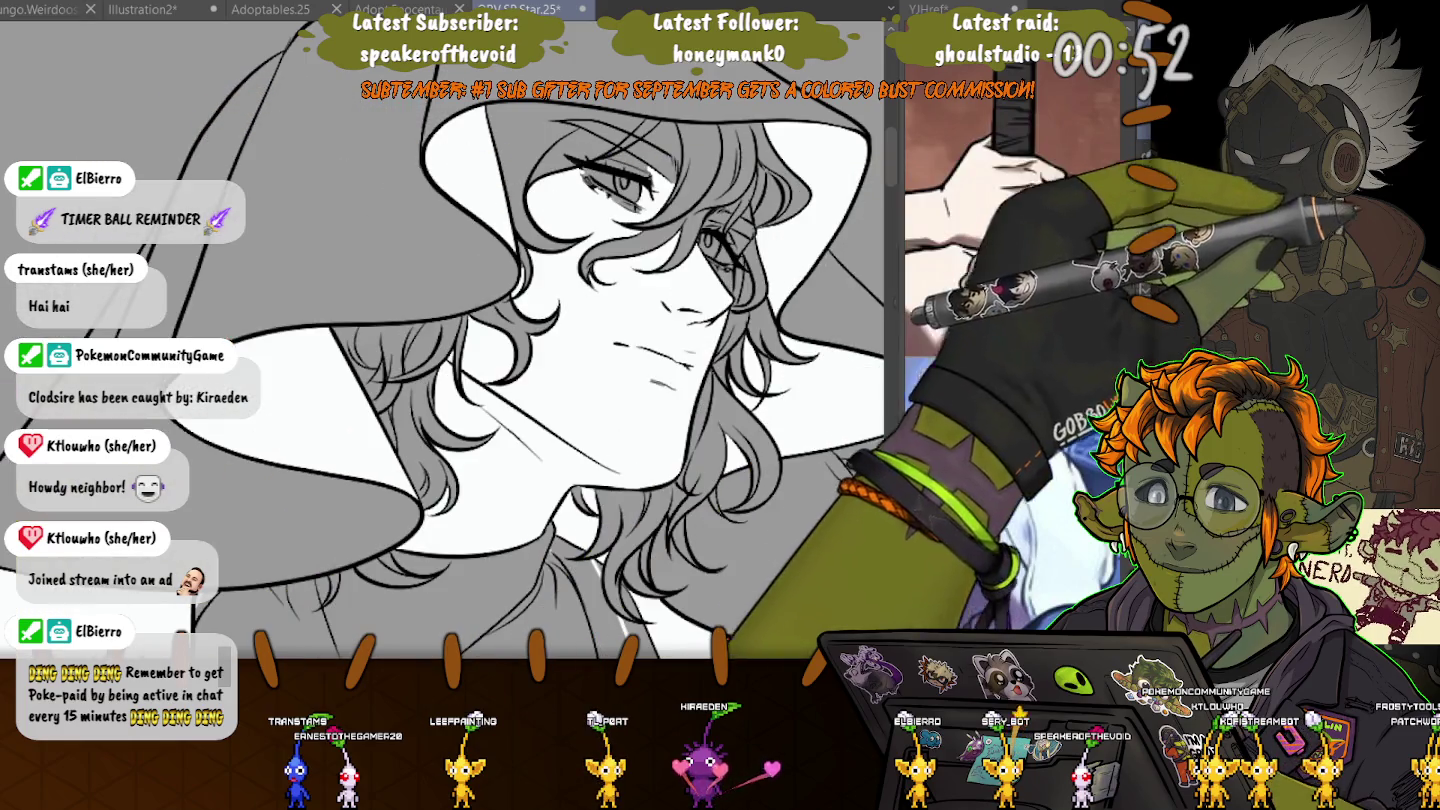
{"action": "scroll", "coordinate": [600, 249], "scroll_direction": "up", "scroll_amount": 2}
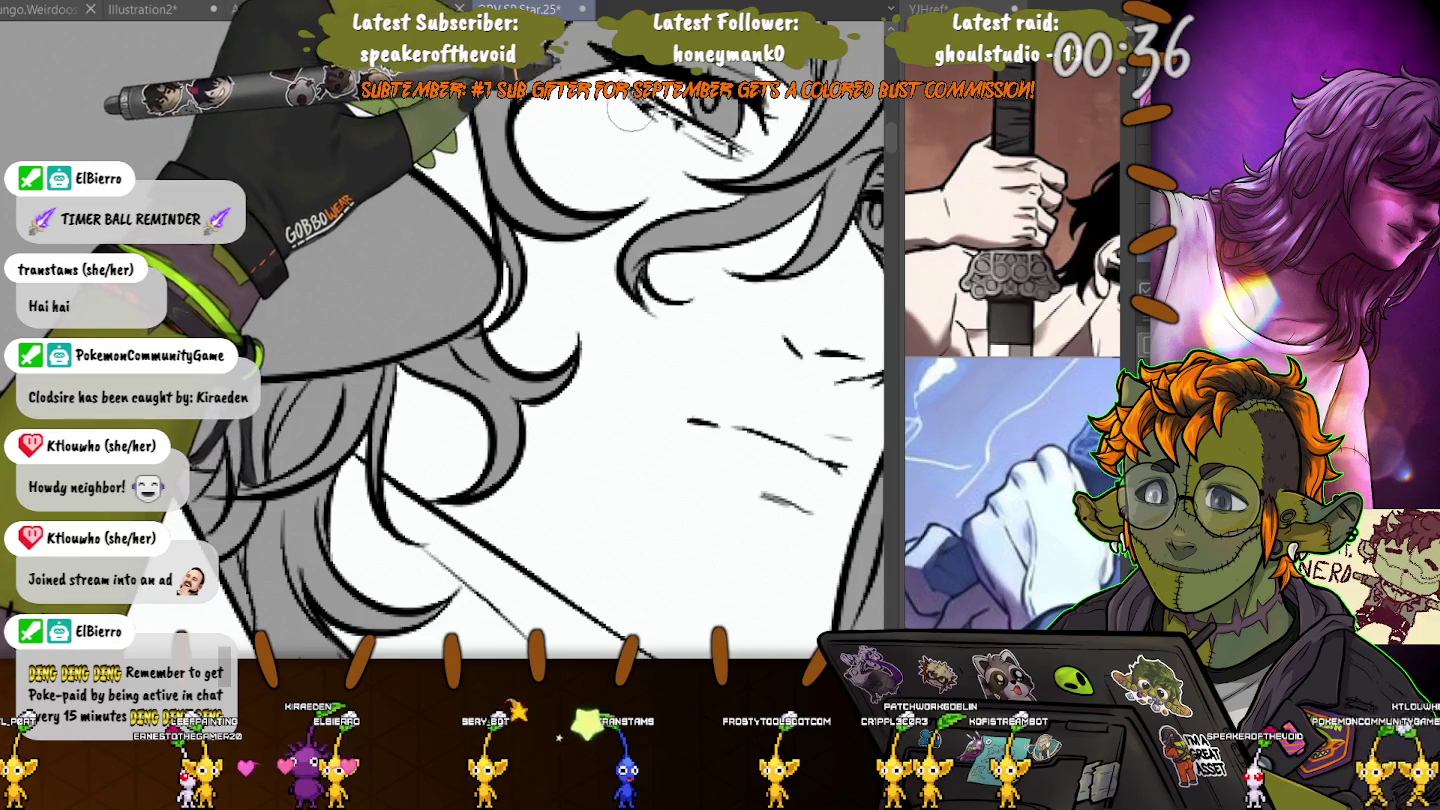
{"action": "scroll", "coordinate": [632, 112], "scroll_direction": "down", "scroll_amount": 2}
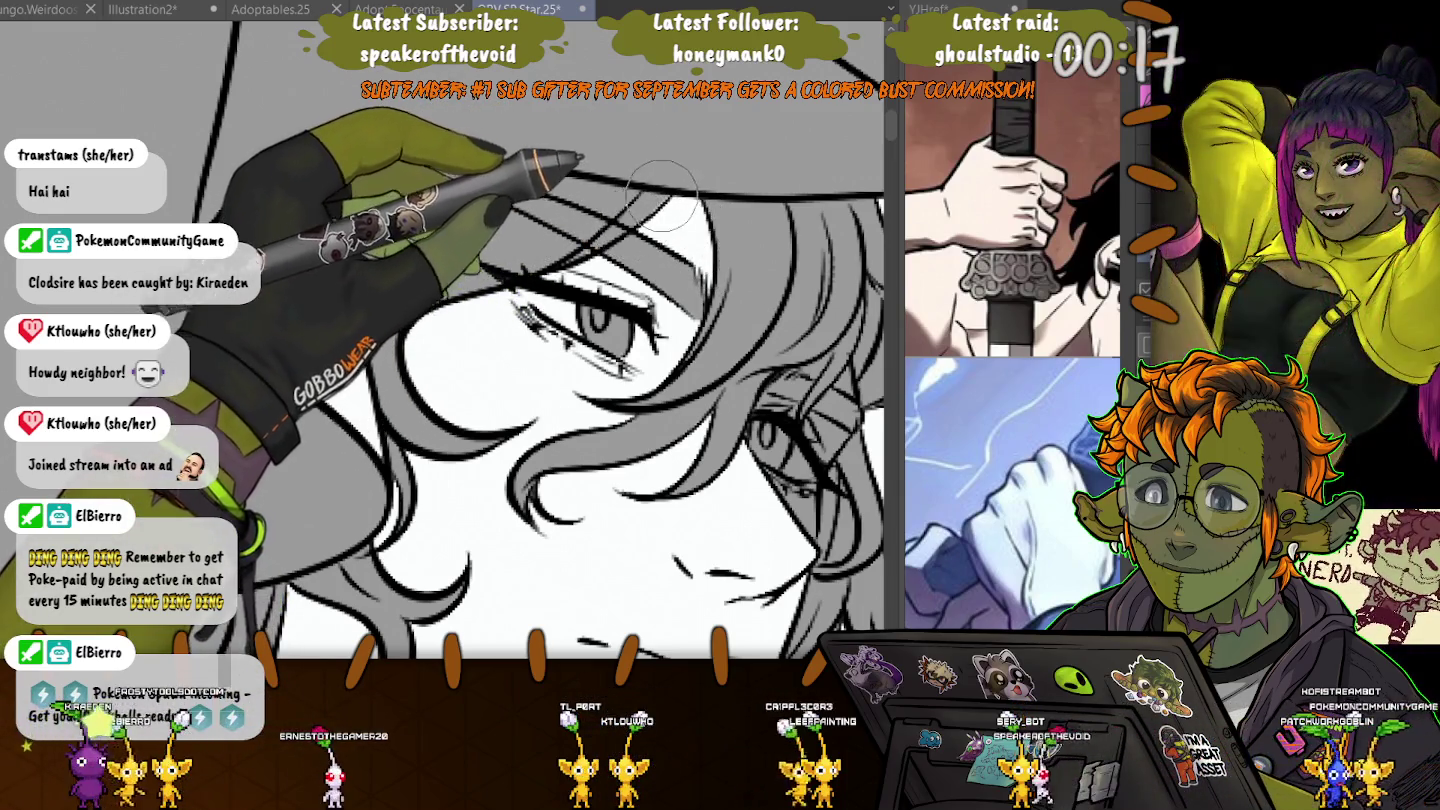
{"action": "left_click_drag", "start_coordinate": [667, 185], "coordinate": [672, 274]}
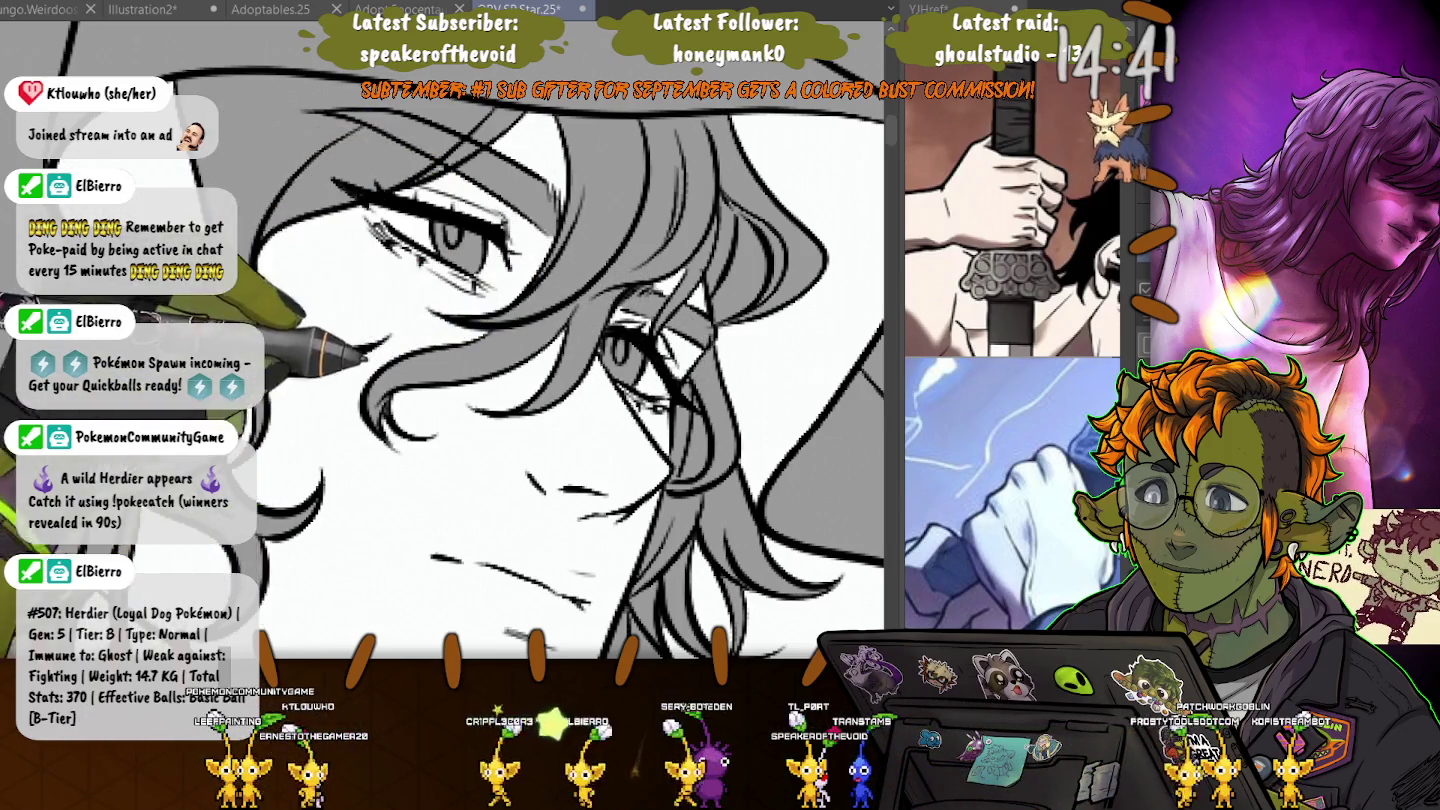
{"action": "mouse_move", "coordinate": [560, 471]}
{"action": "left_mouse_down"}
{"action": "mouse_move", "coordinate": [601, 354]}
{"action": "mouse_move", "coordinate": [582, 300]}
{"action": "left_mouse_up"}
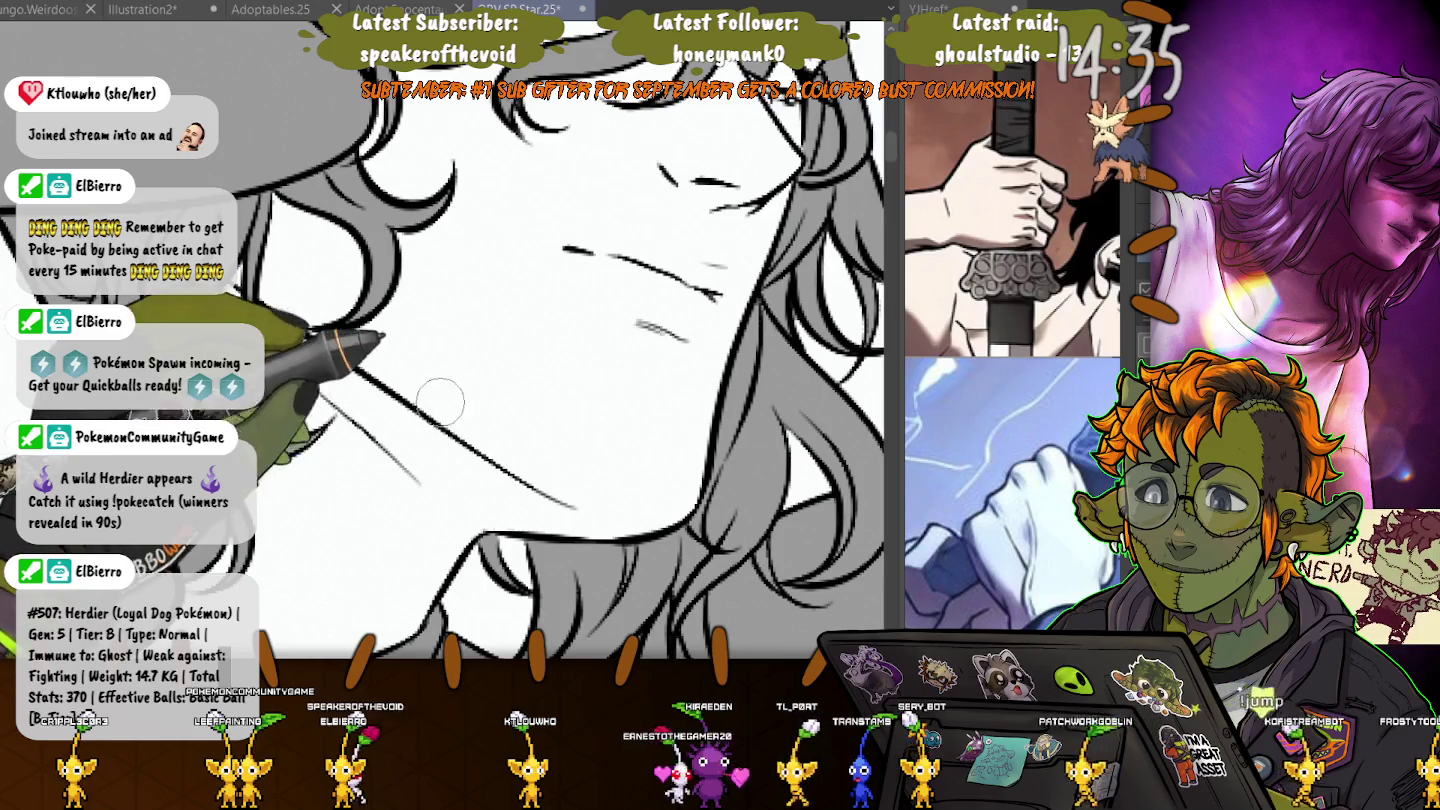
{"action": "mouse_move", "coordinate": [441, 402]}
{"action": "left_mouse_down"}
{"action": "mouse_move", "coordinate": [495, 261]}
{"action": "mouse_move", "coordinate": [381, 301]}
{"action": "mouse_move", "coordinate": [544, 281]}
{"action": "left_mouse_up"}
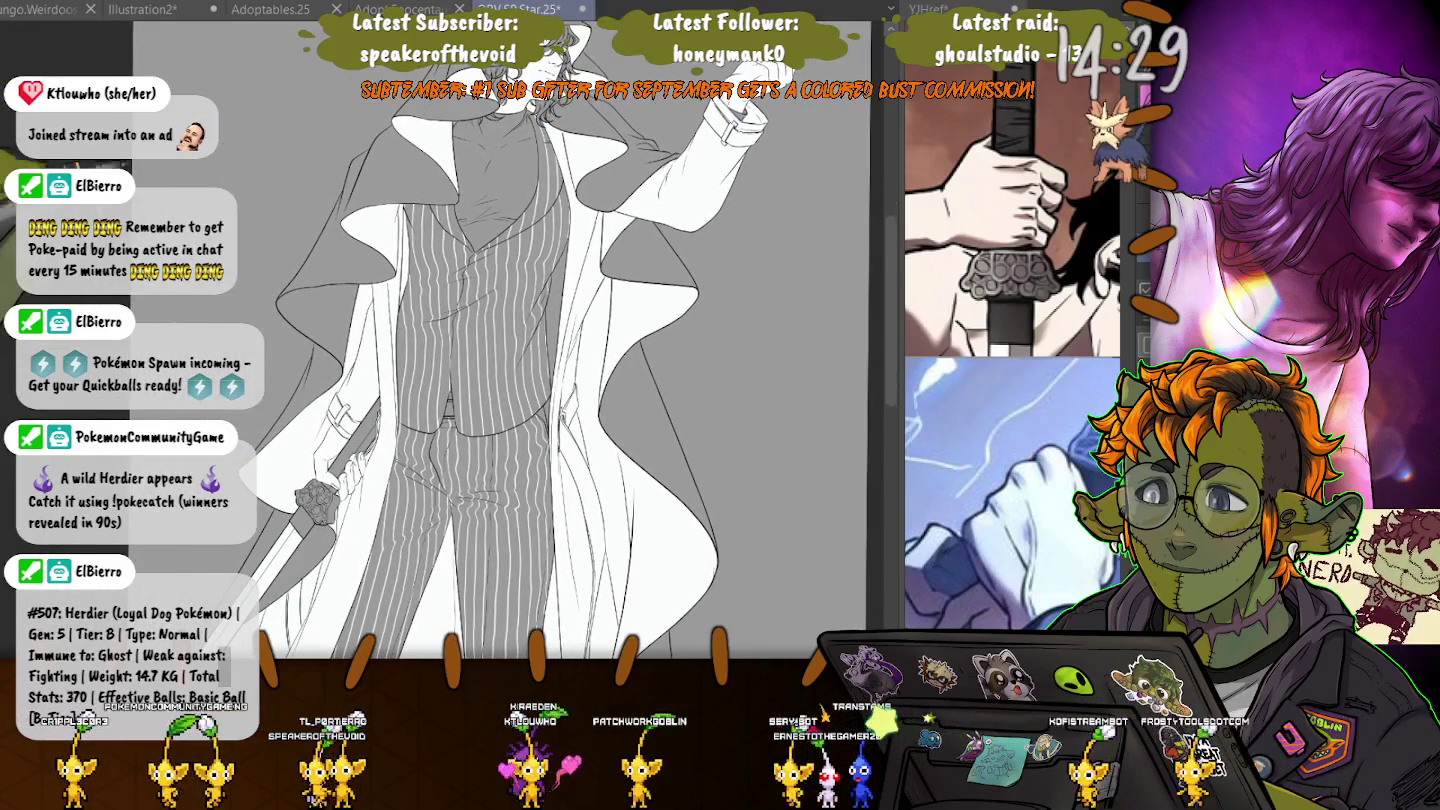
- Zoom in and pan along the pinstriped coat lines to the white sleeve
{"action": "scroll", "coordinate": [525, 153], "scroll_direction": "up", "scroll_amount": 3}
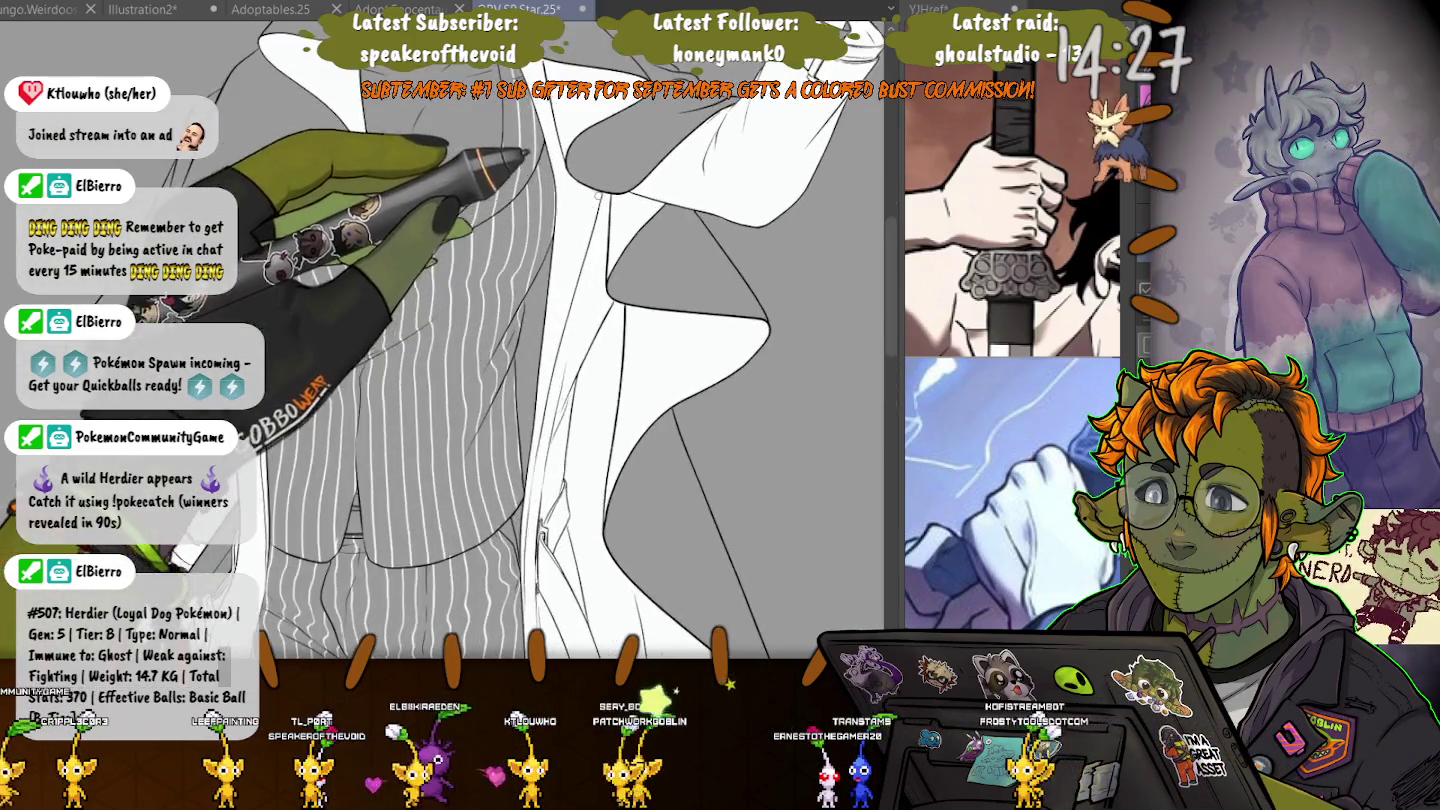
{"action": "scroll", "coordinate": [598, 195], "scroll_direction": "up", "scroll_amount": 2}
{"action": "scroll", "coordinate": [600, 229], "scroll_direction": "up", "scroll_amount": 1}
{"action": "scroll", "coordinate": [608, 283], "scroll_direction": "up", "scroll_amount": 2}
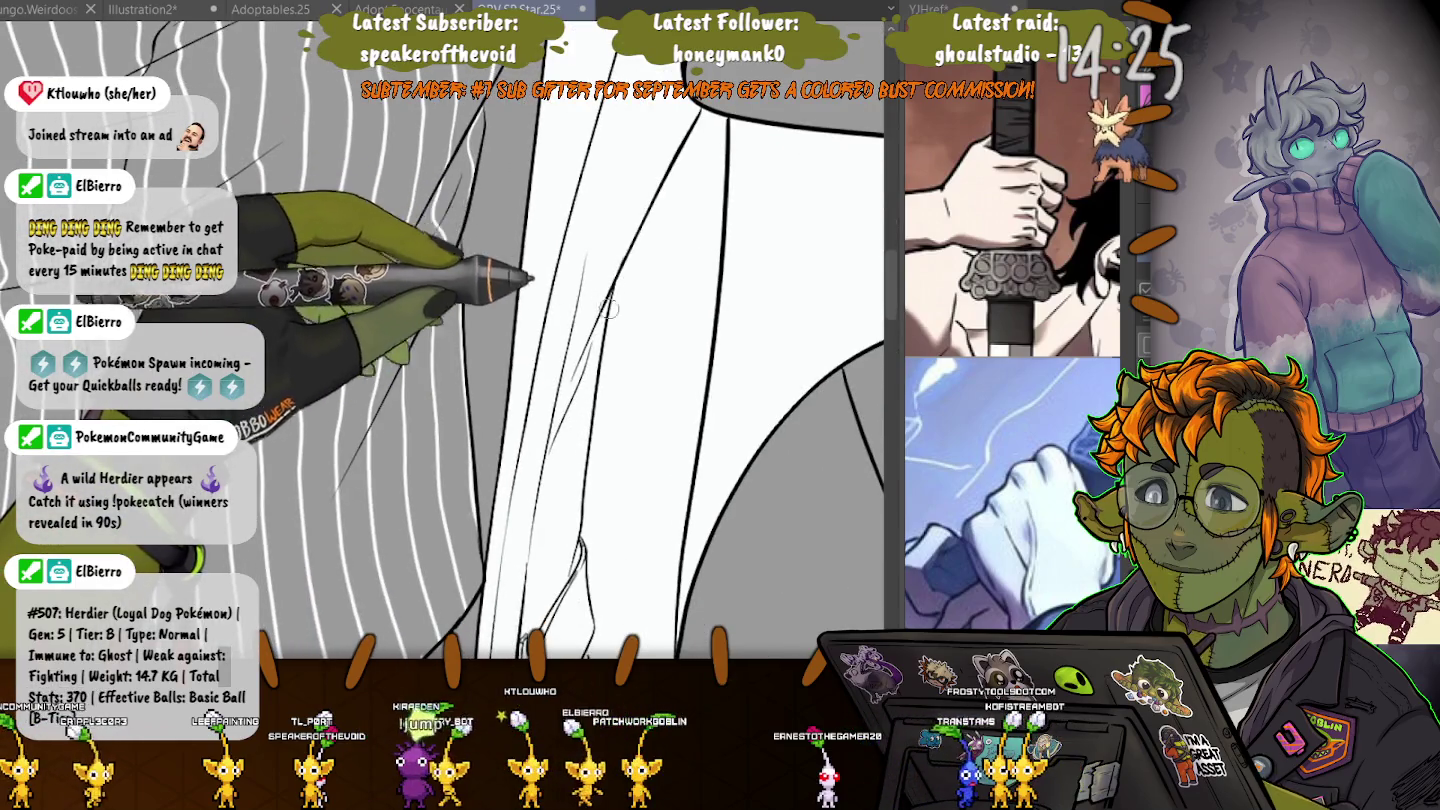
{"action": "scroll", "coordinate": [601, 290], "scroll_direction": "down", "scroll_amount": 1}
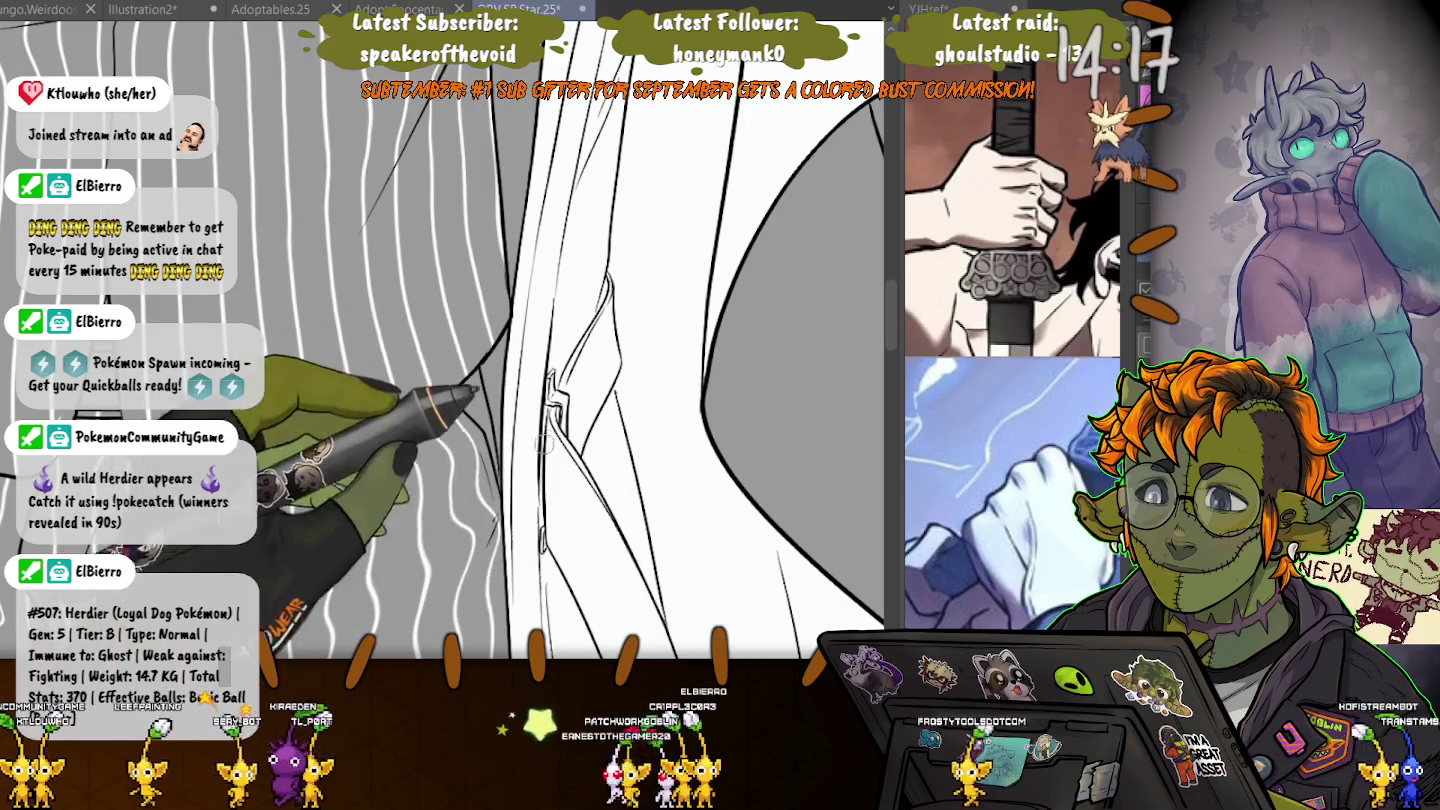
{"action": "scroll", "coordinate": [530, 454], "scroll_direction": "down", "scroll_amount": 2}
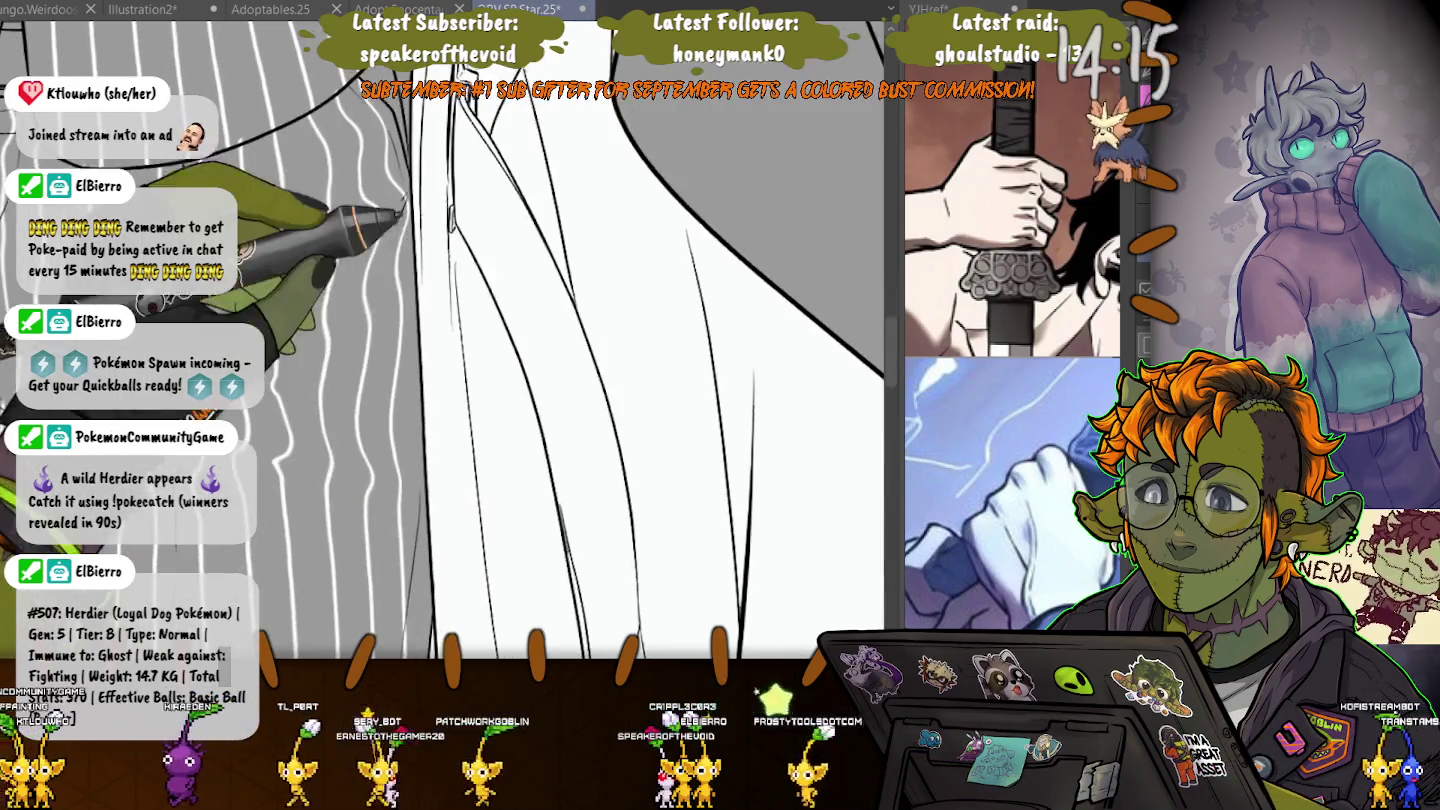
{"action": "left_click_drag", "start_coordinate": [521, 479], "coordinate": [525, 360]}
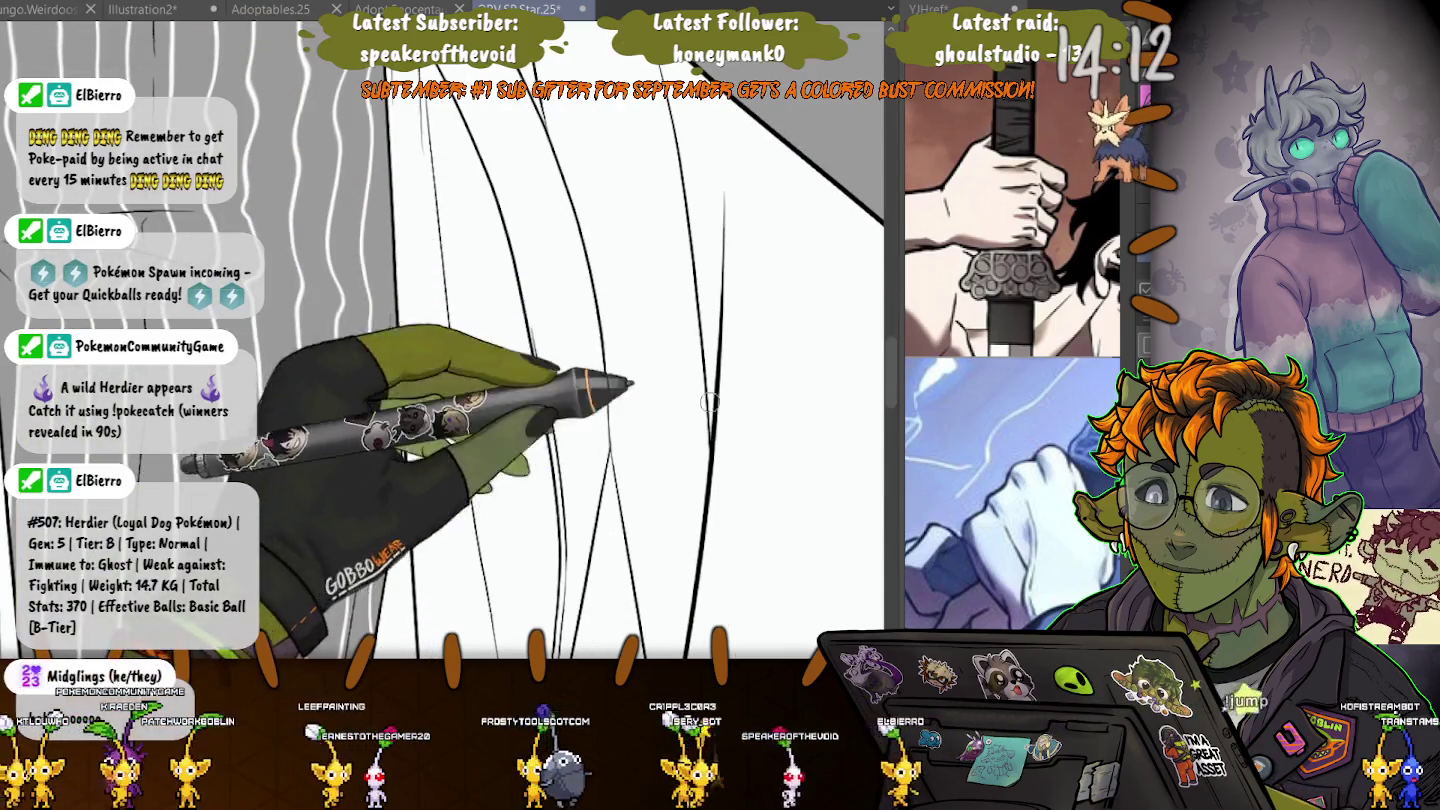
{"action": "left_click_drag", "start_coordinate": [653, 352], "coordinate": [599, 188]}
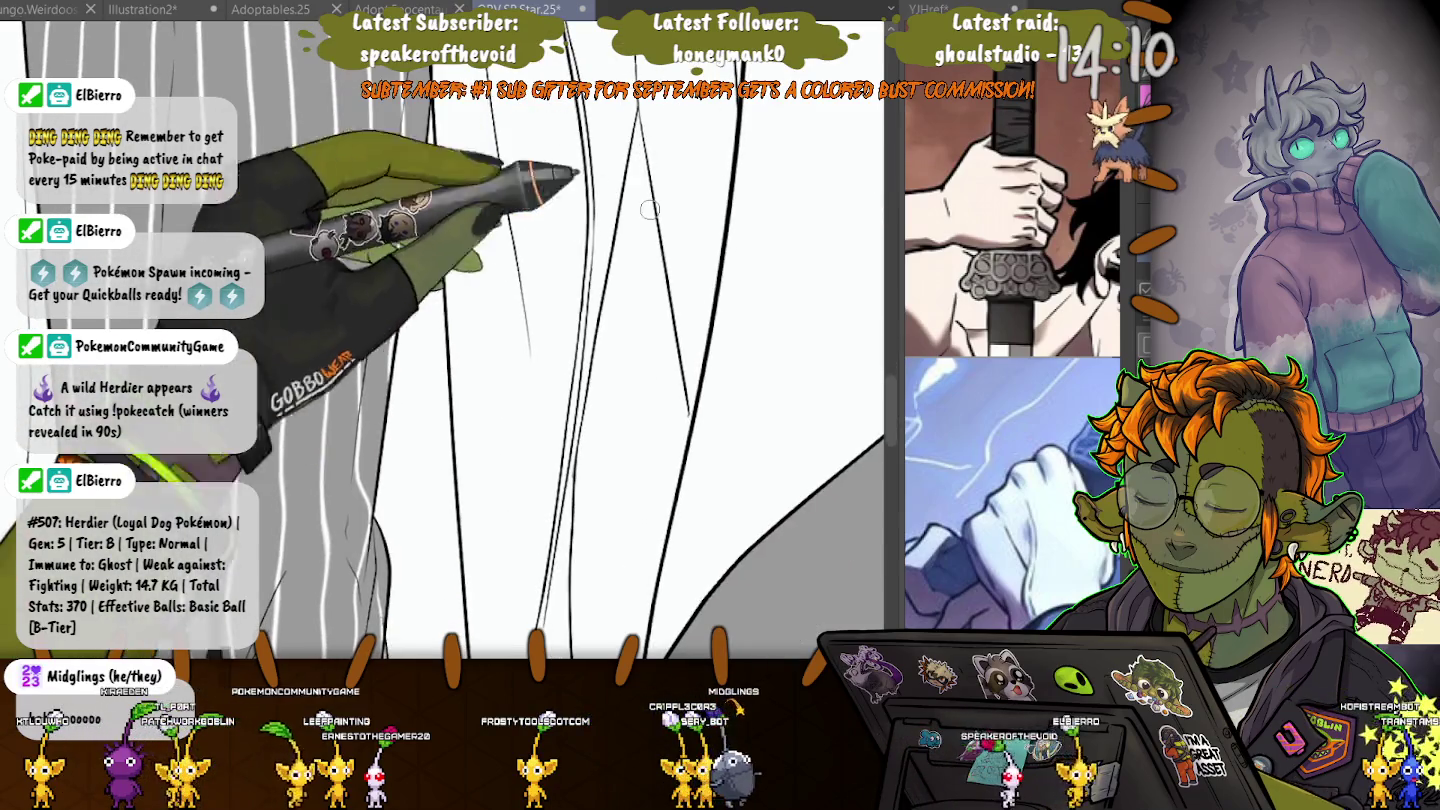
{"action": "mouse_move", "coordinate": [617, 334]}
{"action": "left_mouse_down"}
{"action": "mouse_move", "coordinate": [517, 304]}
{"action": "mouse_move", "coordinate": [580, 340]}
{"action": "left_mouse_up"}
{"action": "mouse_move", "coordinate": [516, 250]}
{"action": "left_mouse_down"}
{"action": "mouse_move", "coordinate": [515, 231]}
{"action": "mouse_move", "coordinate": [411, 578]}
{"action": "mouse_move", "coordinate": [418, 199]}
{"action": "mouse_move", "coordinate": [520, 289]}
{"action": "mouse_move", "coordinate": [546, 145]}
{"action": "mouse_move", "coordinate": [578, 209]}
{"action": "mouse_move", "coordinate": [676, 253]}
{"action": "left_mouse_up"}
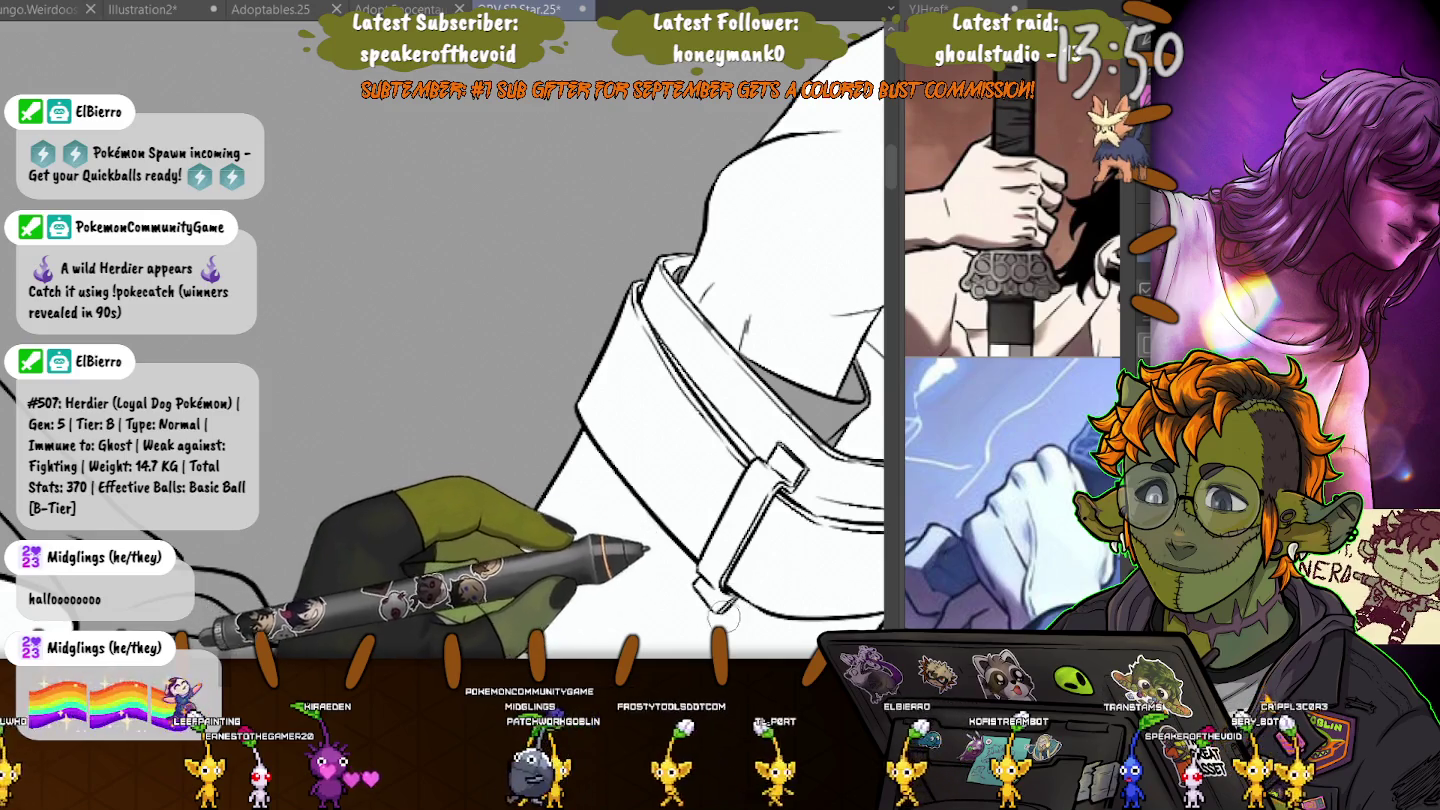
- Center on the sleeve cuff, follow the sleeve down, and zoom out to see the buckle
{"action": "left_click_drag", "start_coordinate": [700, 450], "coordinate": [550, 391]}
{"action": "left_click_drag", "start_coordinate": [652, 412], "coordinate": [624, 407]}
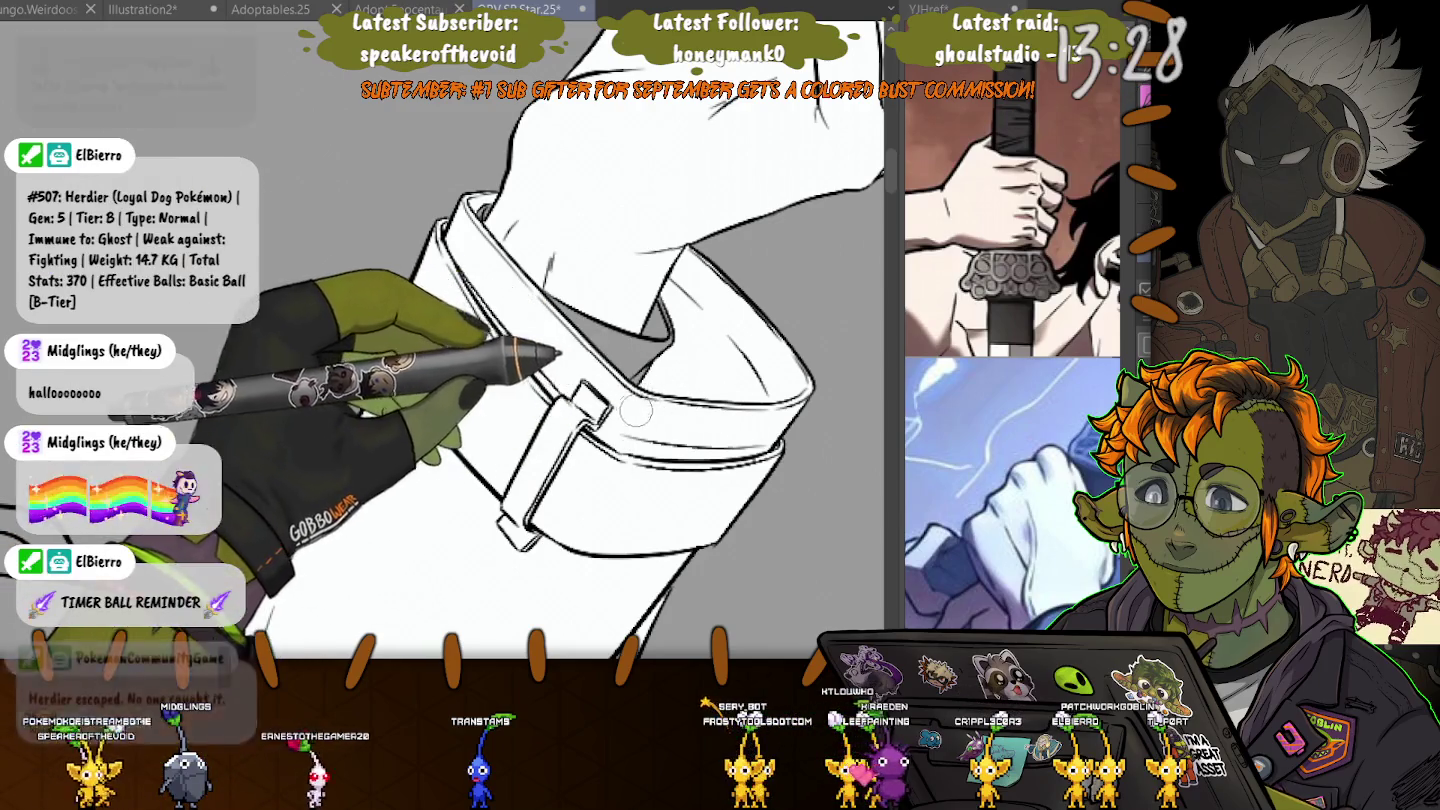
{"action": "left_click_drag", "start_coordinate": [641, 404], "coordinate": [671, 189]}
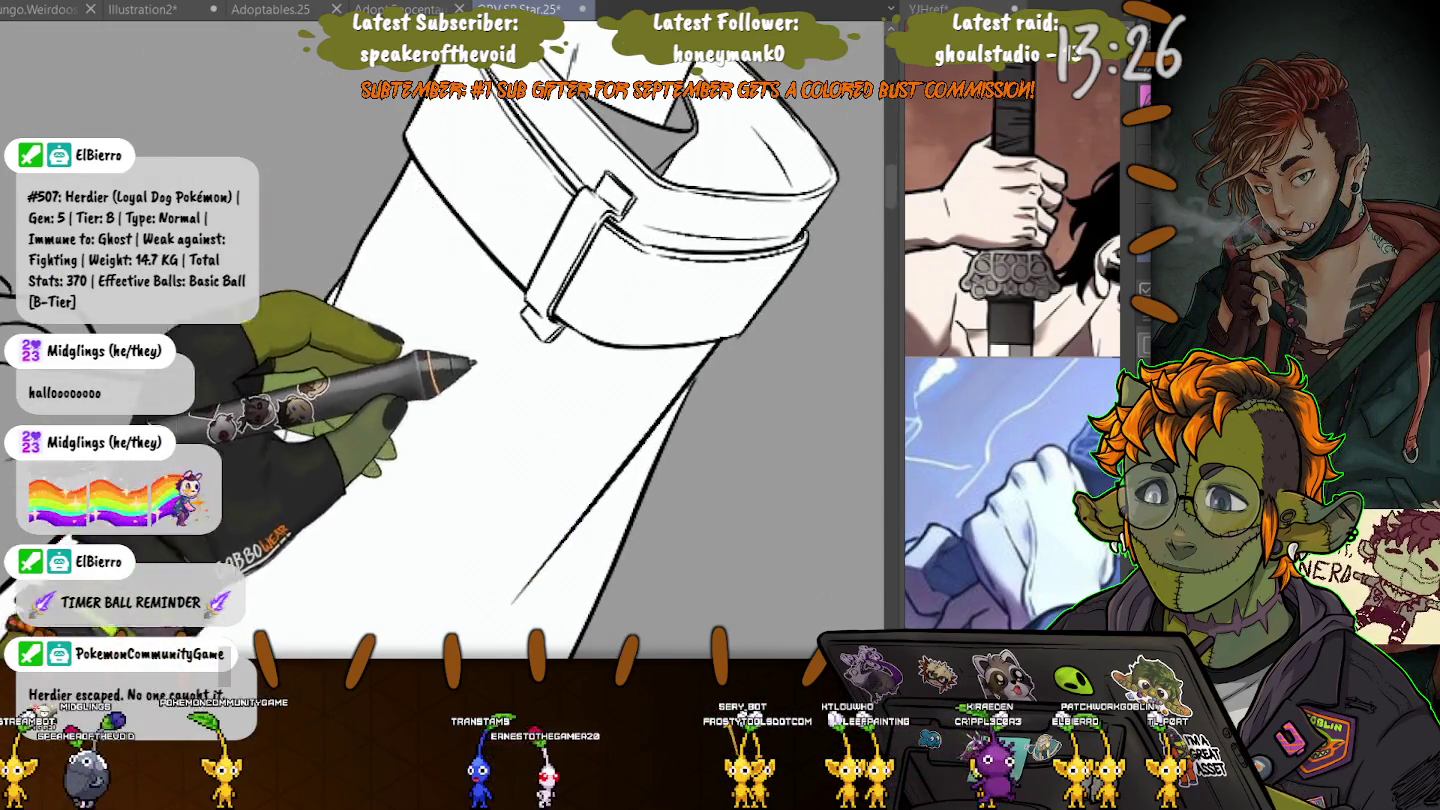
{"action": "left_click_drag", "start_coordinate": [612, 248], "coordinate": [653, 178]}
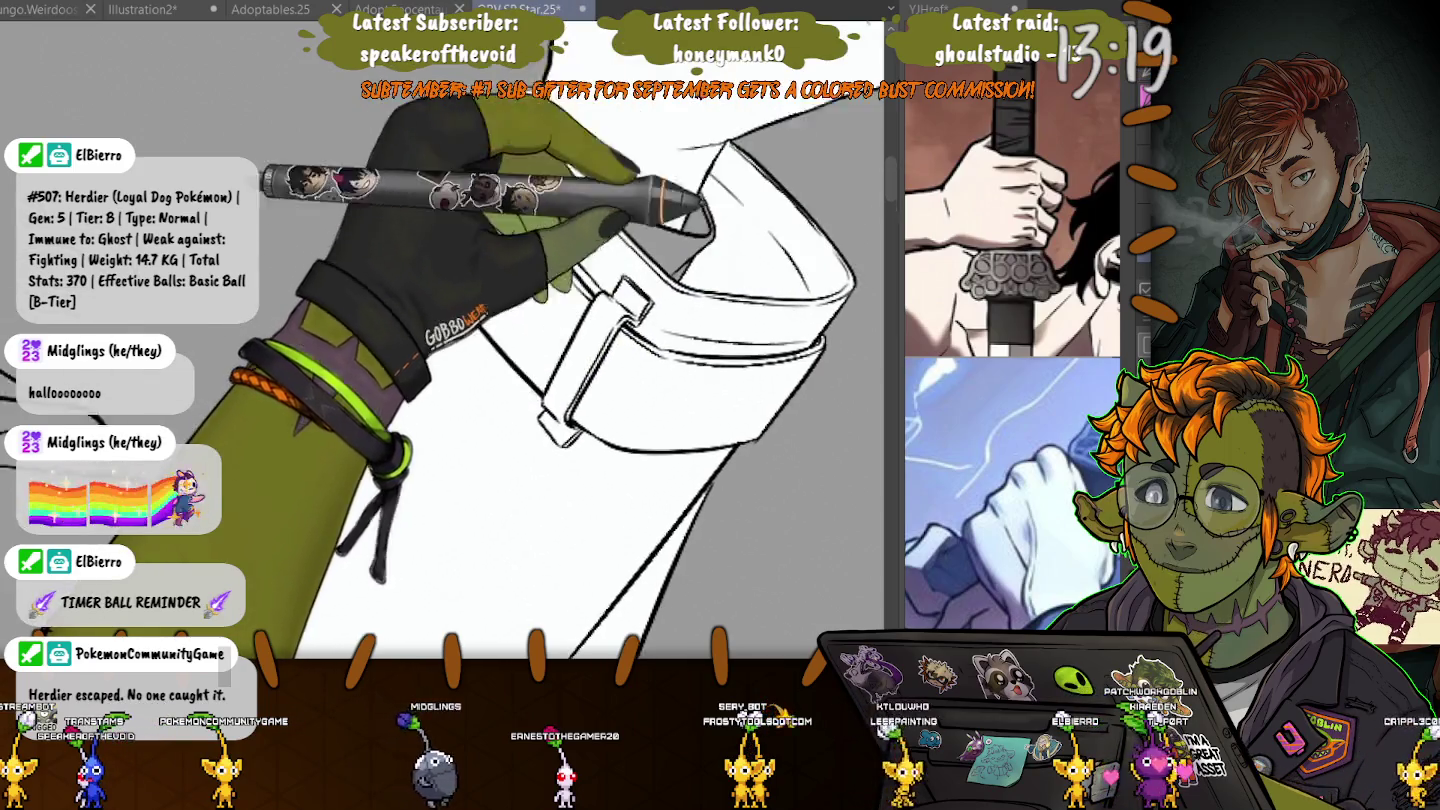
{"action": "key", "text": "ctrl+minus"}
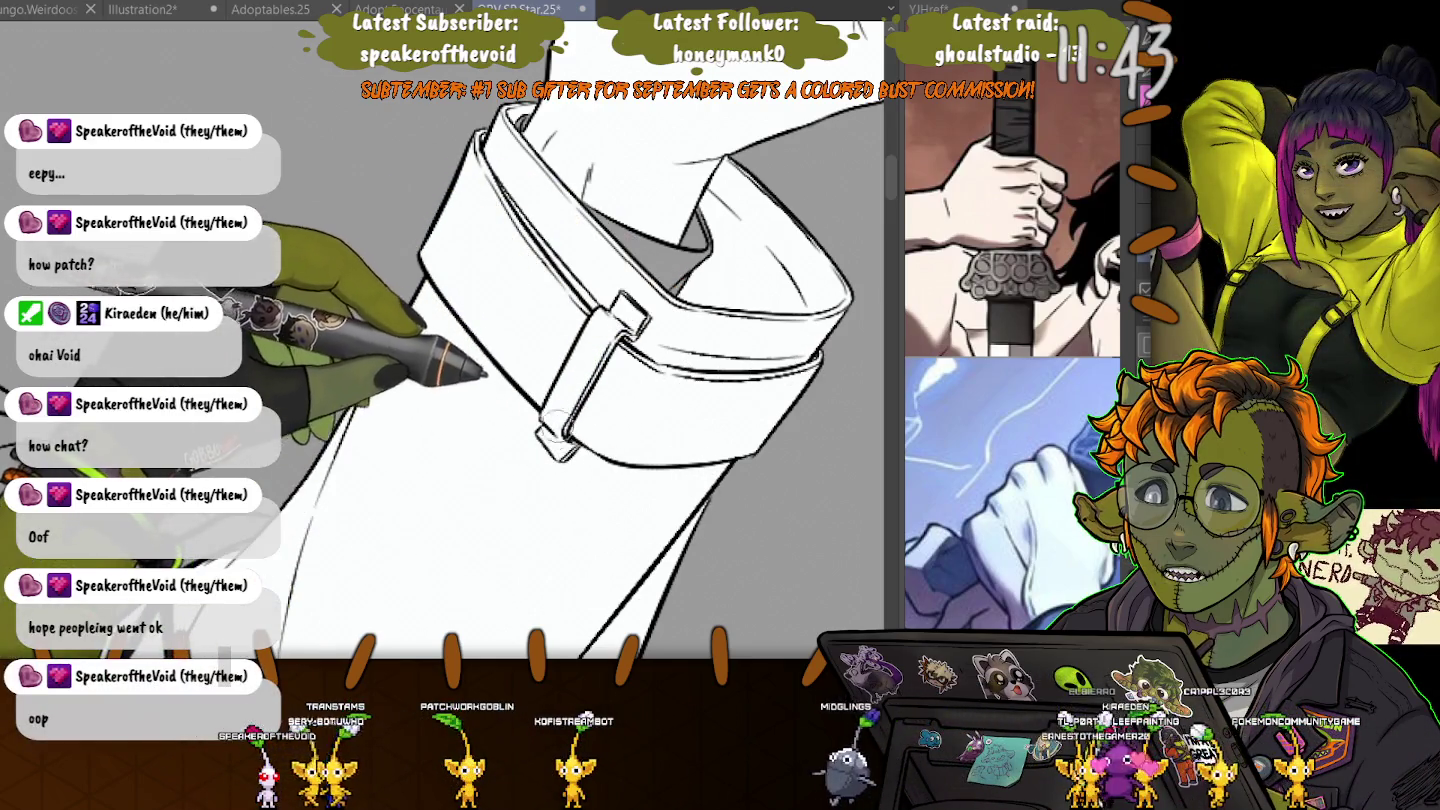
- Rotate the view around the cuff, hand and wrist, then move to the pinstriped torso
{"action": "mouse_move", "coordinate": [571, 461]}
{"action": "left_mouse_down"}
{"action": "mouse_move", "coordinate": [772, 415]}
{"action": "mouse_move", "coordinate": [683, 321]}
{"action": "mouse_move", "coordinate": [473, 306]}
{"action": "left_mouse_up"}
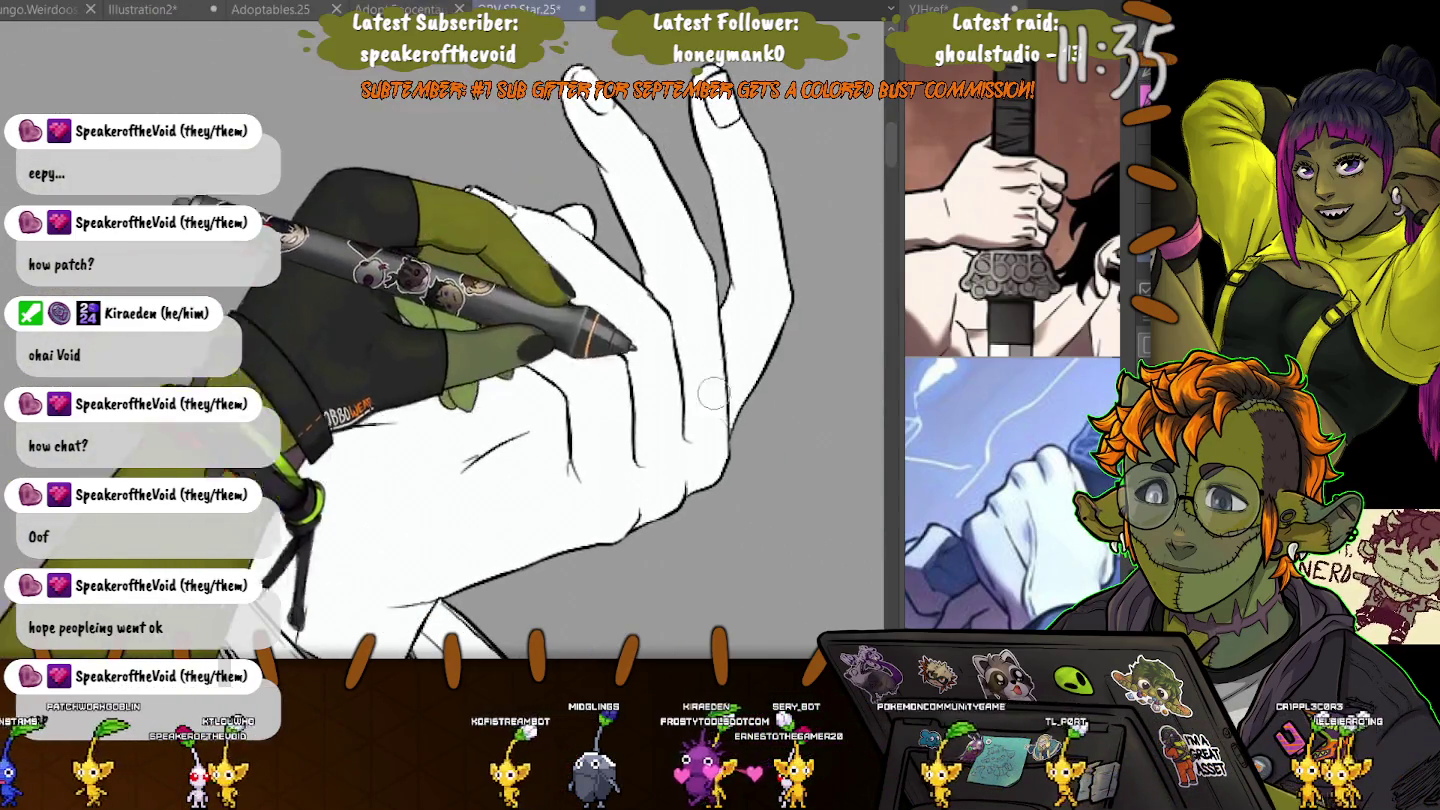
{"action": "left_click_drag", "start_coordinate": [480, 330], "coordinate": [355, 336]}
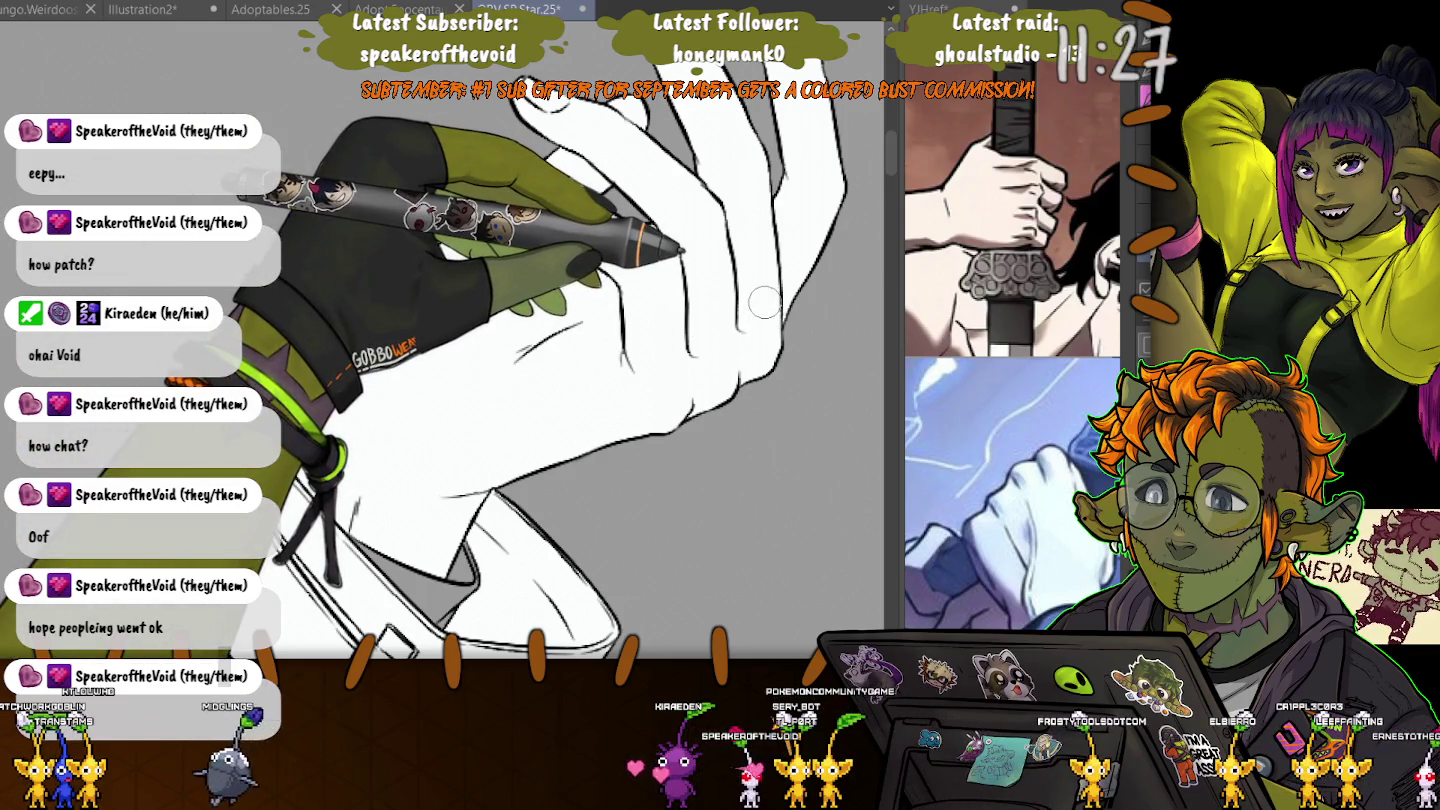
{"action": "left_click_drag", "start_coordinate": [764, 301], "coordinate": [408, 466]}
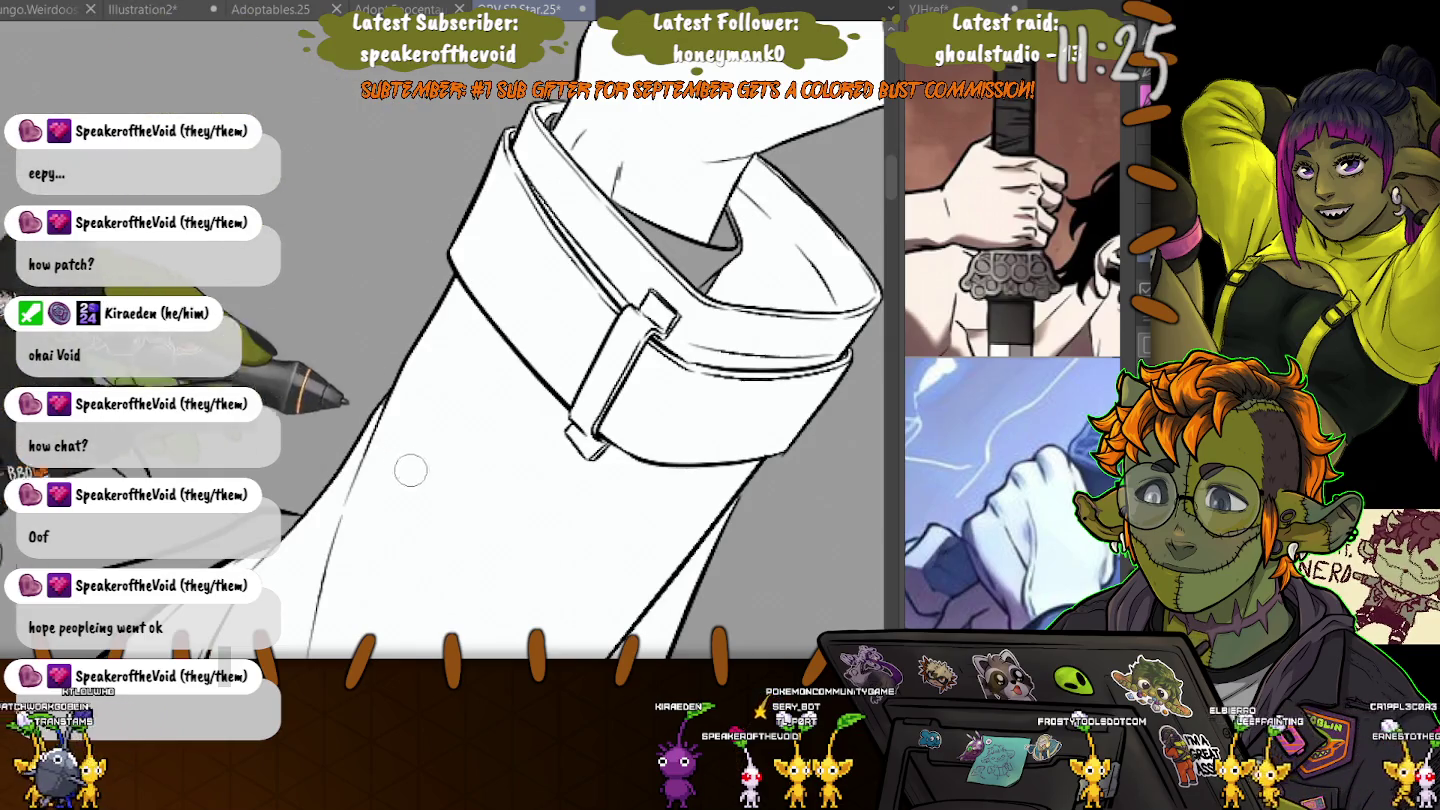
{"action": "left_click_drag", "start_coordinate": [315, 427], "coordinate": [401, 300]}
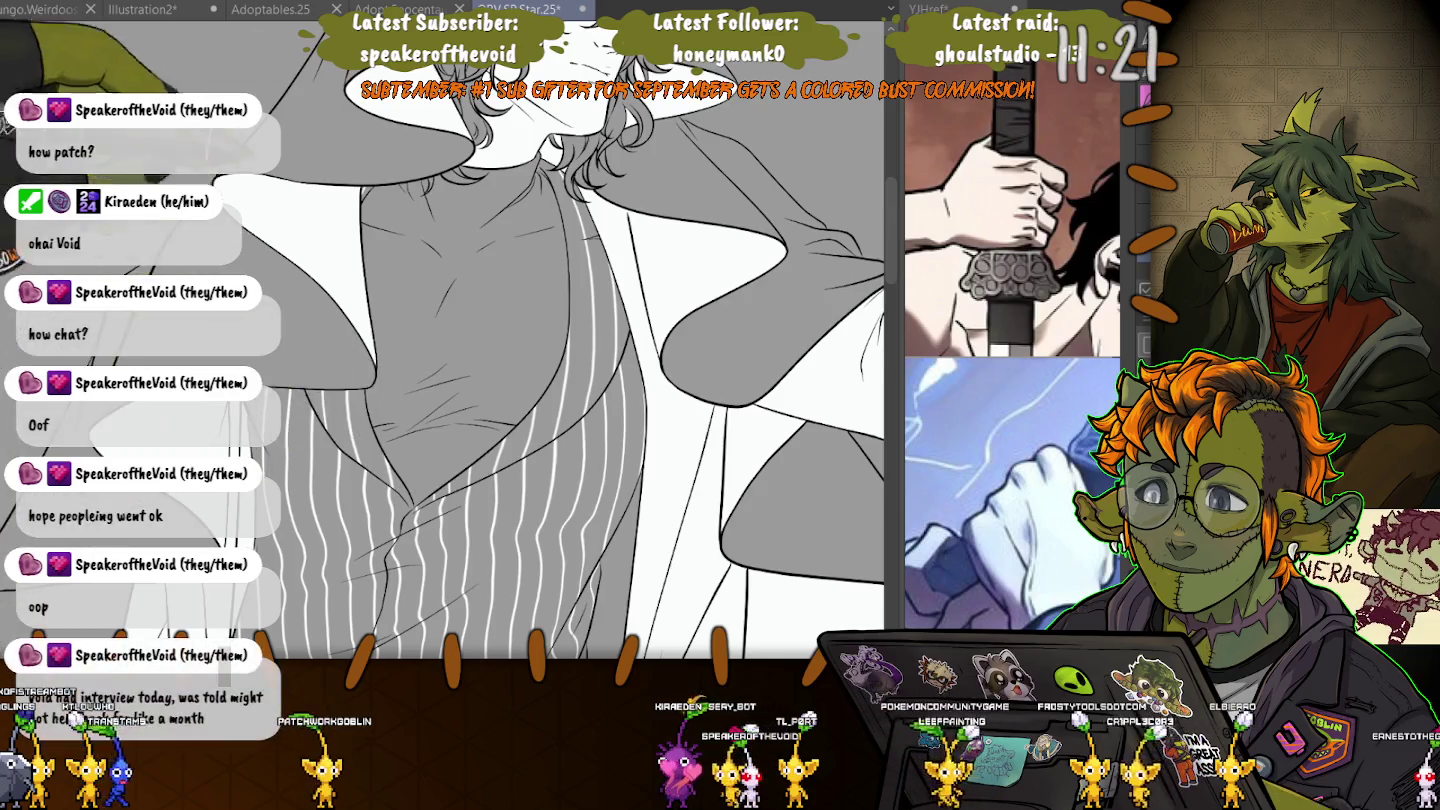
- Zoom in close on the character's eye and begin selecting the stray lines above it
{"action": "left_click_drag", "start_coordinate": [405, 344], "coordinate": [420, 660]}
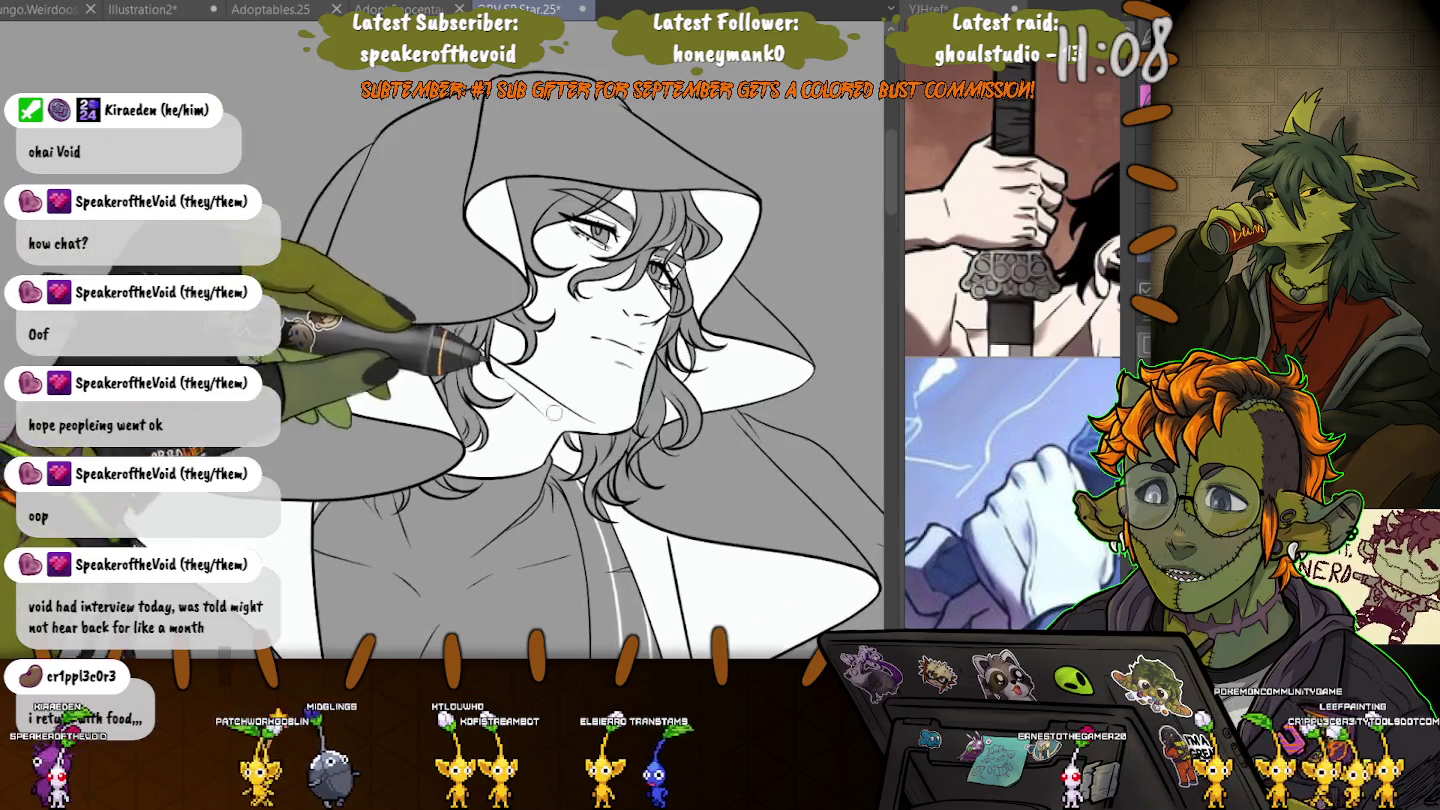
{"action": "scroll", "coordinate": [539, 161], "scroll_direction": "up", "scroll_amount": 5}
{"action": "left_click_drag", "start_coordinate": [539, 160], "coordinate": [459, 76]}
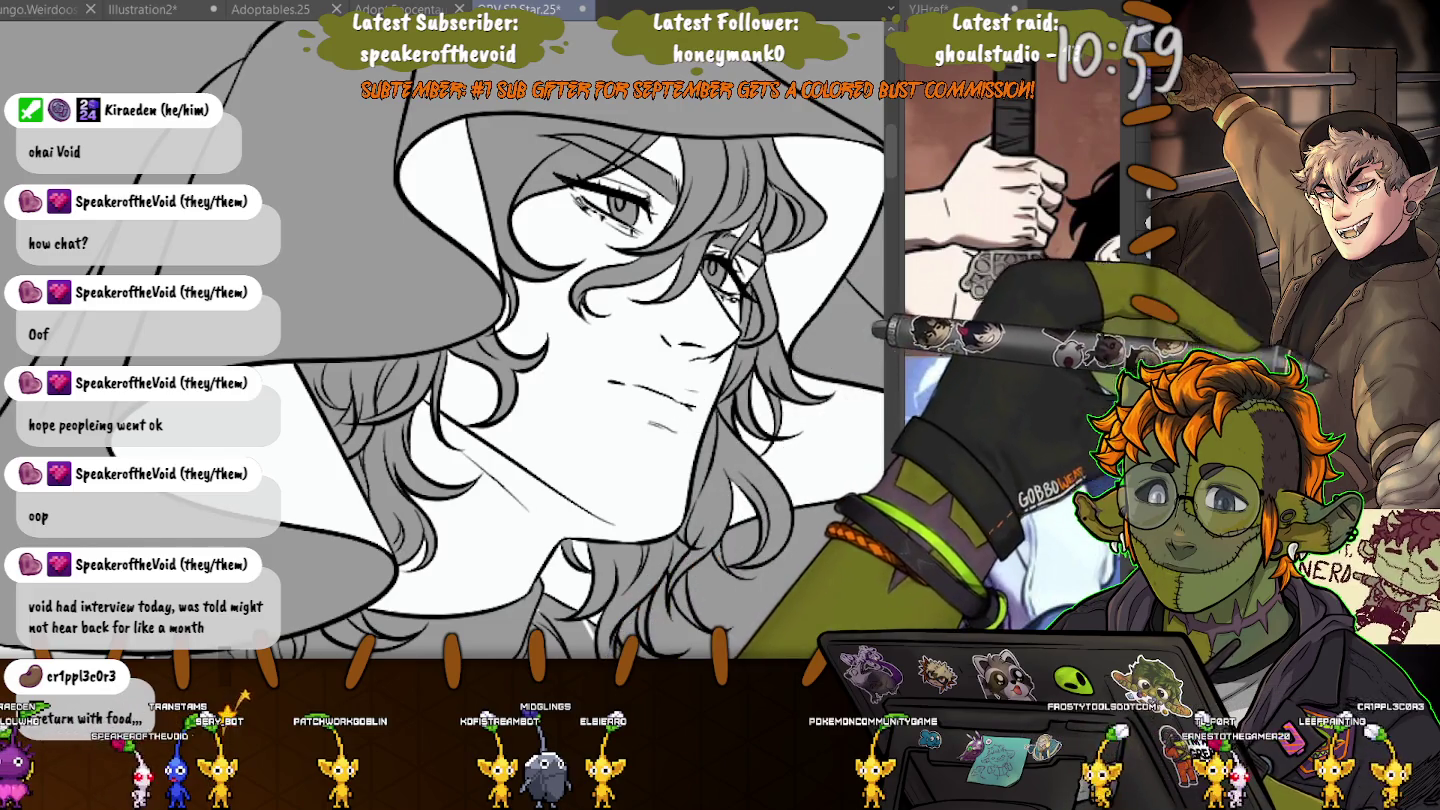
{"action": "scroll", "coordinate": [540, 190], "scroll_direction": "up", "scroll_amount": 3}
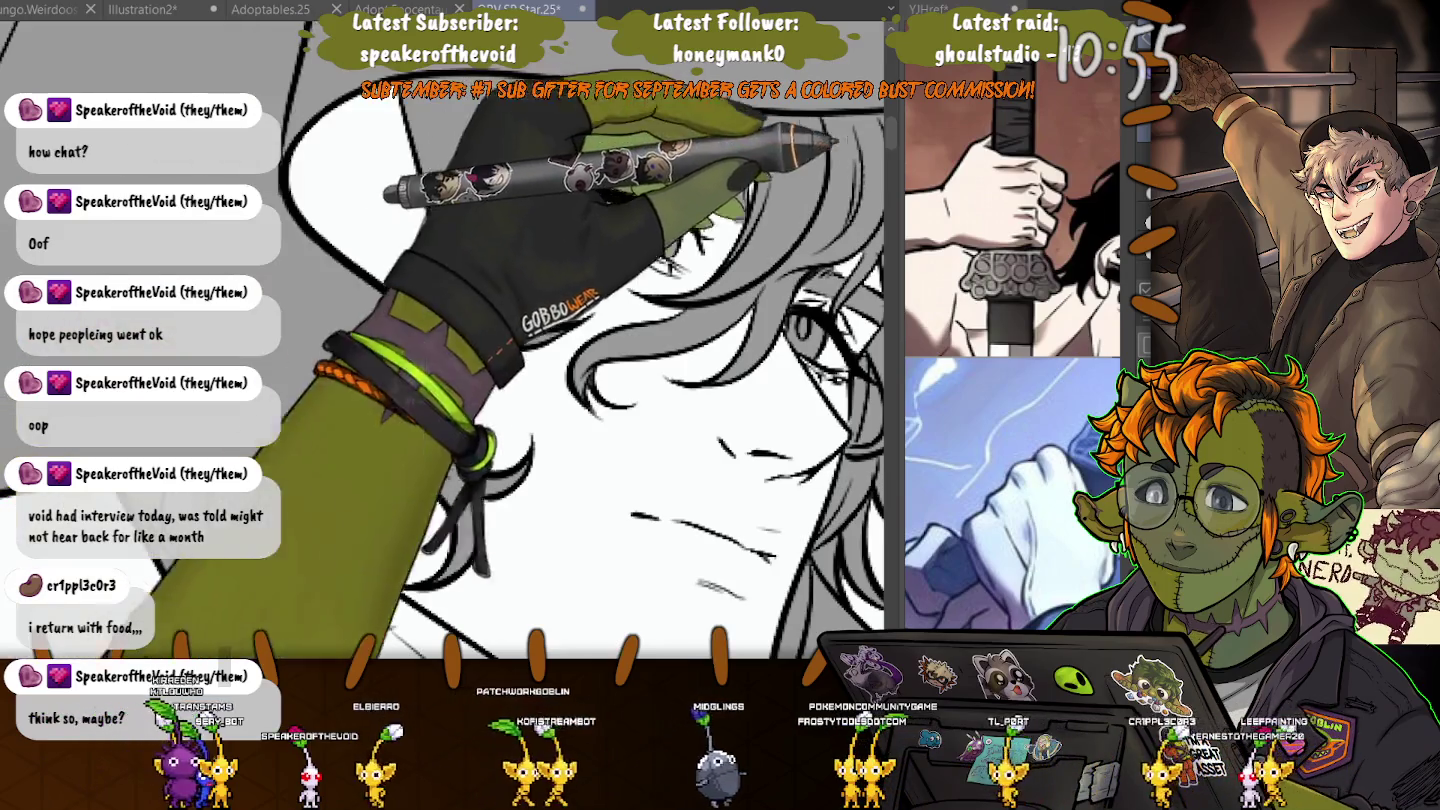
{"action": "scroll", "coordinate": [643, 137], "scroll_direction": "up", "scroll_amount": 5}
{"action": "scroll", "coordinate": [641, 229], "scroll_direction": "down", "scroll_amount": 3}
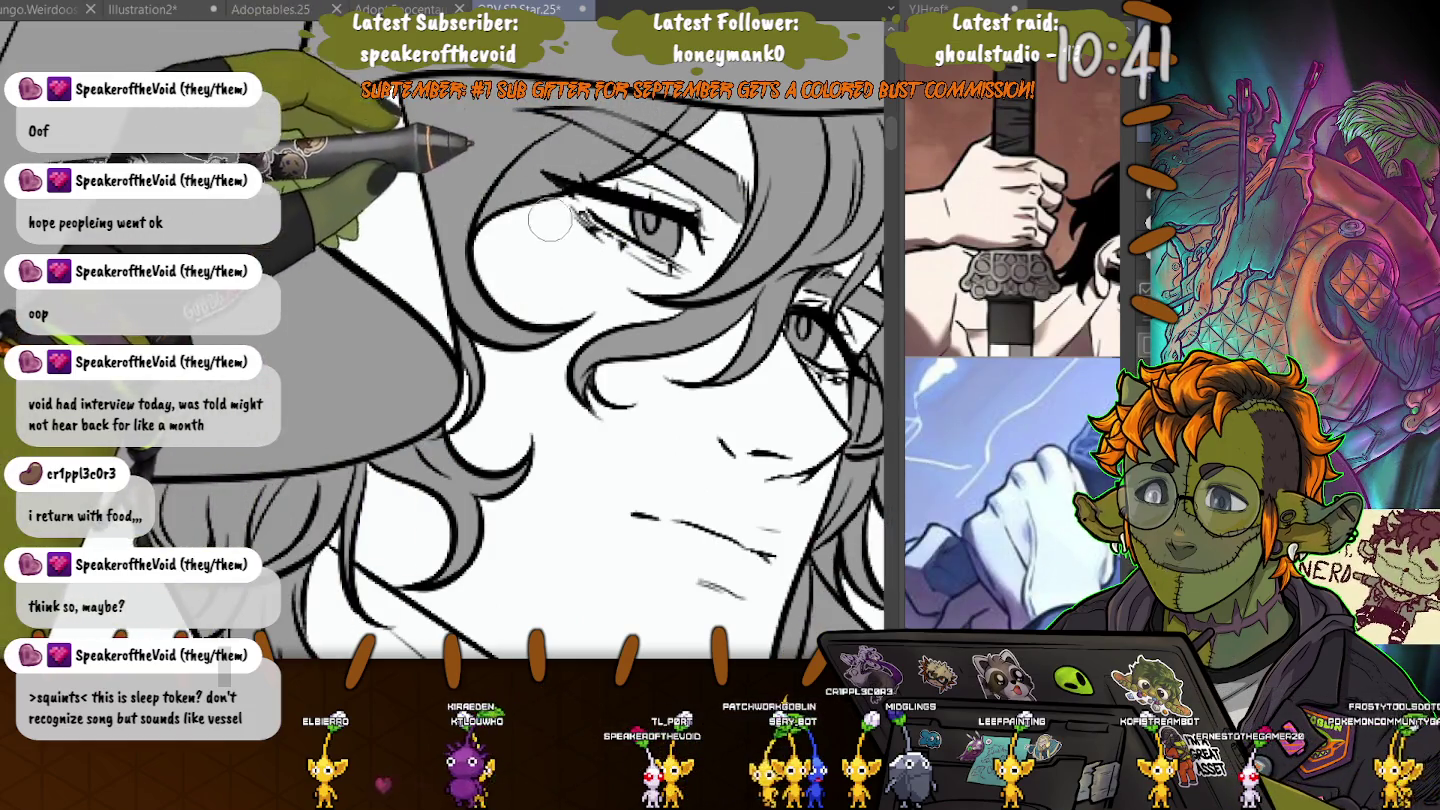
{"action": "key", "text": "ctrl+a"}
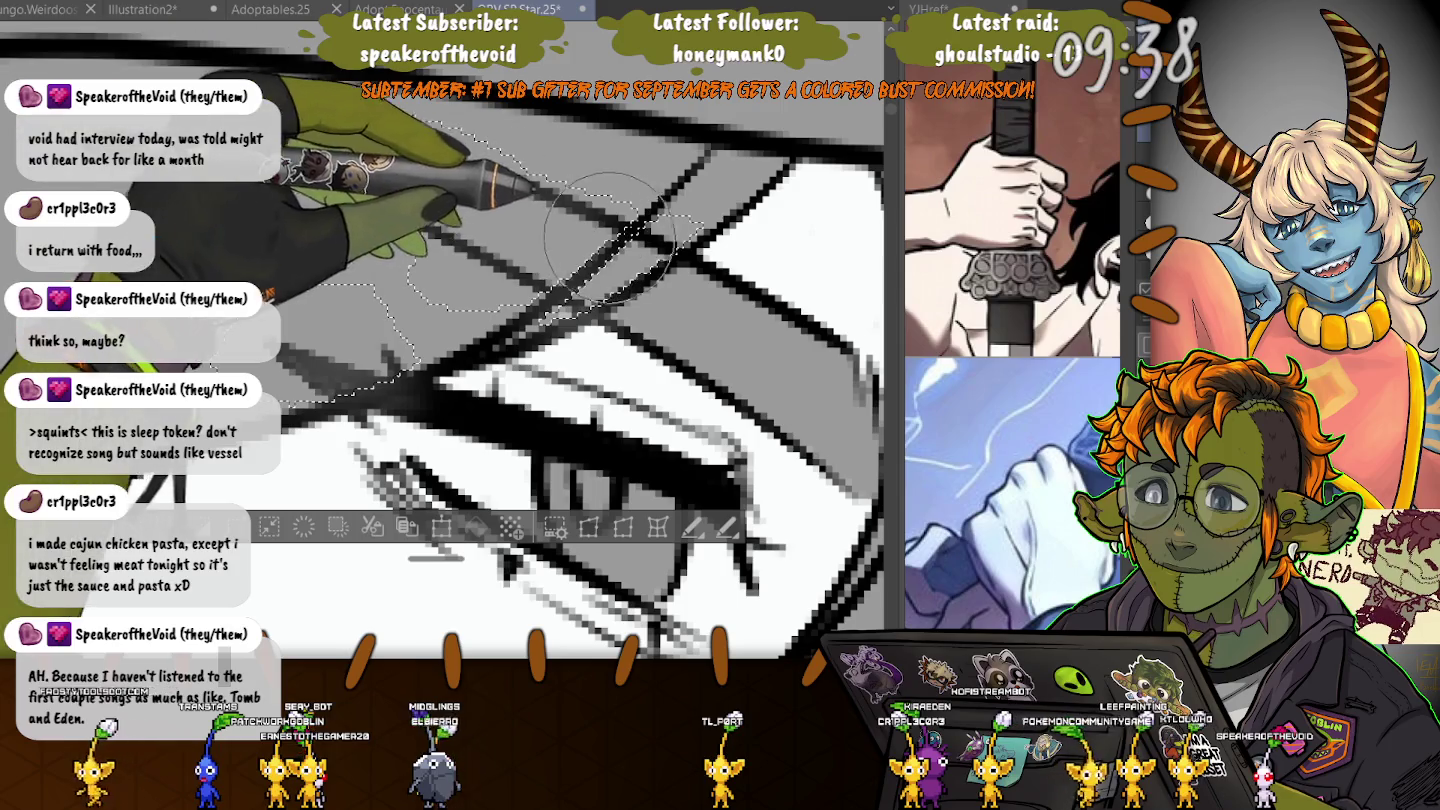
- Lasso and delete the stray lines above the eye, then rotate the view toward the hair
{"action": "left_click_drag", "start_coordinate": [630, 225], "coordinate": [325, 345]}
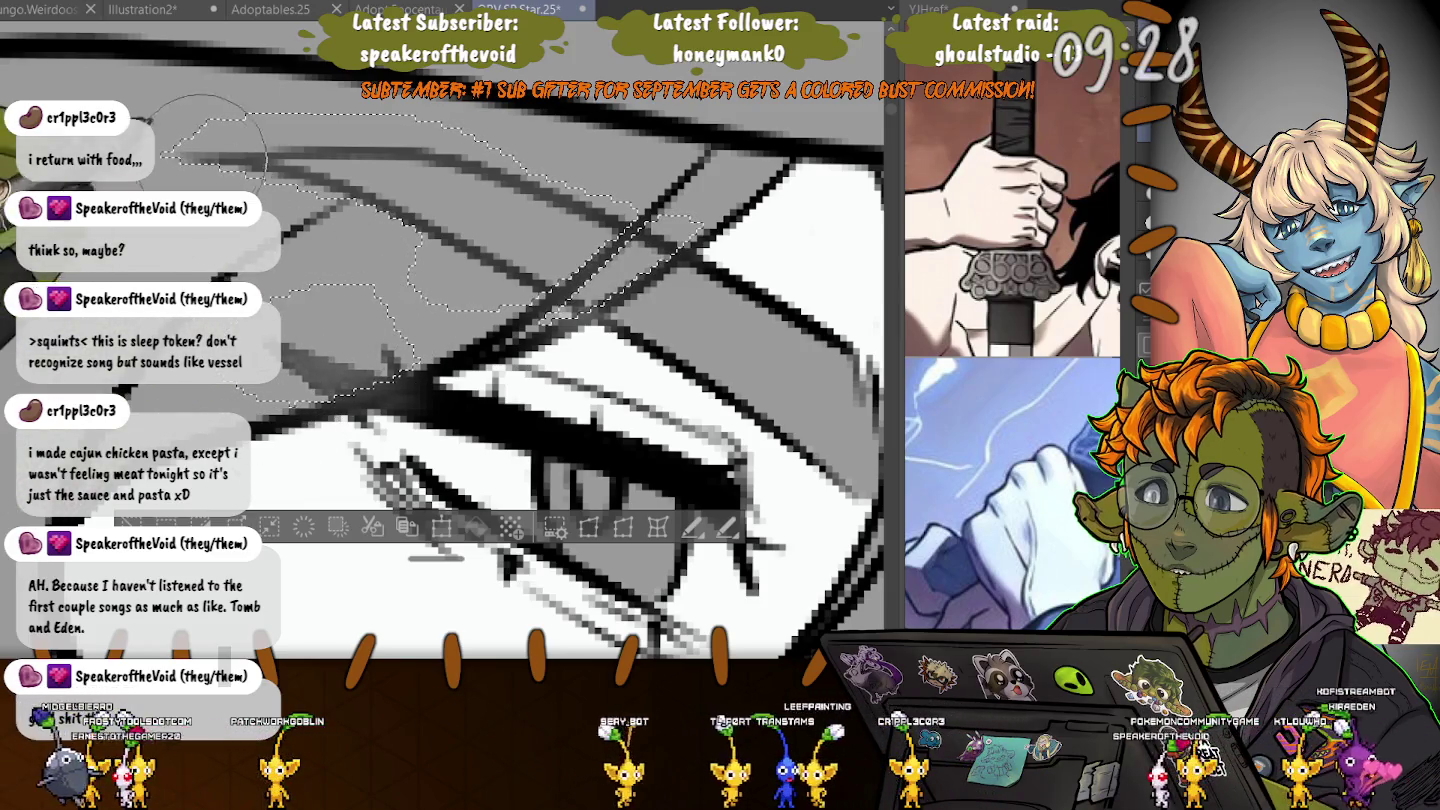
{"action": "key", "text": "ctrl+d"}
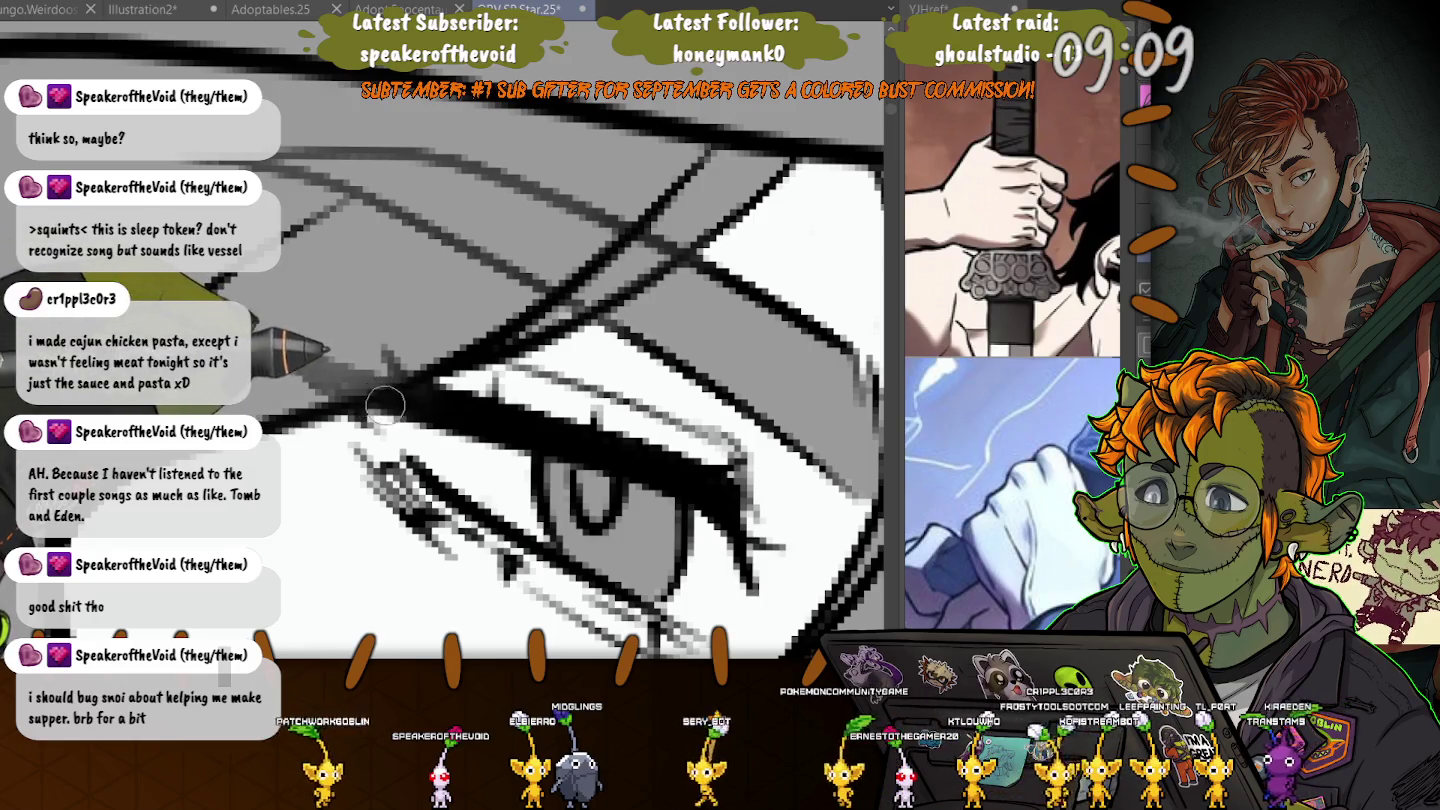
{"action": "mouse_move", "coordinate": [384, 405]}
{"action": "left_mouse_down"}
{"action": "mouse_move", "coordinate": [256, 385]}
{"action": "mouse_move", "coordinate": [377, 324]}
{"action": "left_mouse_up"}
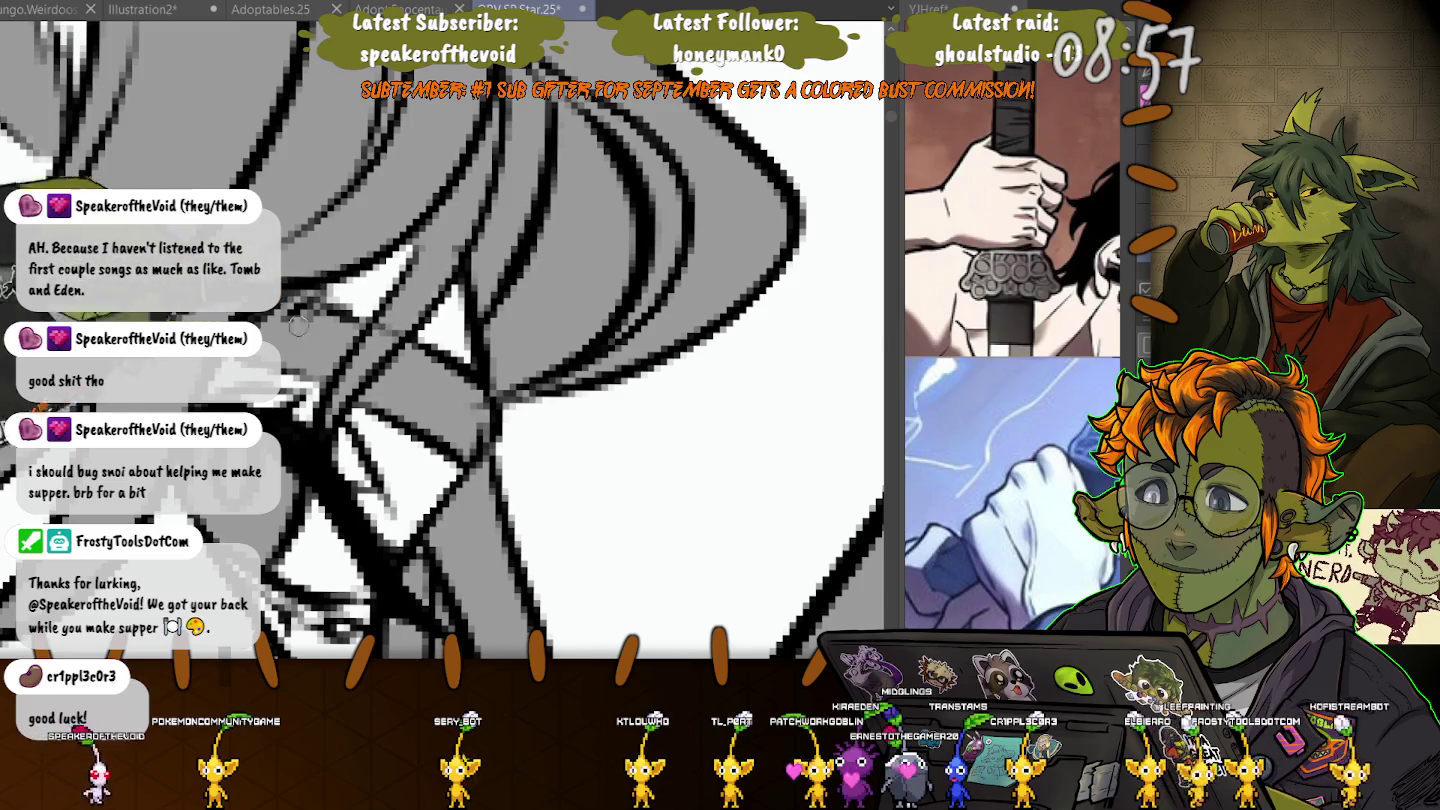
{"action": "left_click_drag", "start_coordinate": [299, 325], "coordinate": [668, 493]}
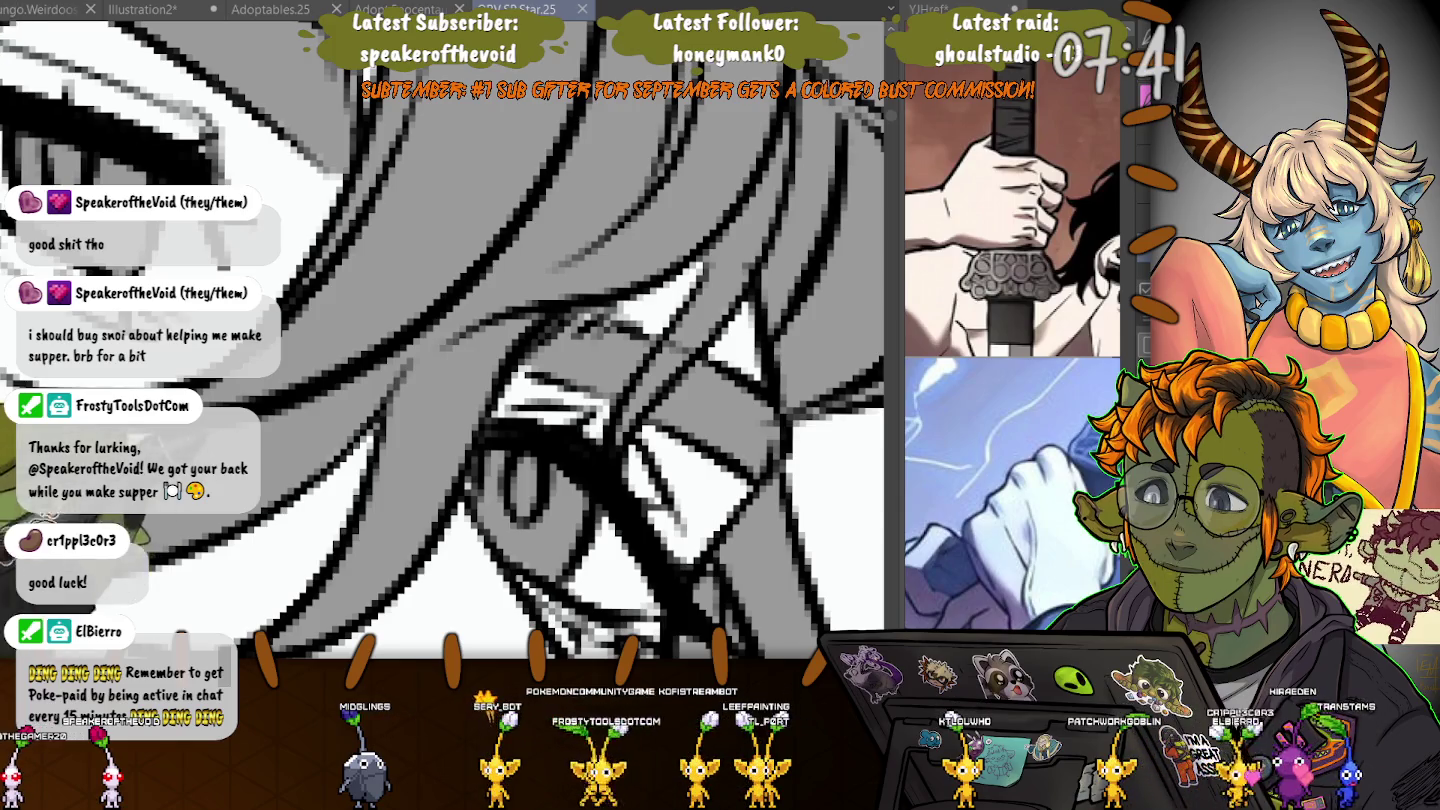
- Zoom out and hand-letter a large 'BRB' in the grey space right of the face
{"action": "scroll", "coordinate": [309, 433], "scroll_direction": "down", "scroll_amount": 2}
{"action": "scroll", "coordinate": [310, 433], "scroll_direction": "down", "scroll_amount": 3}
{"action": "scroll", "coordinate": [309, 434], "scroll_direction": "down", "scroll_amount": 2}
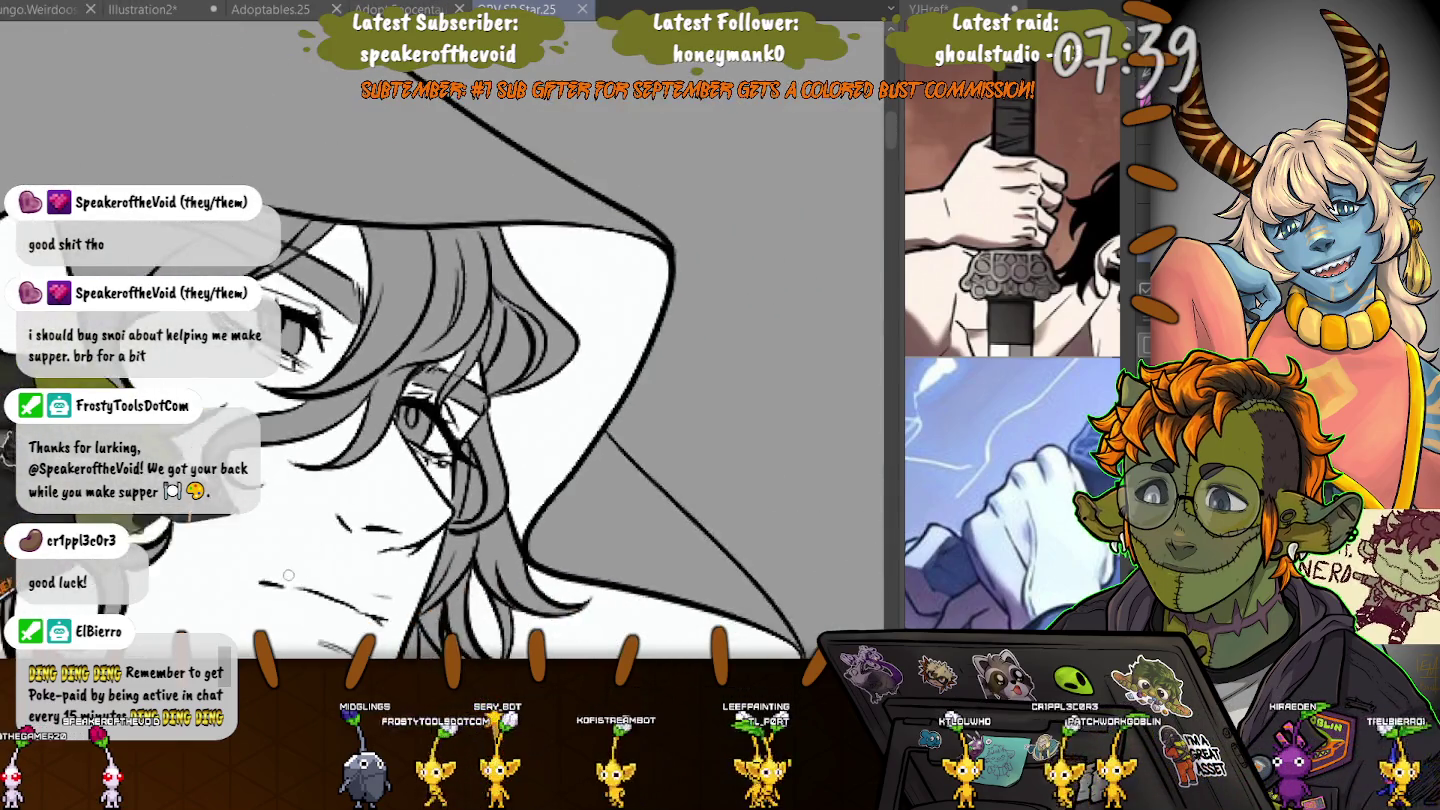
{"action": "scroll", "coordinate": [330, 401], "scroll_direction": "down", "scroll_amount": 1}
{"action": "scroll", "coordinate": [350, 370], "scroll_direction": "down", "scroll_amount": 1}
{"action": "scroll", "coordinate": [375, 333], "scroll_direction": "down", "scroll_amount": 1}
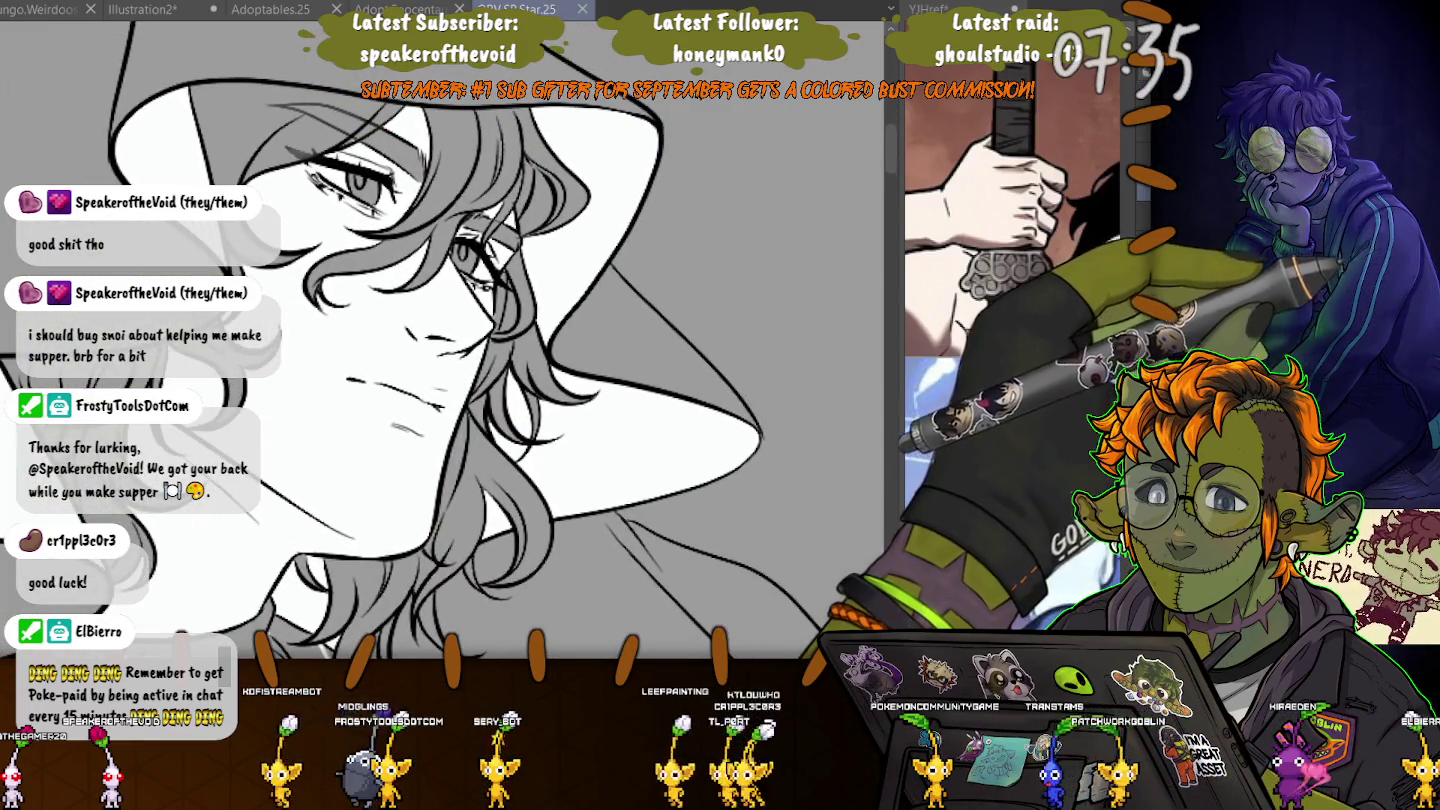
{"action": "mouse_move", "coordinate": [692, 165]}
{"action": "left_mouse_down"}
{"action": "mouse_move", "coordinate": [734, 232]}
{"action": "mouse_move", "coordinate": [720, 240]}
{"action": "mouse_move", "coordinate": [794, 243]}
{"action": "mouse_move", "coordinate": [789, 295]}
{"action": "left_mouse_up"}
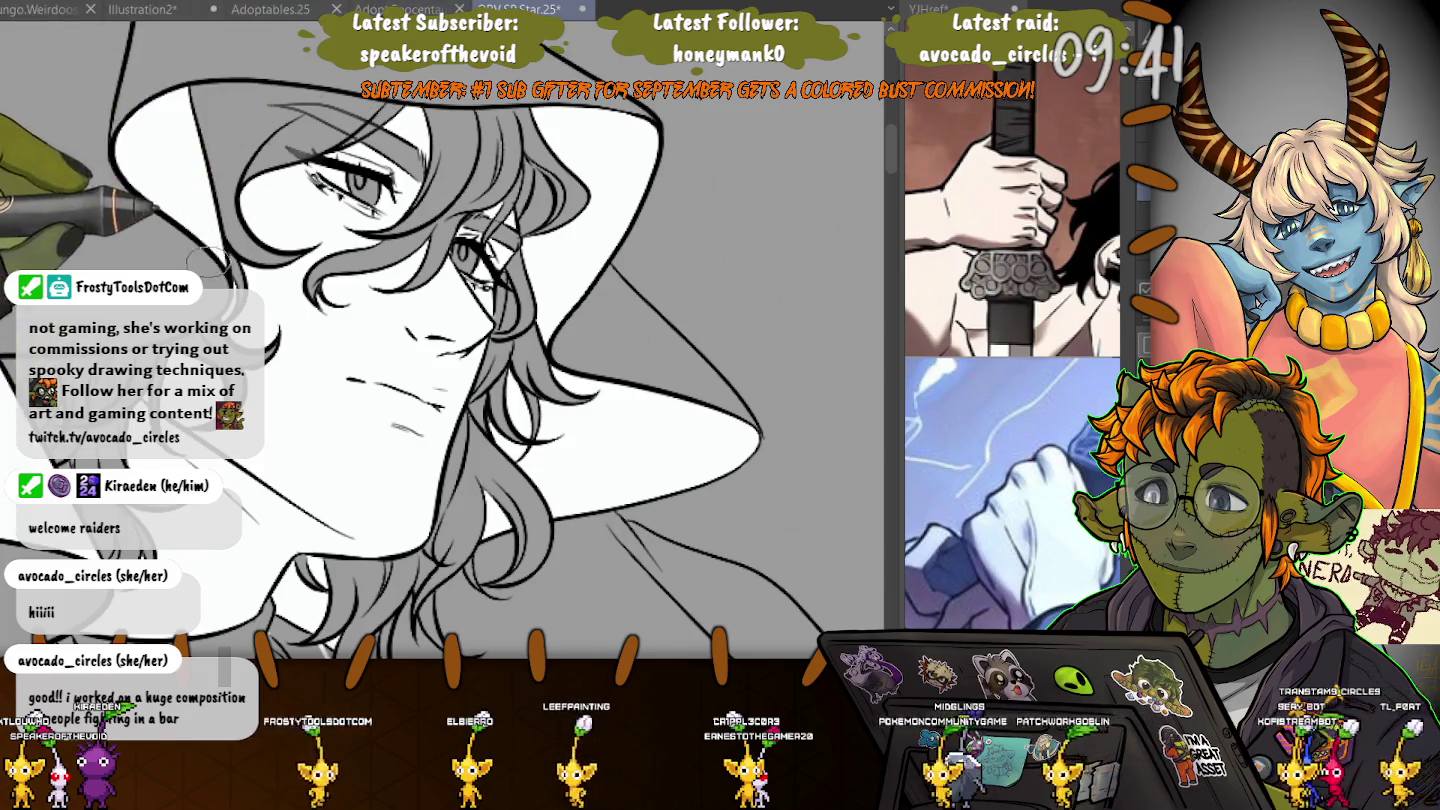
- Rotate and mirror the view to check it, zoom out, and reveal the starry background and dark fills
{"action": "key", "text": "-"}
{"action": "key", "text": "h"}
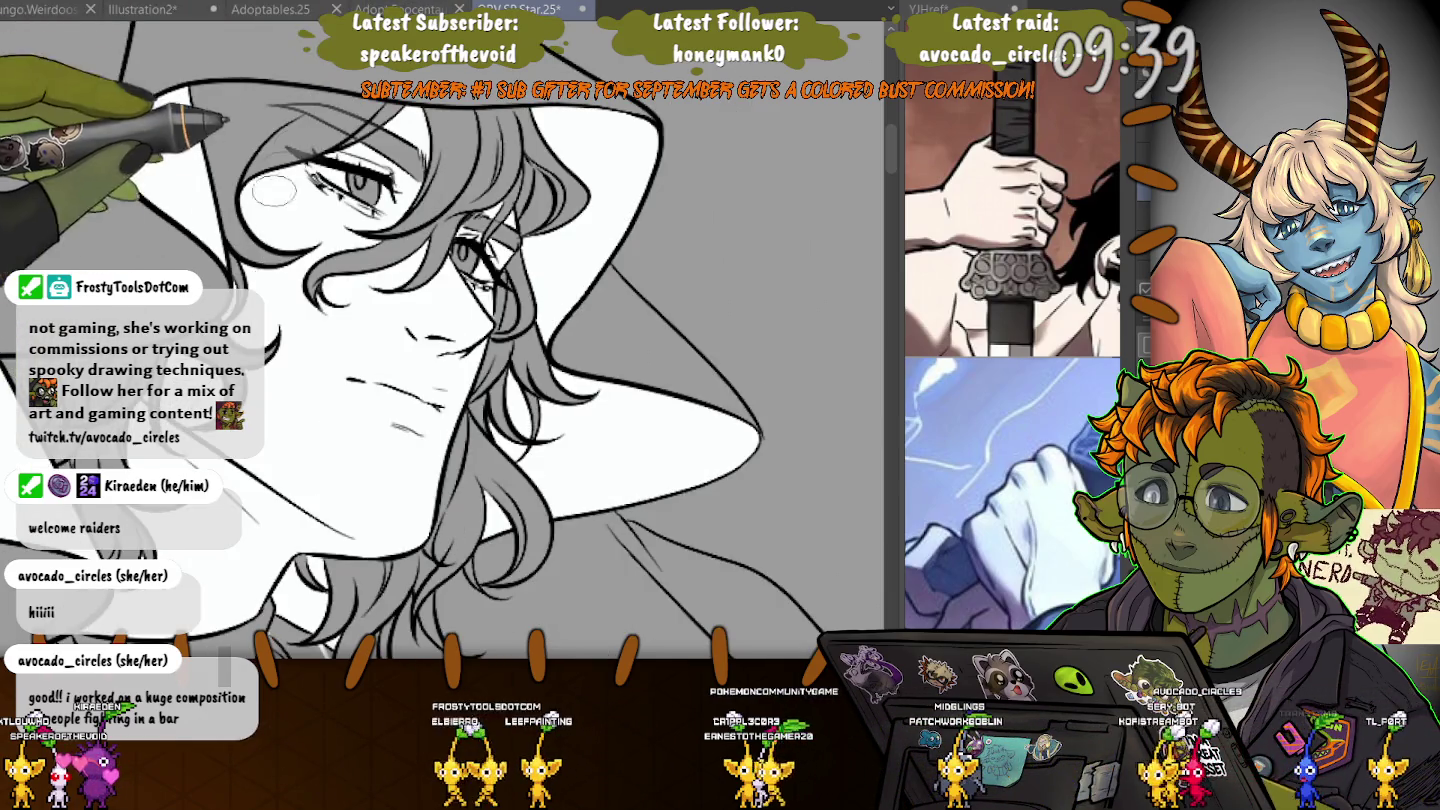
{"action": "key", "text": "ctrl+minus"}
{"action": "key", "text": "ctrl+minus"}
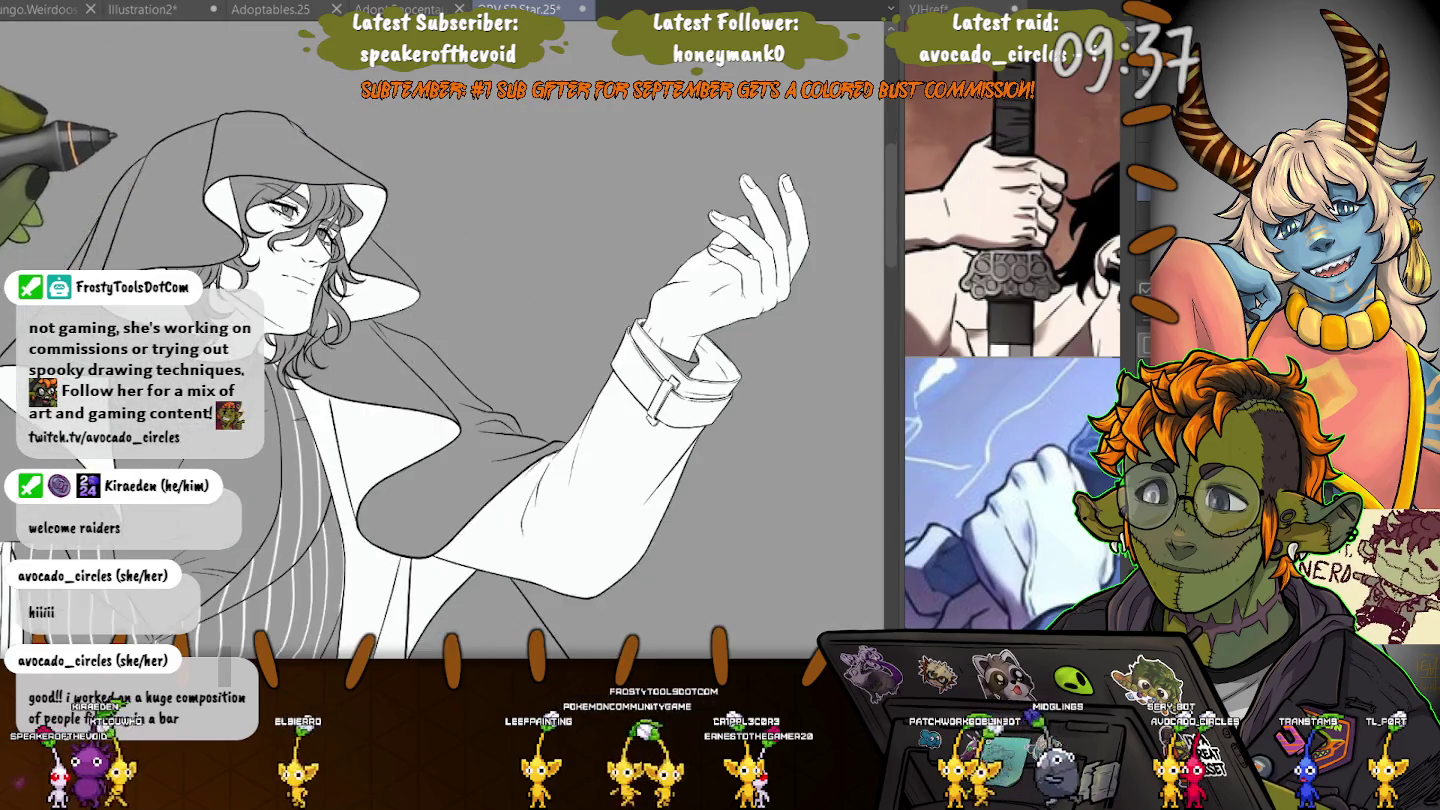
{"action": "key", "text": "ctrl+minus"}
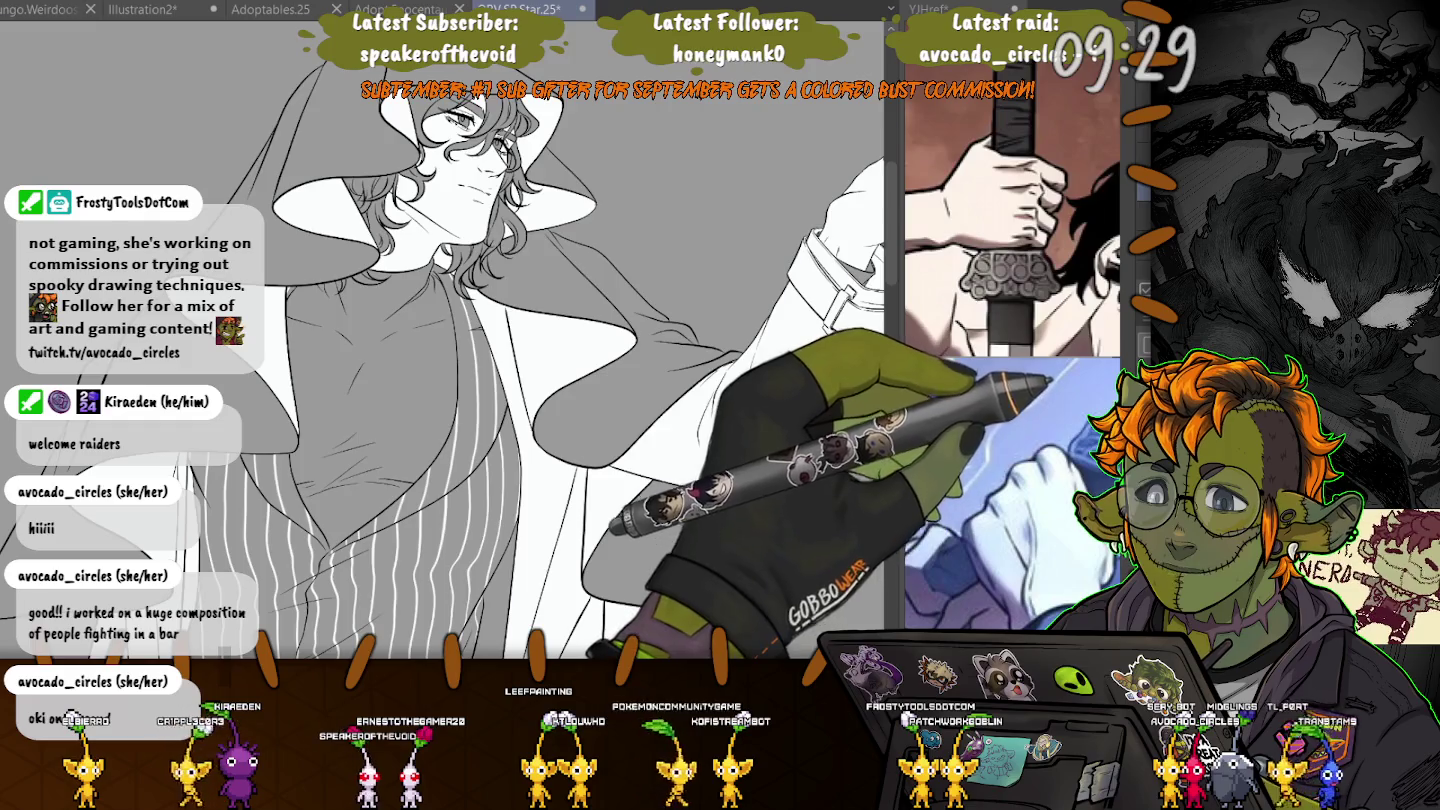
{"action": "key", "text": "ctrl+z"}
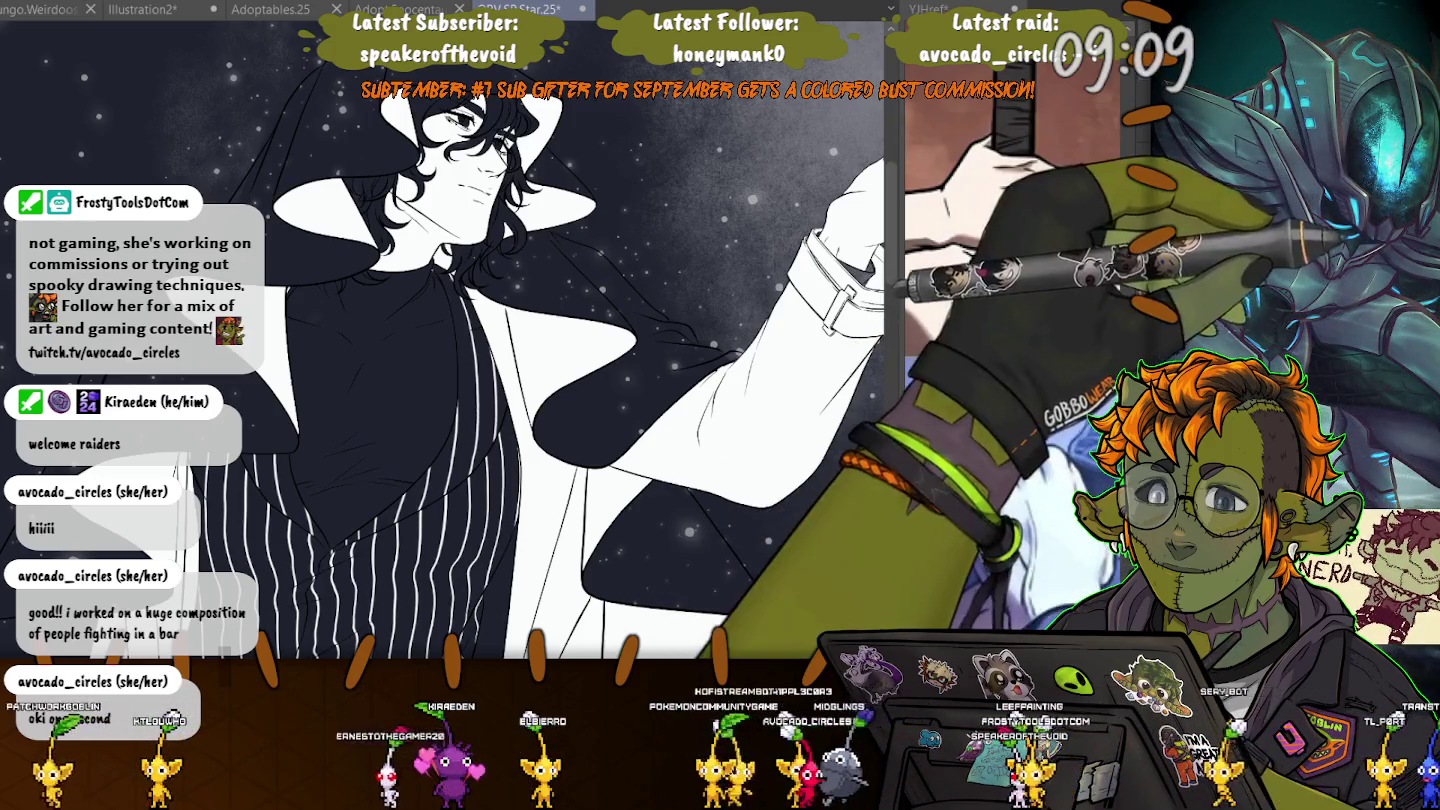
- Zoom in on the torso just below the collar
{"action": "scroll", "coordinate": [401, 346], "scroll_direction": "up", "scroll_amount": 3}
{"action": "scroll", "coordinate": [305, 402], "scroll_direction": "up", "scroll_amount": 2}
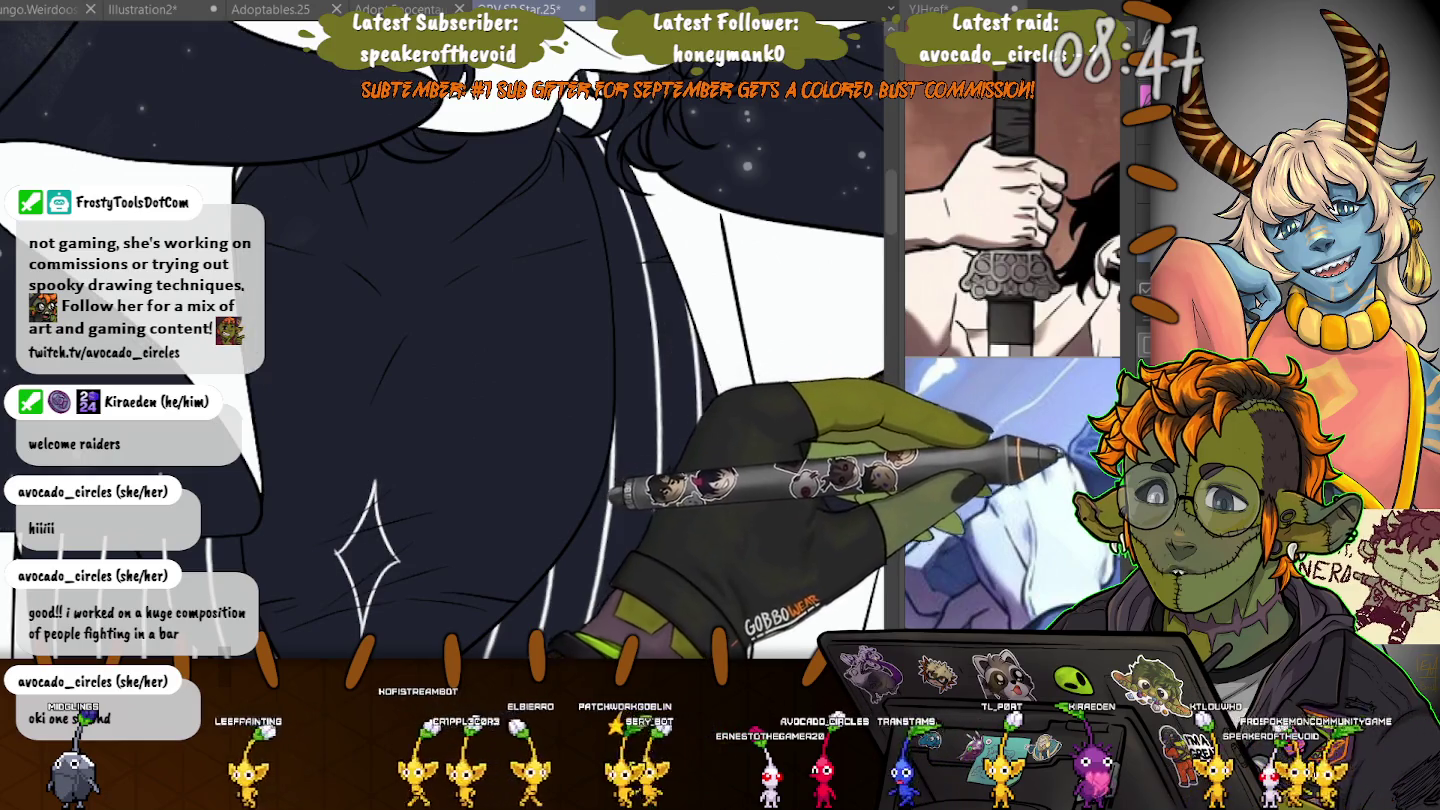
- Undo the white glow and remove the sparkle stroke from the shirt using a larger brush
{"action": "key", "text": "ctrl+z"}
{"action": "scroll", "coordinate": [239, 491], "scroll_direction": "up", "scroll_amount": 3}
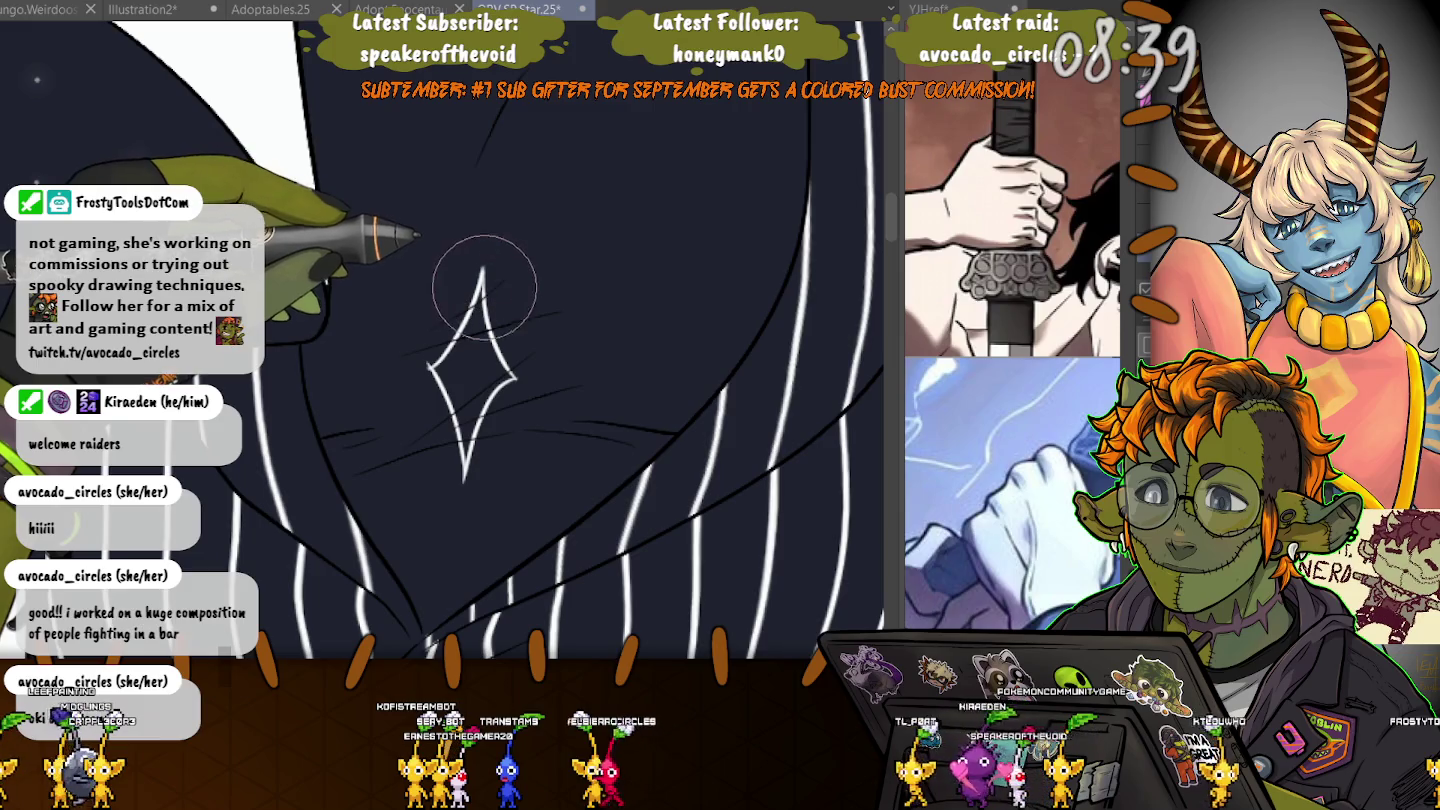
{"action": "key", "text": "bracketright"}
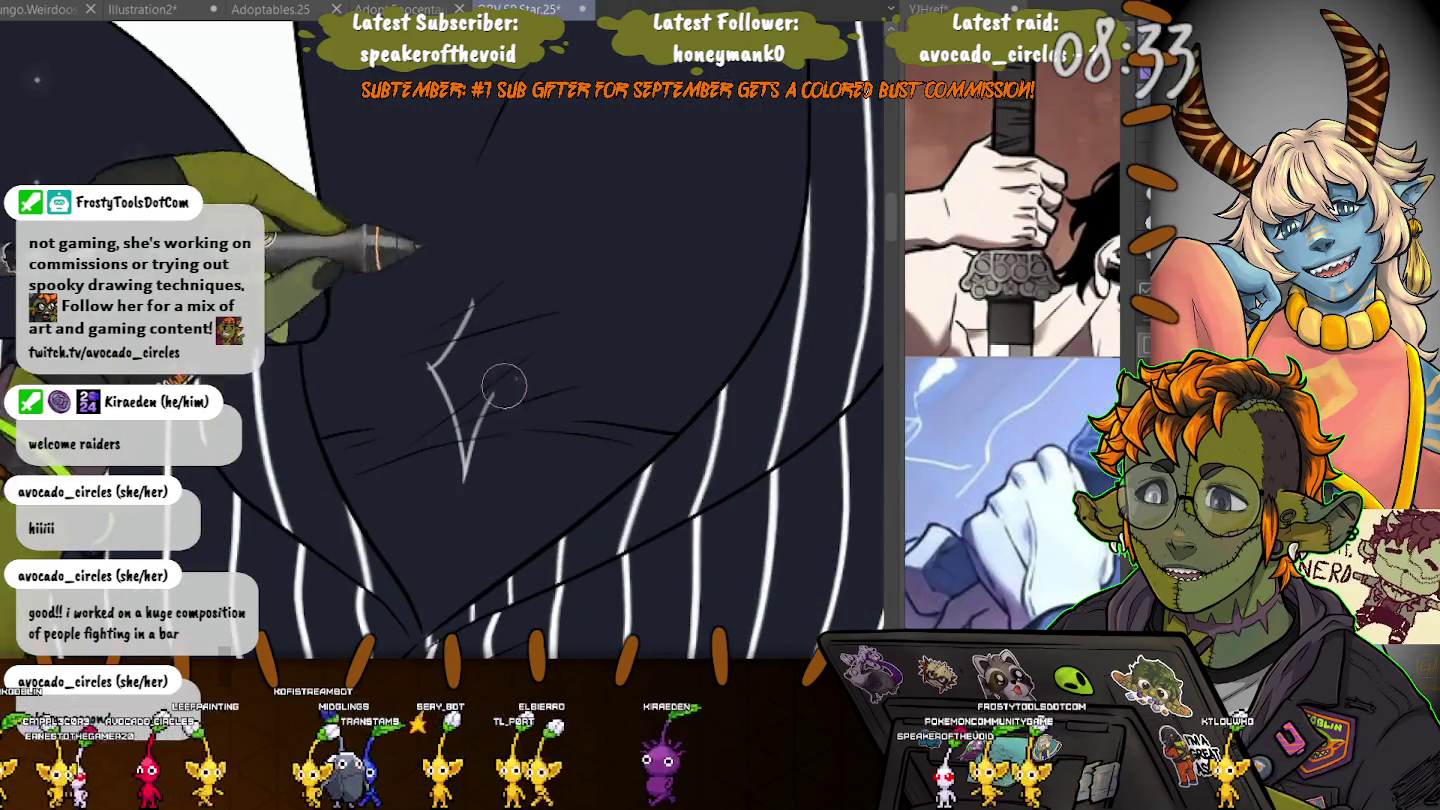
{"action": "key", "text": "ctrl+z"}
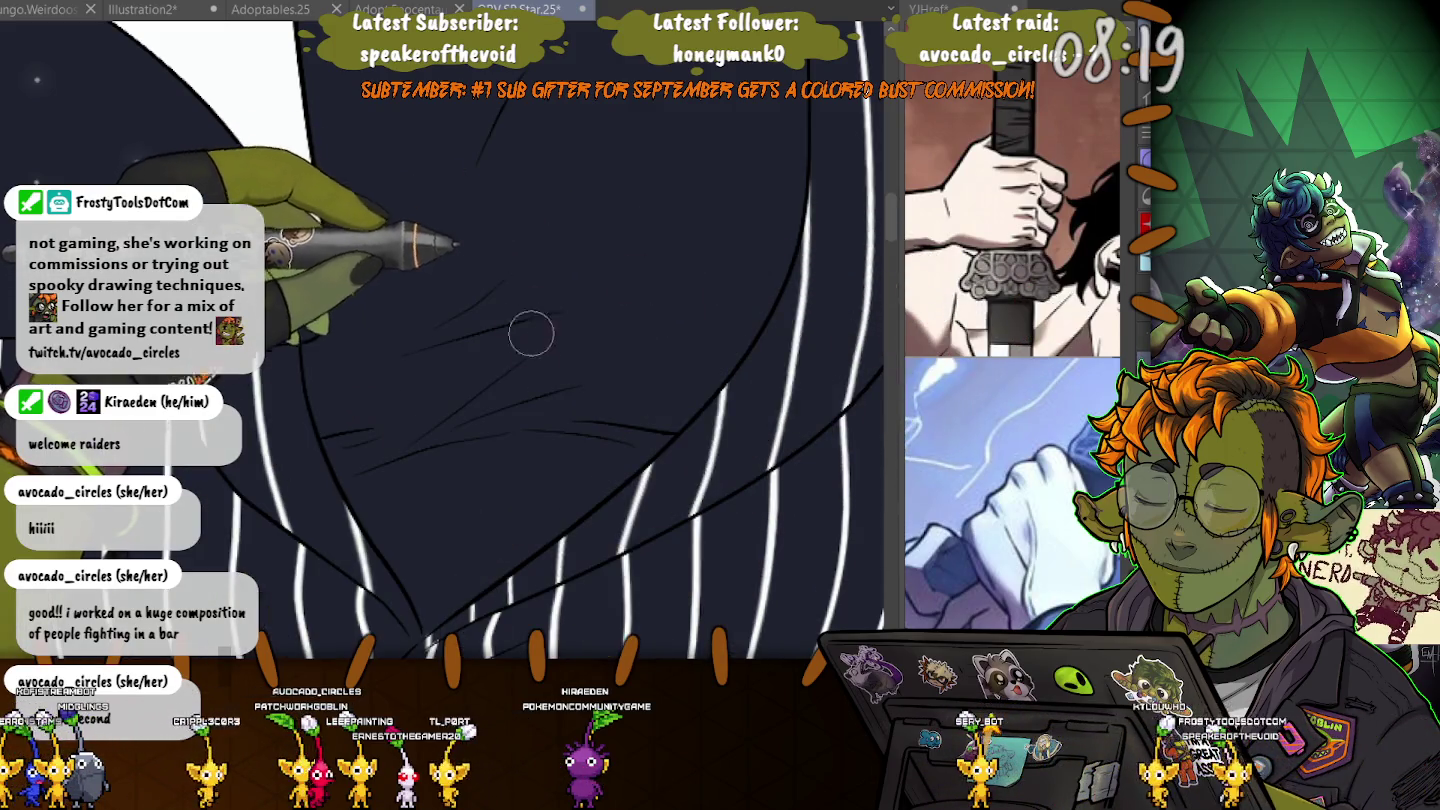
- Shrink the brush back down and zoom out to view the whole figure against the starry sky
{"action": "scroll", "coordinate": [534, 320], "scroll_direction": "down", "scroll_amount": 2}
{"action": "scroll", "coordinate": [534, 321], "scroll_direction": "down", "scroll_amount": 2}
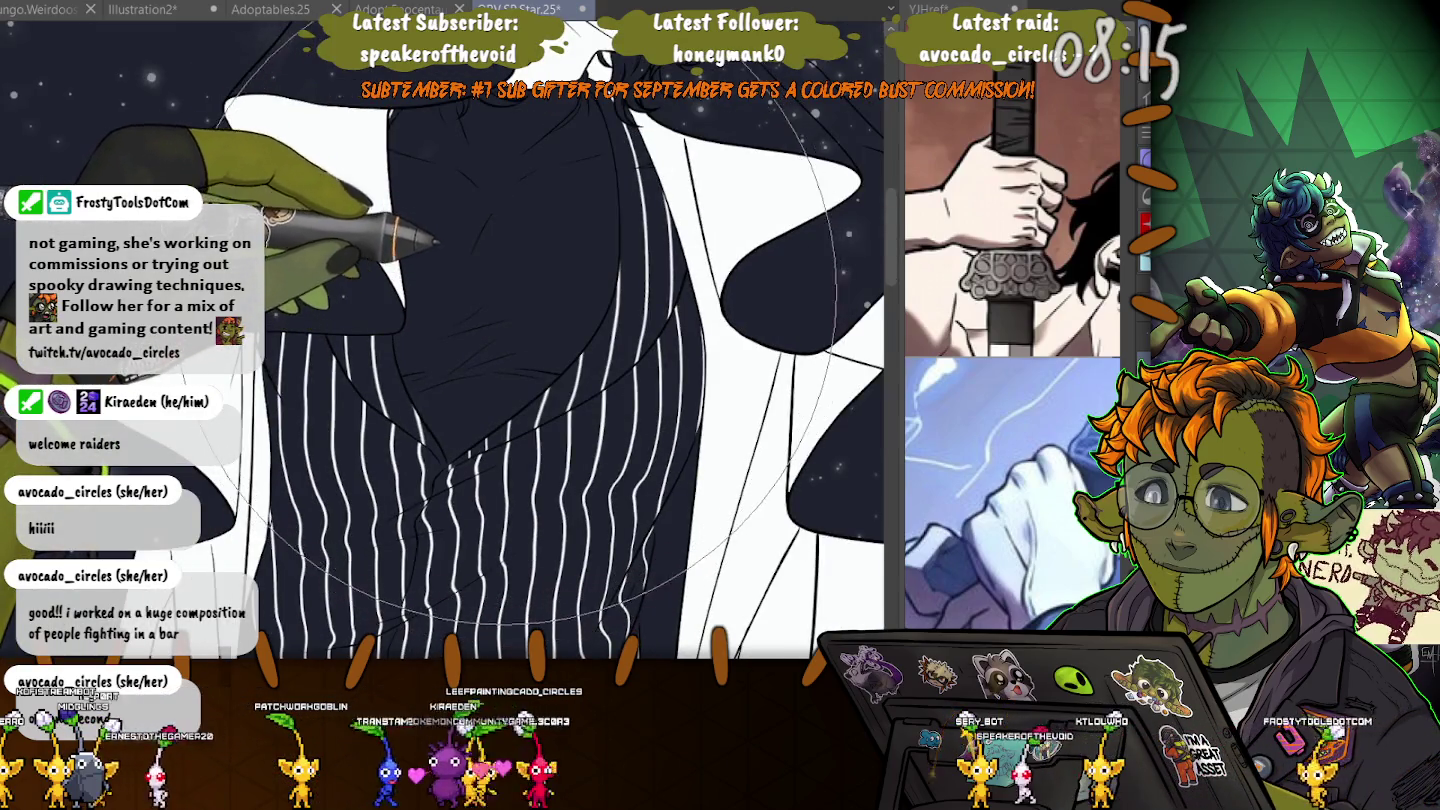
{"action": "key", "text": "bracketleft"}
{"action": "key", "text": "bracketleft"}
{"action": "key", "text": "bracketleft"}
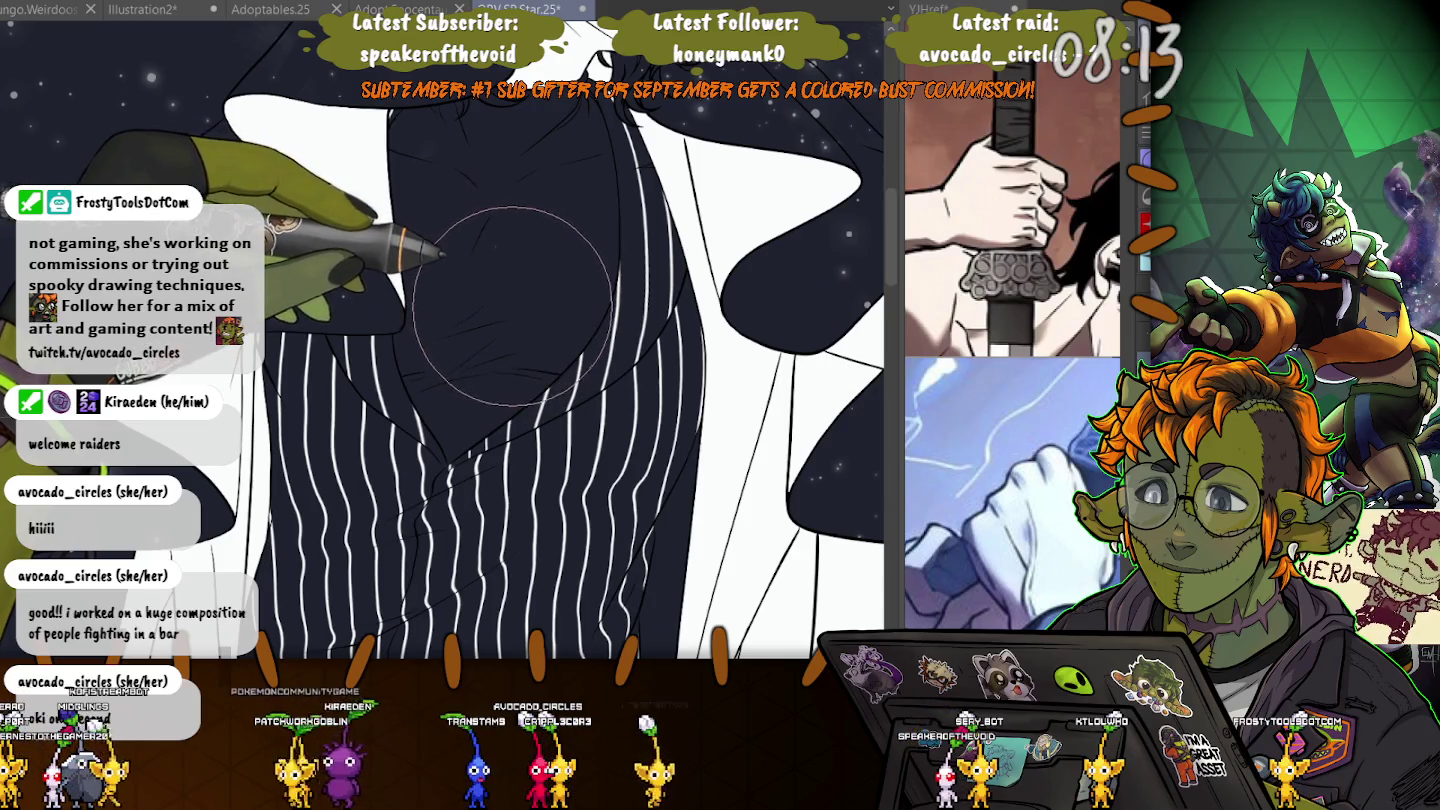
{"action": "scroll", "coordinate": [513, 305], "scroll_direction": "up", "scroll_amount": 2}
{"action": "scroll", "coordinate": [506, 274], "scroll_direction": "up", "scroll_amount": 2}
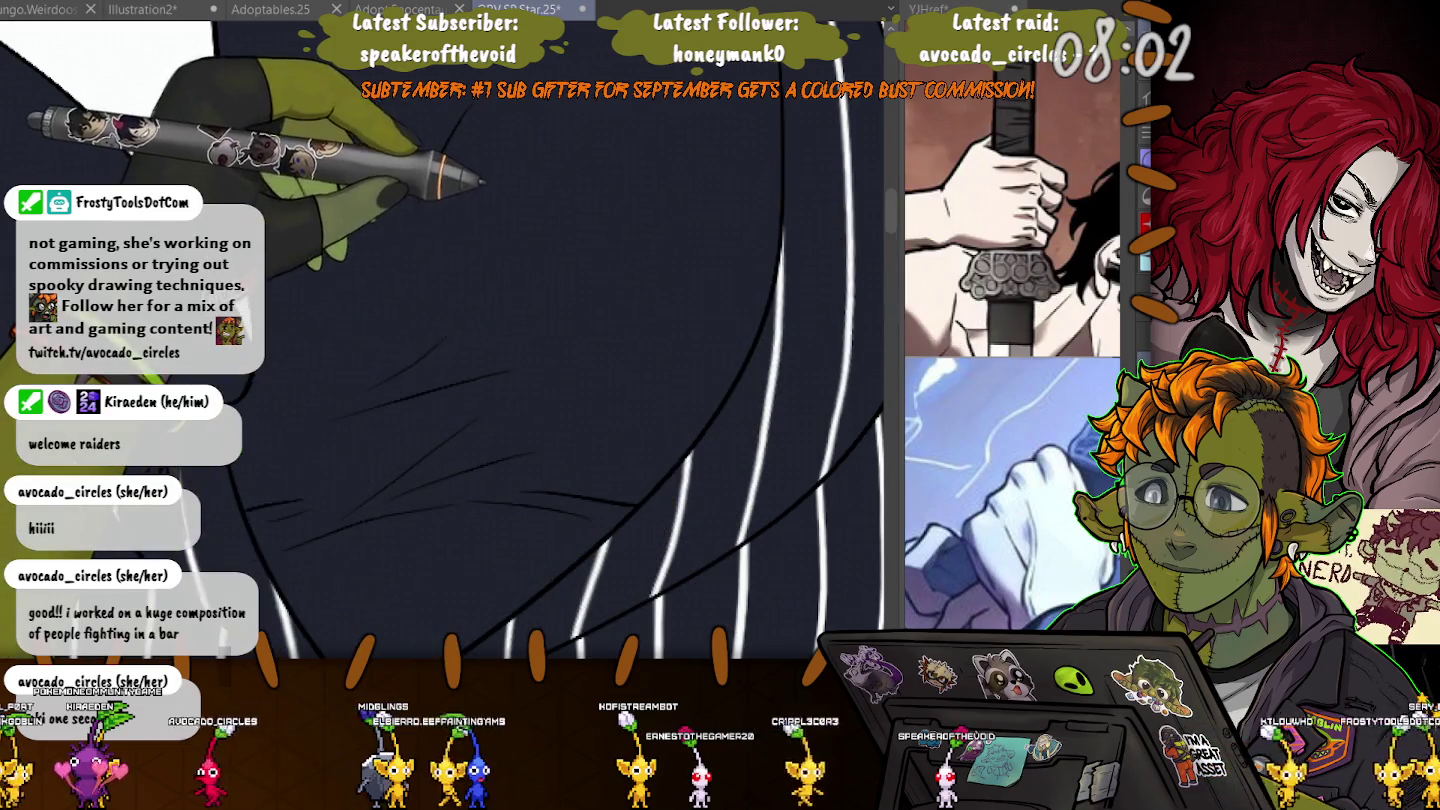
{"action": "scroll", "coordinate": [800, 228], "scroll_direction": "down", "scroll_amount": 2}
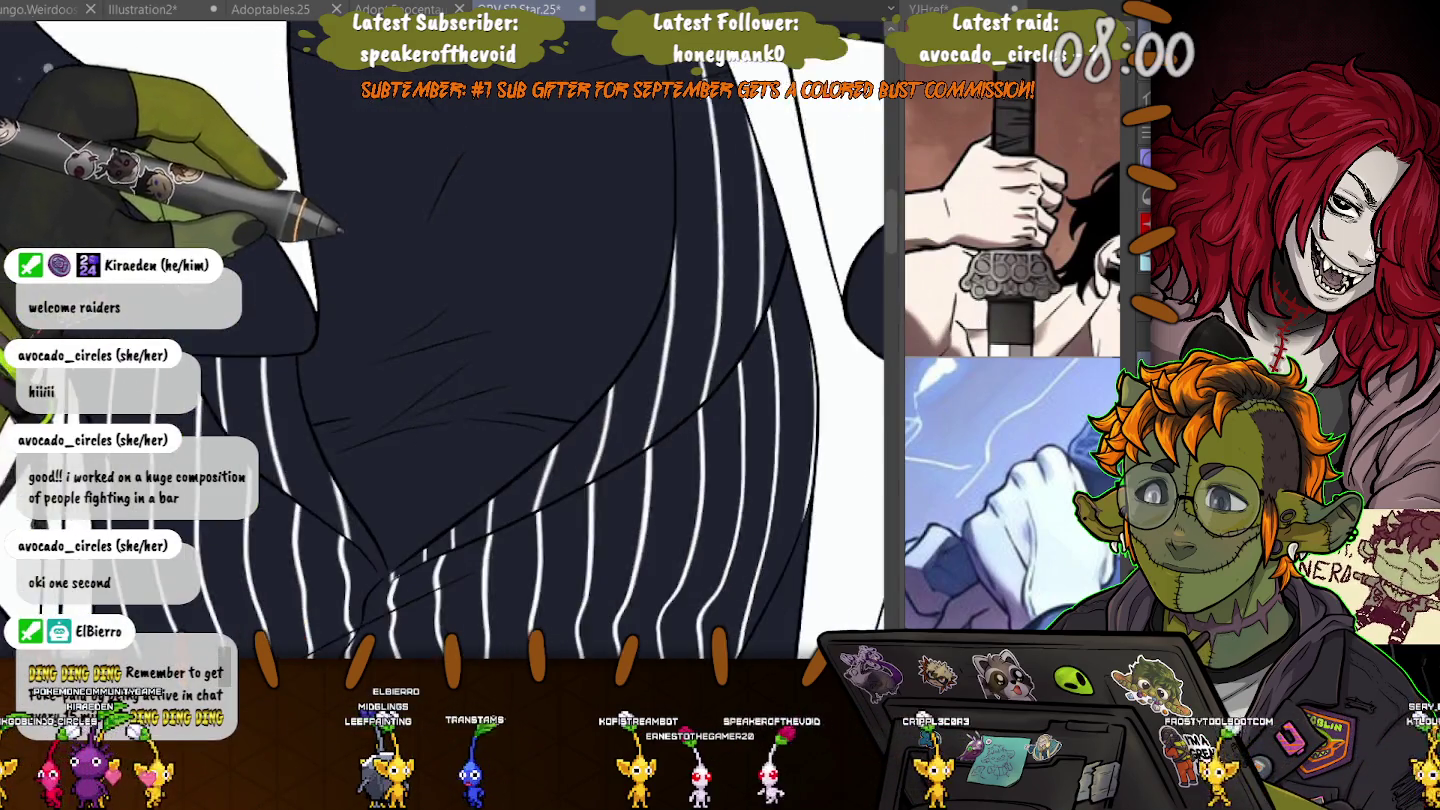
{"action": "scroll", "coordinate": [800, 228], "scroll_direction": "down", "scroll_amount": 2}
{"action": "scroll", "coordinate": [800, 229], "scroll_direction": "down", "scroll_amount": 2}
{"action": "scroll", "coordinate": [800, 229], "scroll_direction": "down", "scroll_amount": 2}
{"action": "scroll", "coordinate": [779, 229], "scroll_direction": "down", "scroll_amount": 2}
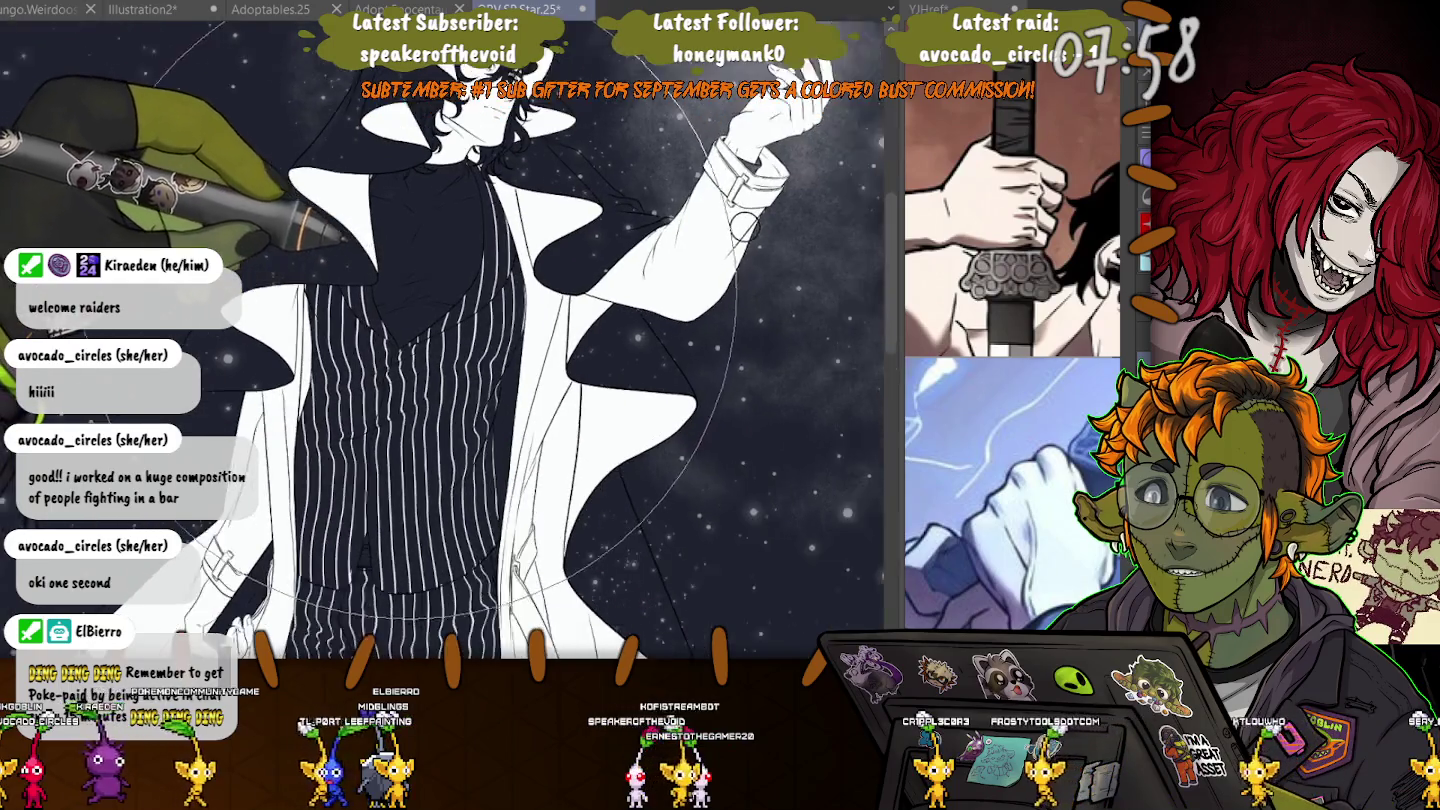
{"action": "scroll", "coordinate": [721, 231], "scroll_direction": "down", "scroll_amount": 1}
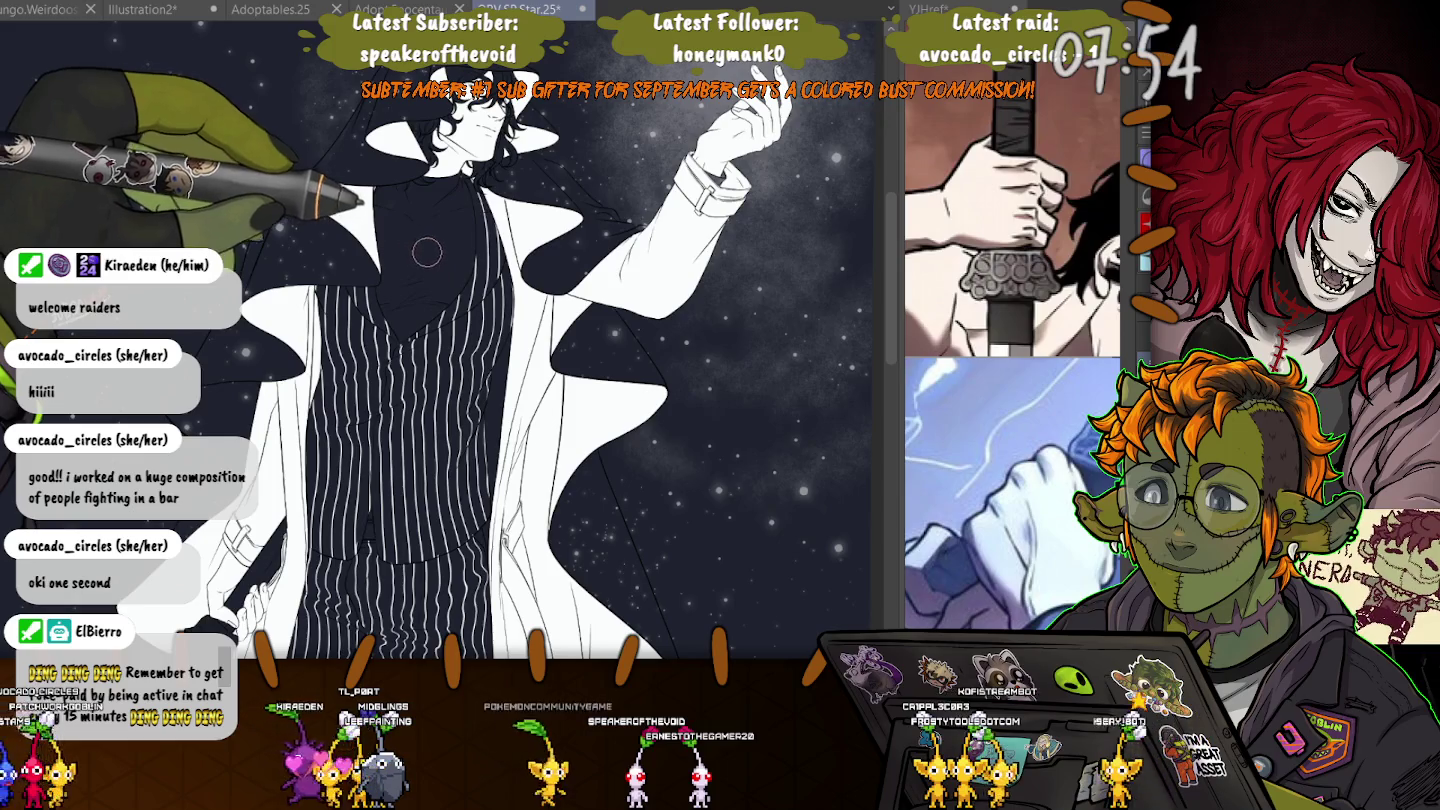
{"action": "scroll", "coordinate": [427, 253], "scroll_direction": "up", "scroll_amount": 2}
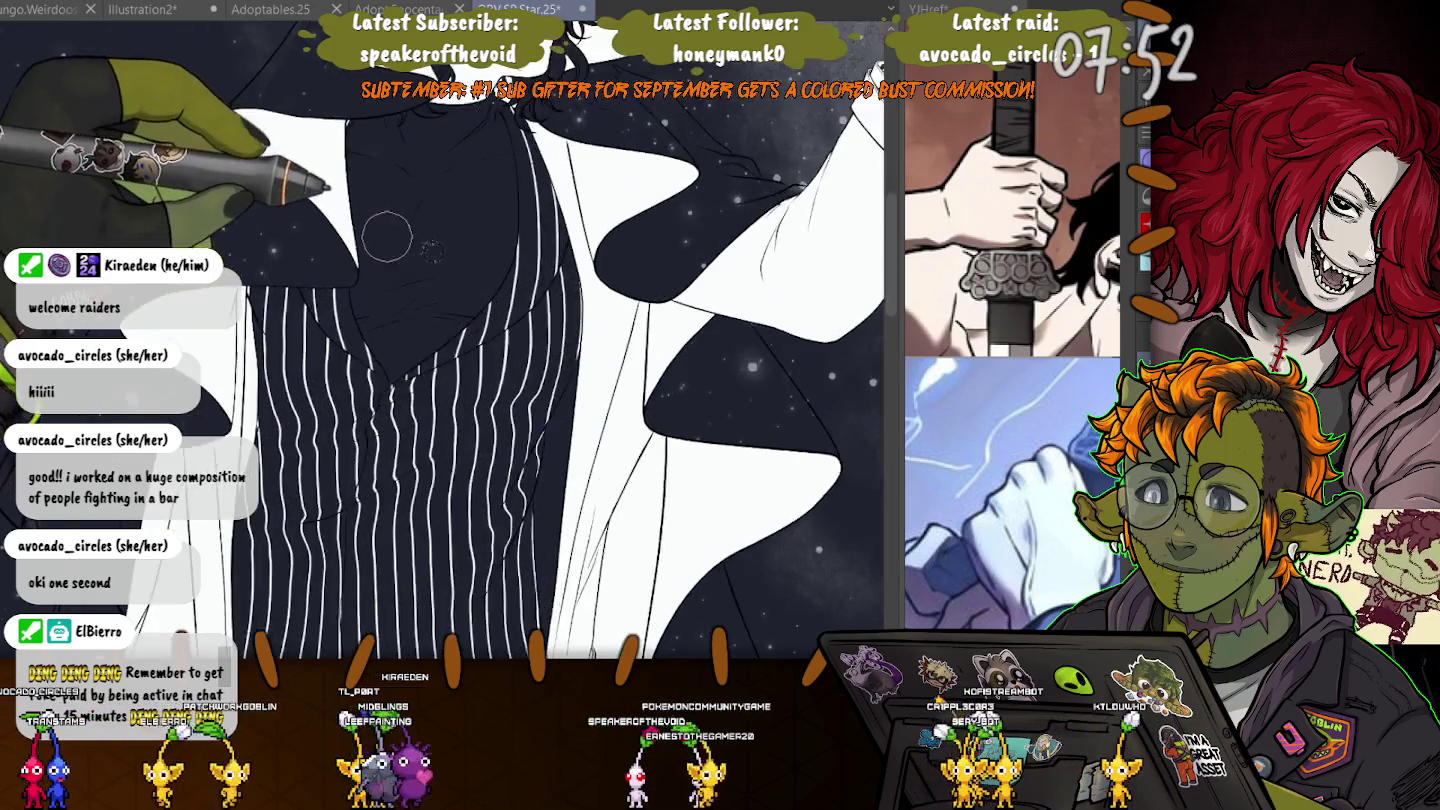
{"action": "scroll", "coordinate": [387, 238], "scroll_direction": "up", "scroll_amount": 2}
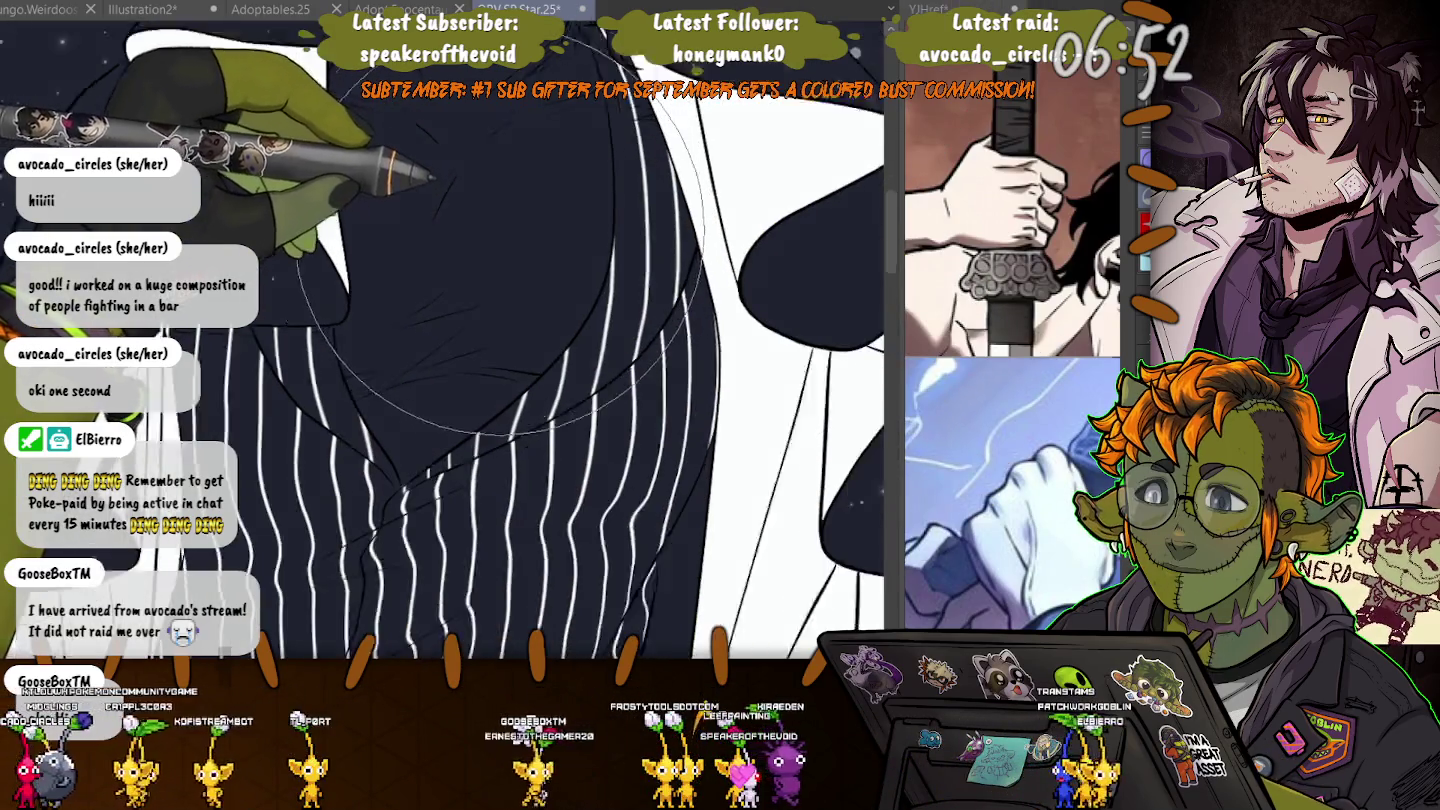
- Stamp a white sparkle on the dark shirt below the collar, shrink the brush, and select around it
{"action": "mouse_move", "coordinate": [640, 290]}
{"action": "left_mouse_down"}
{"action": "mouse_move", "coordinate": [515, 290]}
{"action": "mouse_move", "coordinate": [488, 244]}
{"action": "left_mouse_up"}
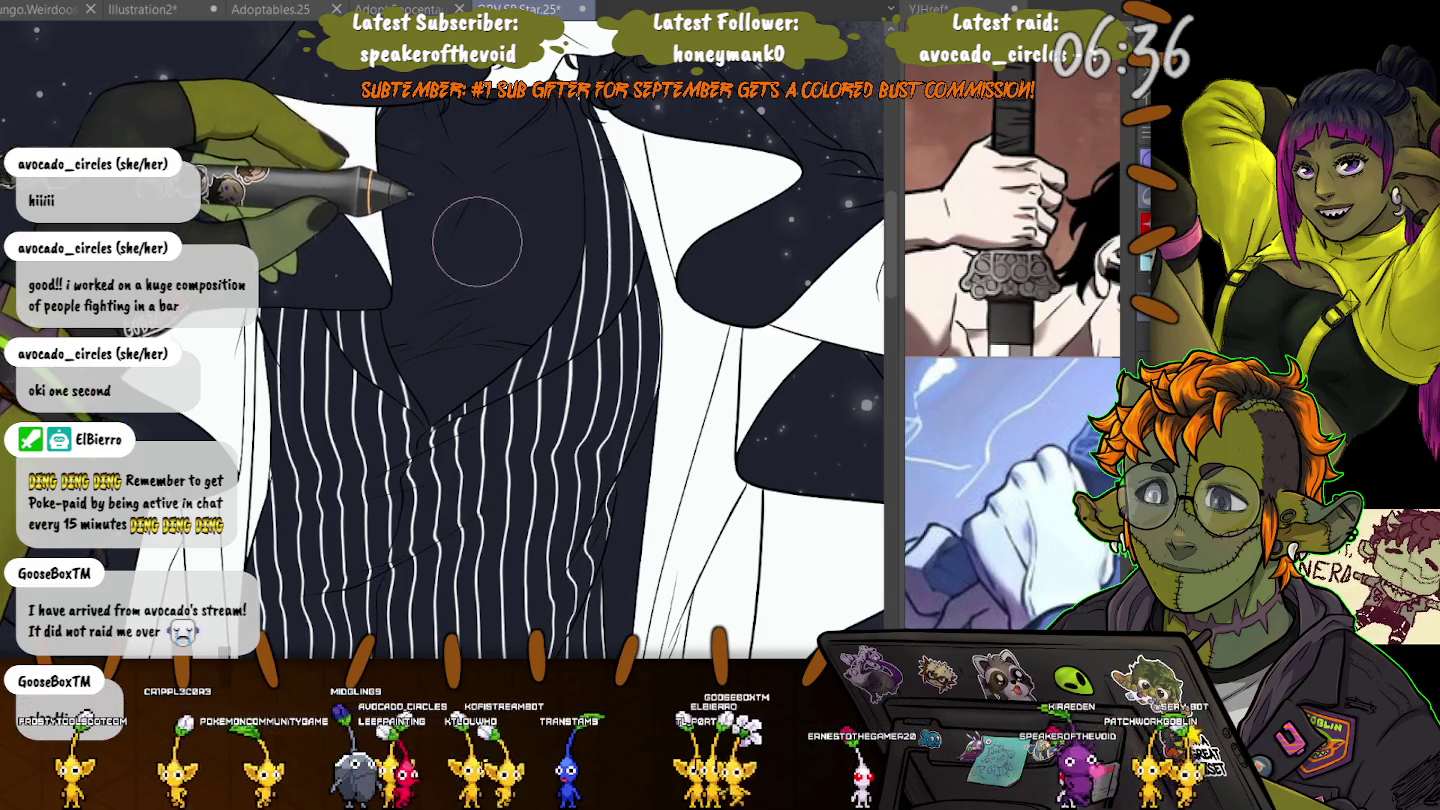
{"action": "left_click", "coordinate": [456, 257]}
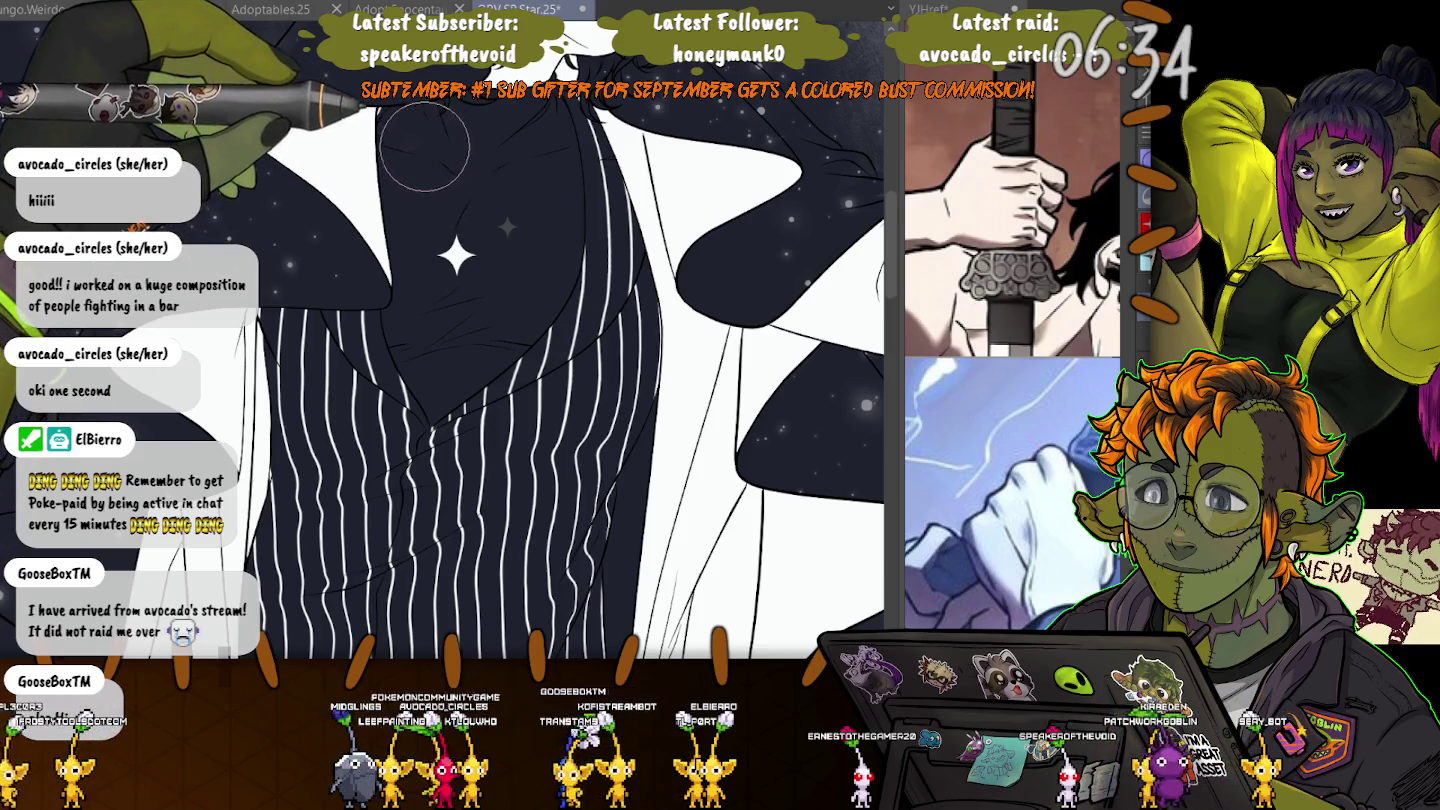
{"action": "key", "text": "bracketleft"}
{"action": "key", "text": "bracketleft"}
{"action": "key", "text": "bracketleft"}
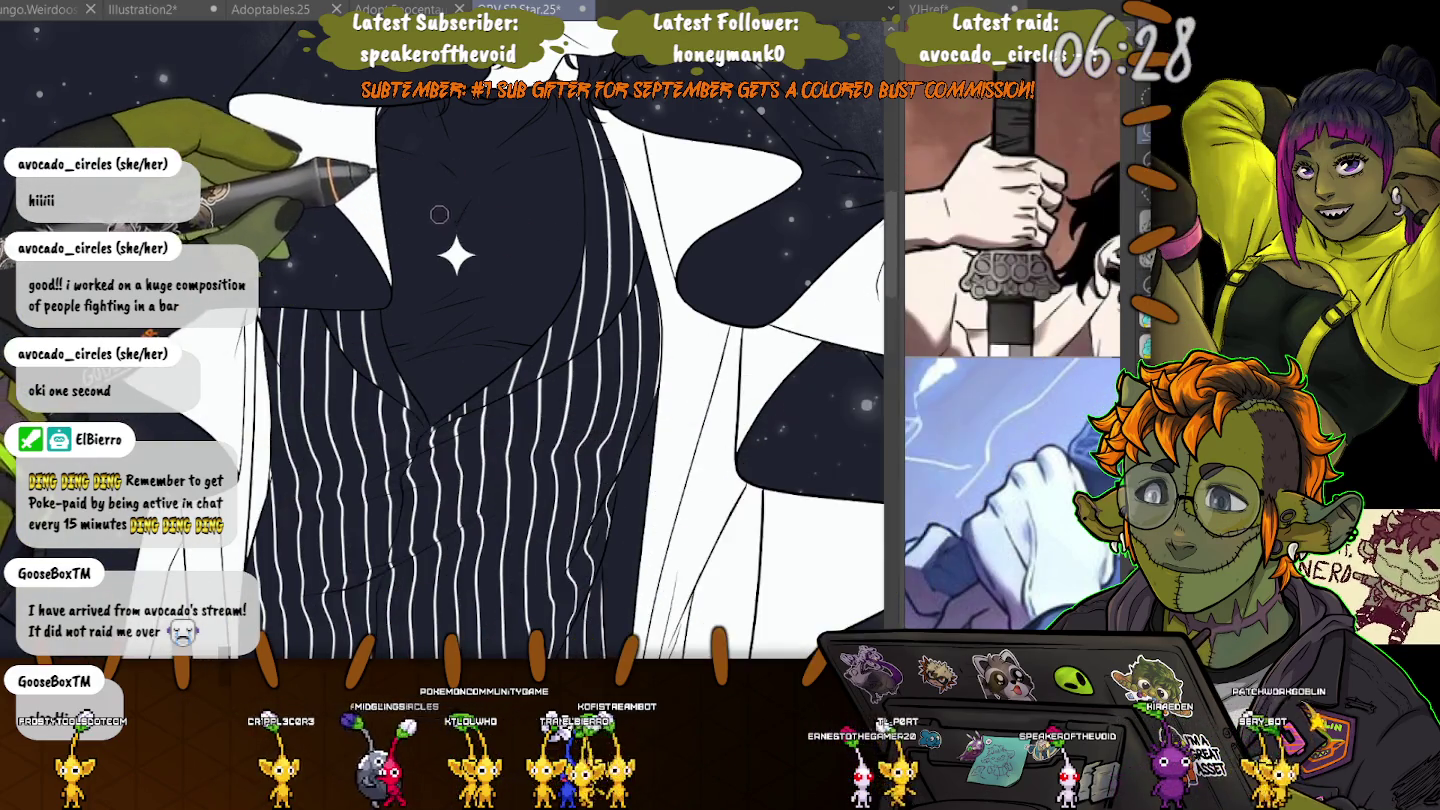
{"action": "left_click_drag", "start_coordinate": [440, 210], "coordinate": [429, 216]}
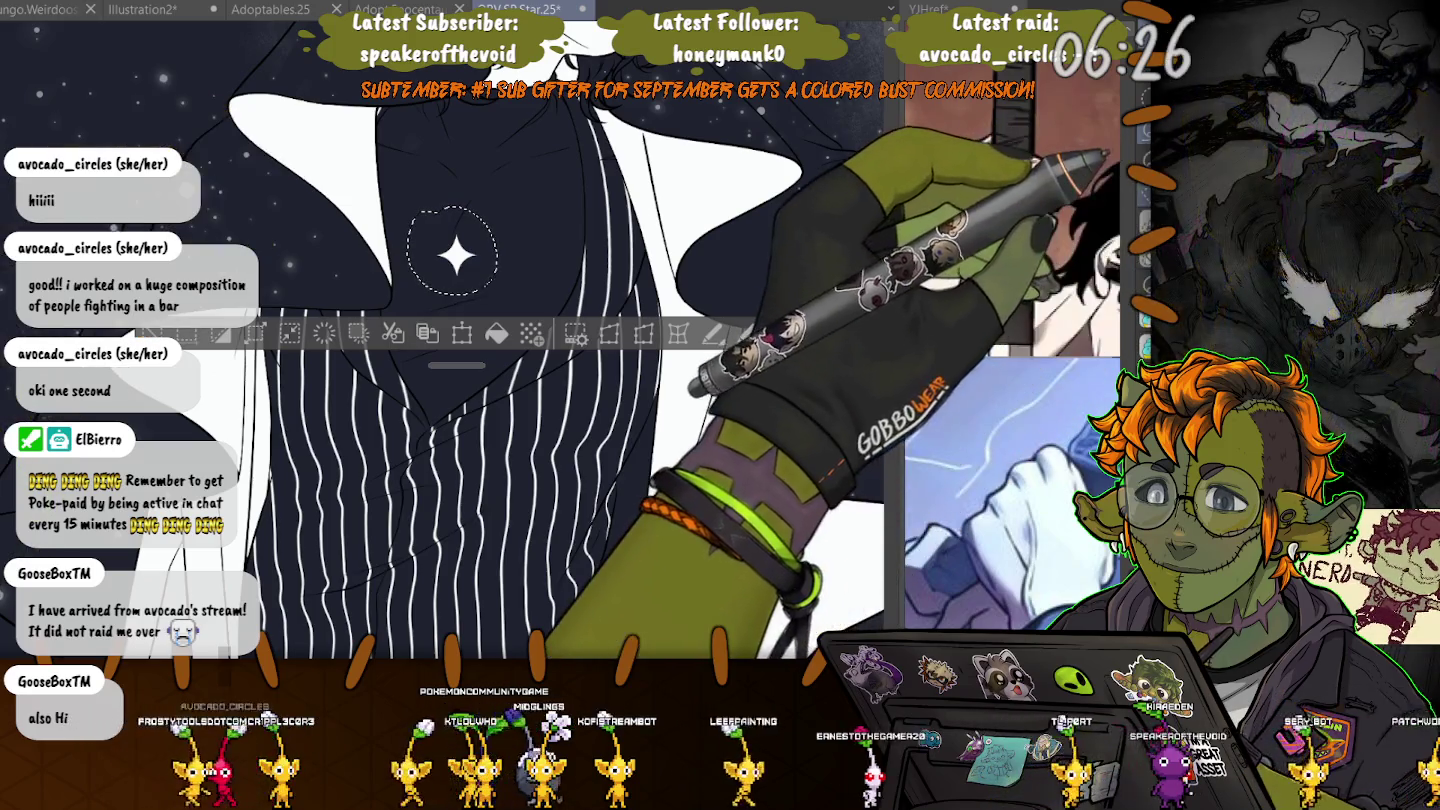
- Free-transform the sparkle to stretch it taller and larger, apply the change, and deselect
{"action": "key", "text": "ctrl+t"}
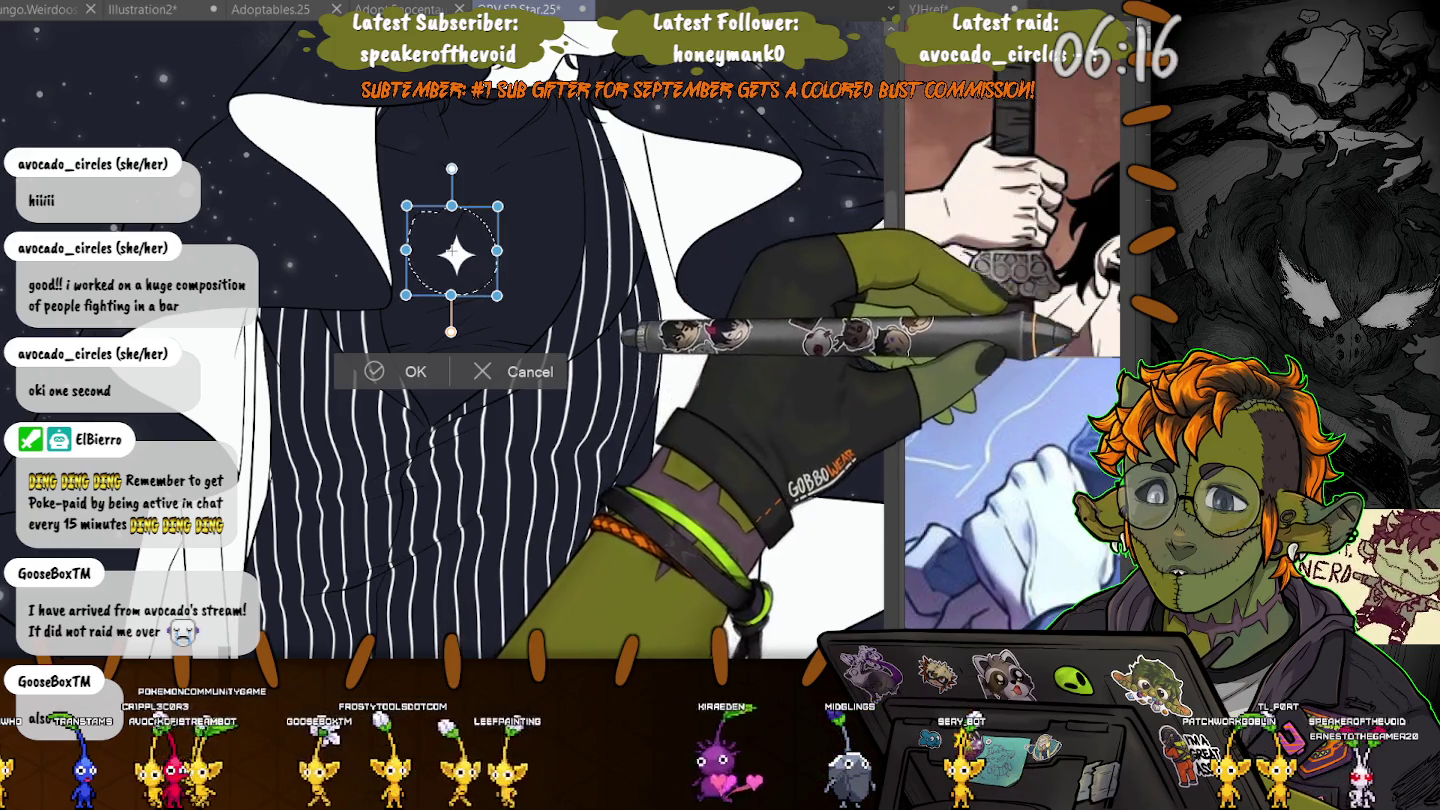
{"action": "left_click_drag", "start_coordinate": [451, 295], "coordinate": [451, 340]}
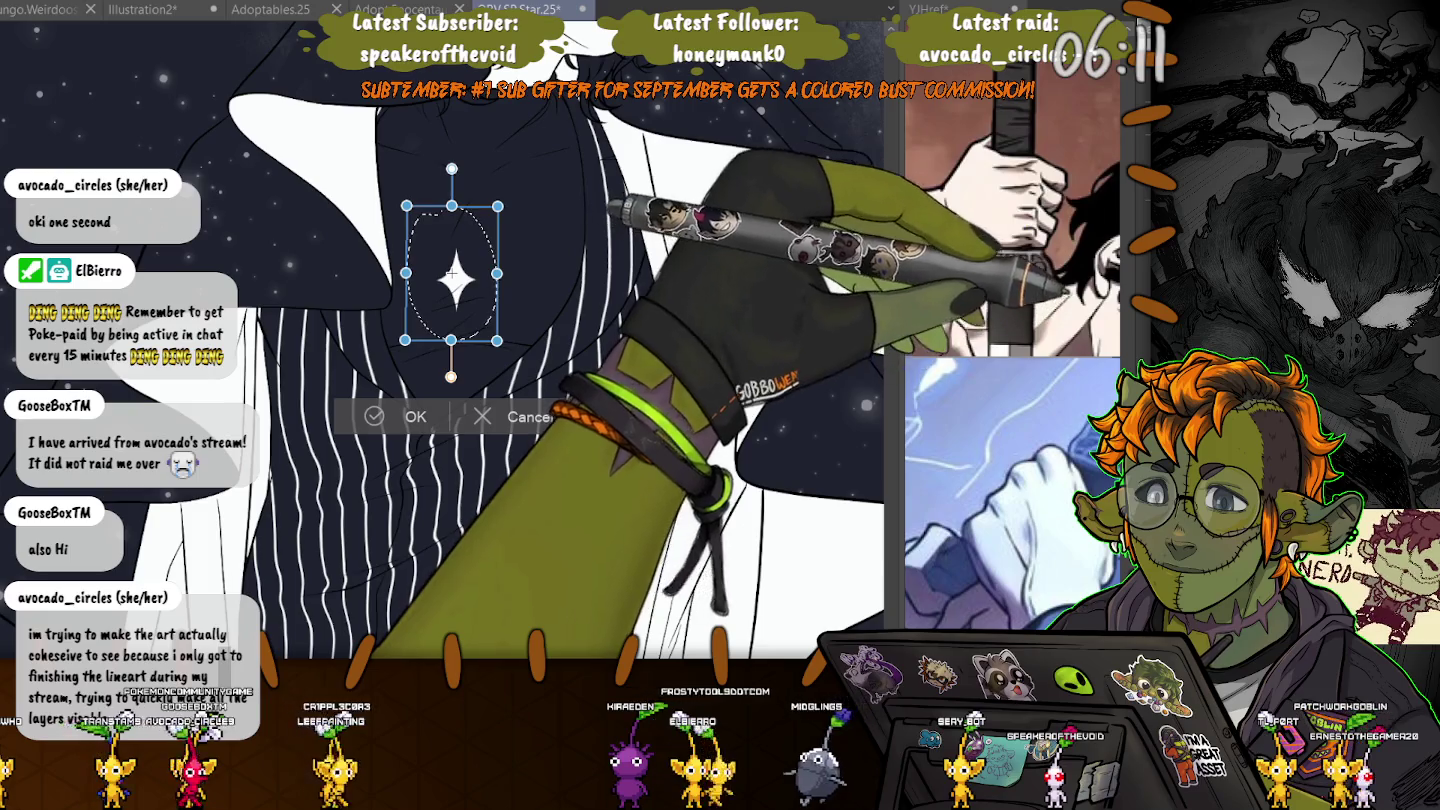
{"action": "left_click_drag", "start_coordinate": [406, 206], "coordinate": [402, 201]}
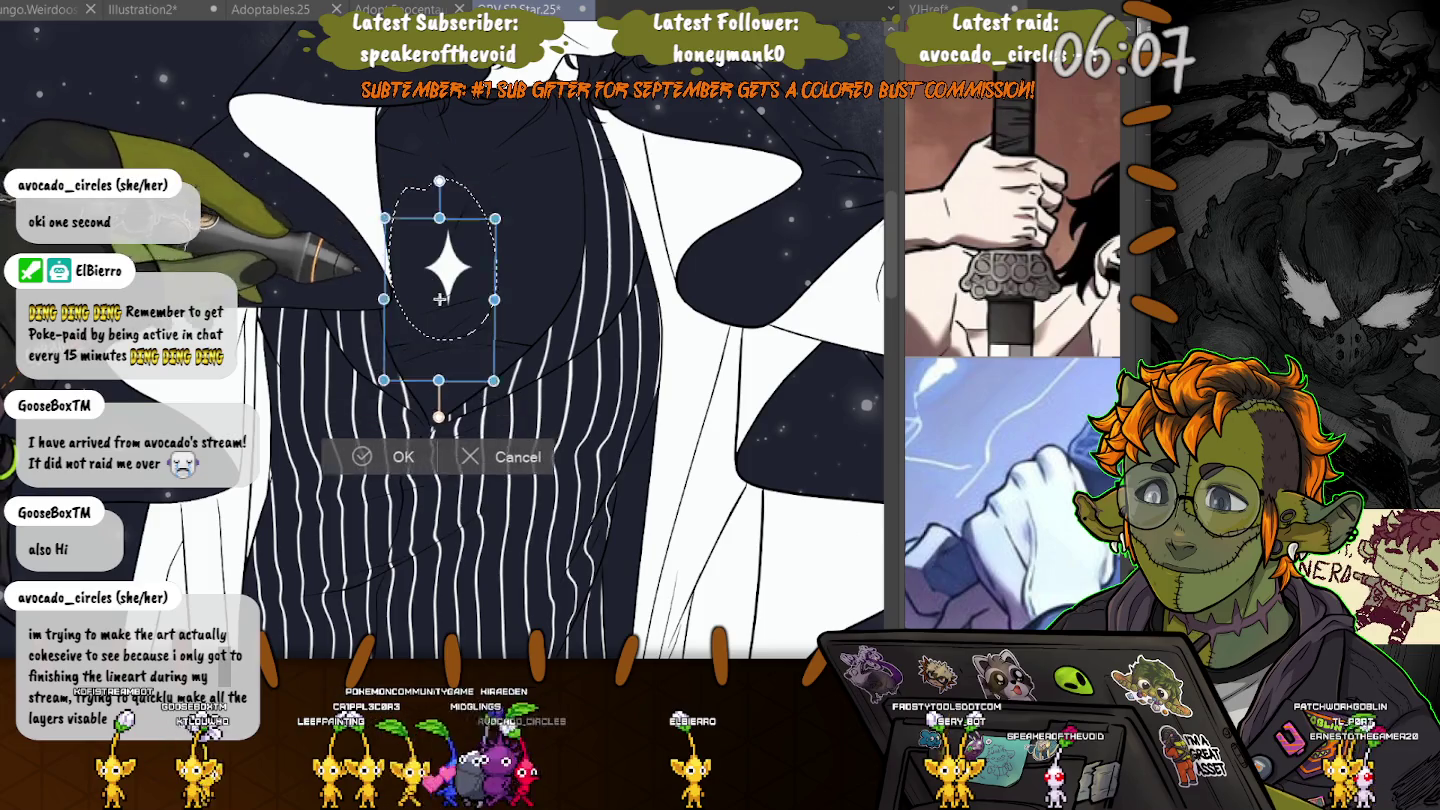
{"action": "left_click_drag", "start_coordinate": [450, 270], "coordinate": [455, 330]}
{"action": "left_click_drag", "start_coordinate": [396, 246], "coordinate": [374, 220]}
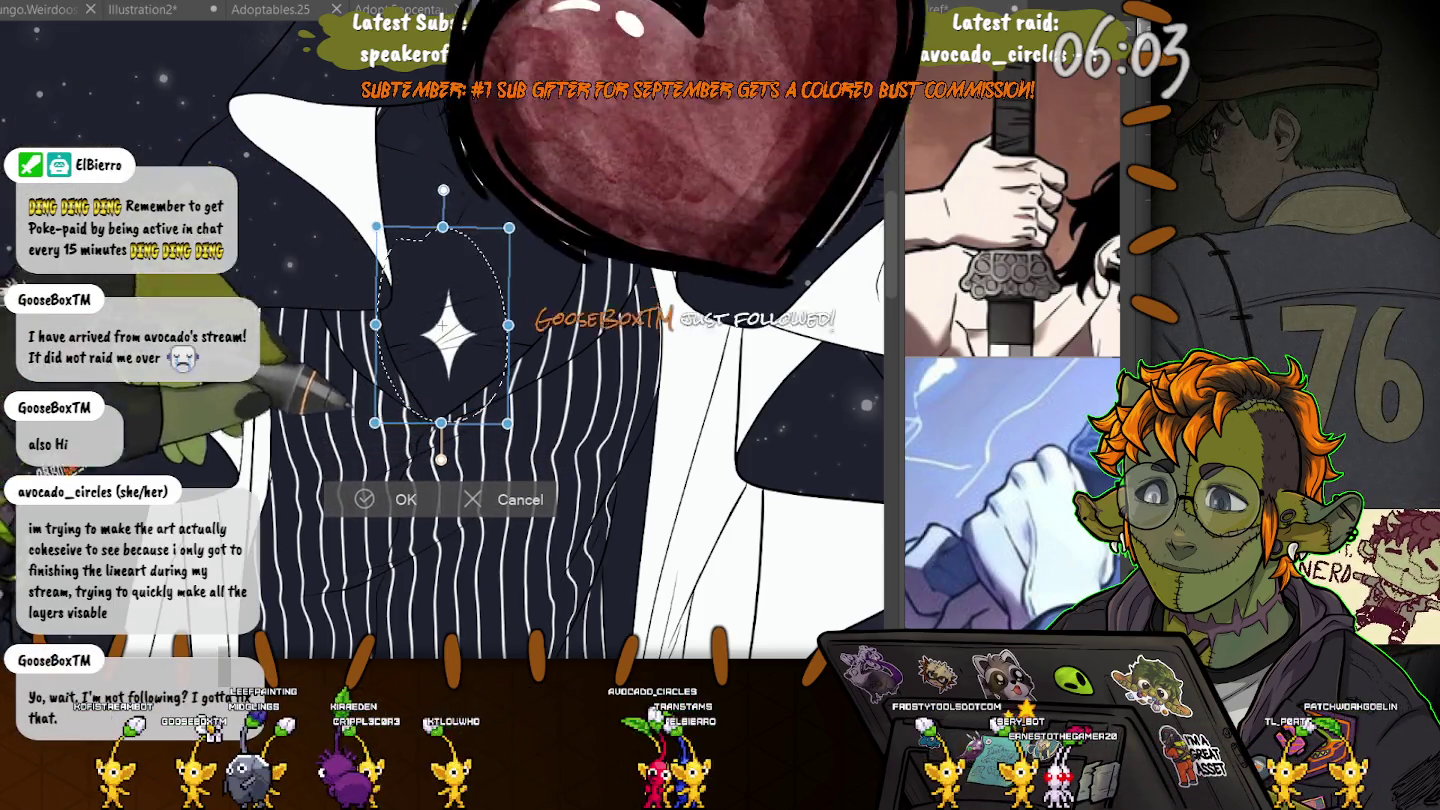
{"action": "key", "text": "Return"}
{"action": "key", "text": "ctrl+d"}
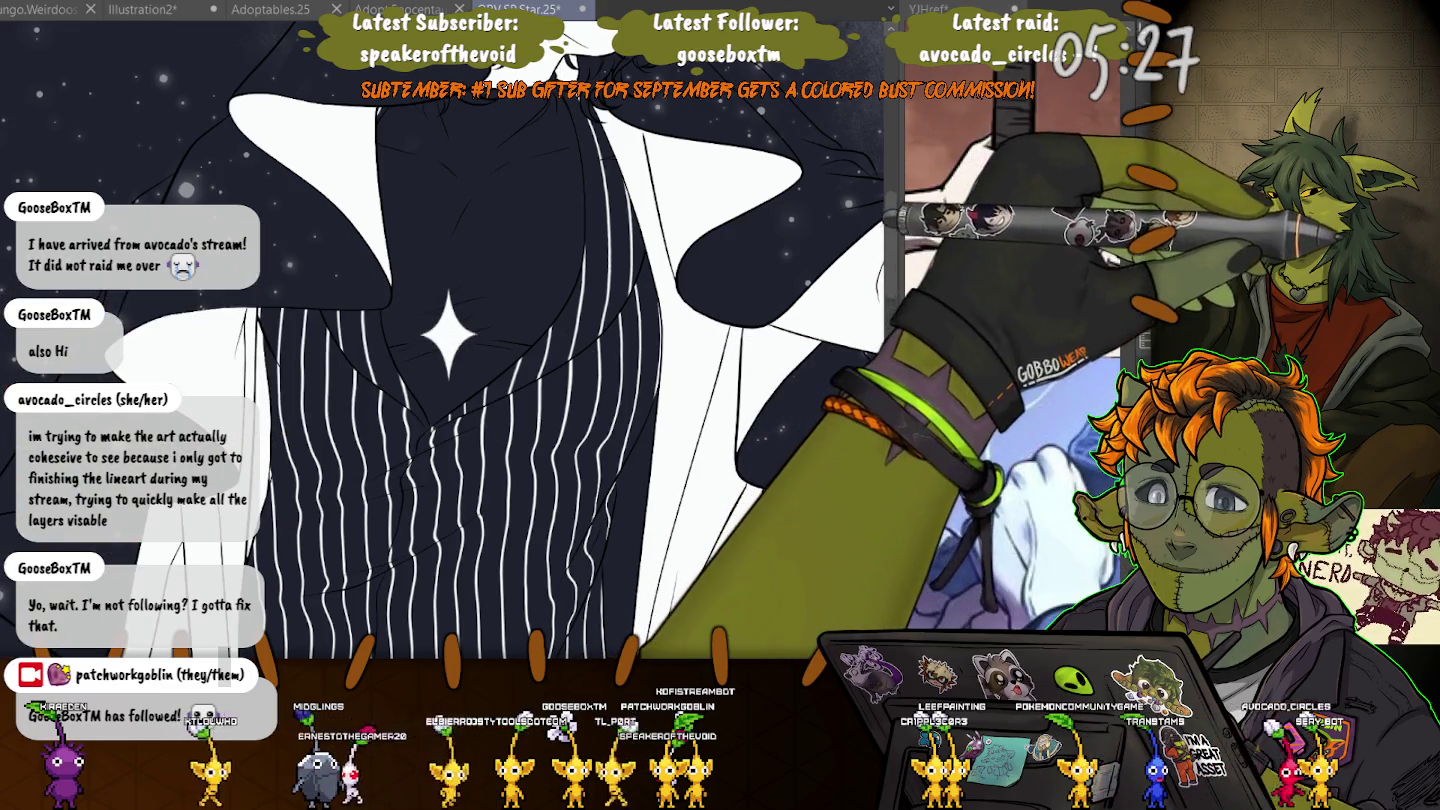
{"action": "scroll", "coordinate": [434, 404], "scroll_direction": "up", "scroll_amount": 5}
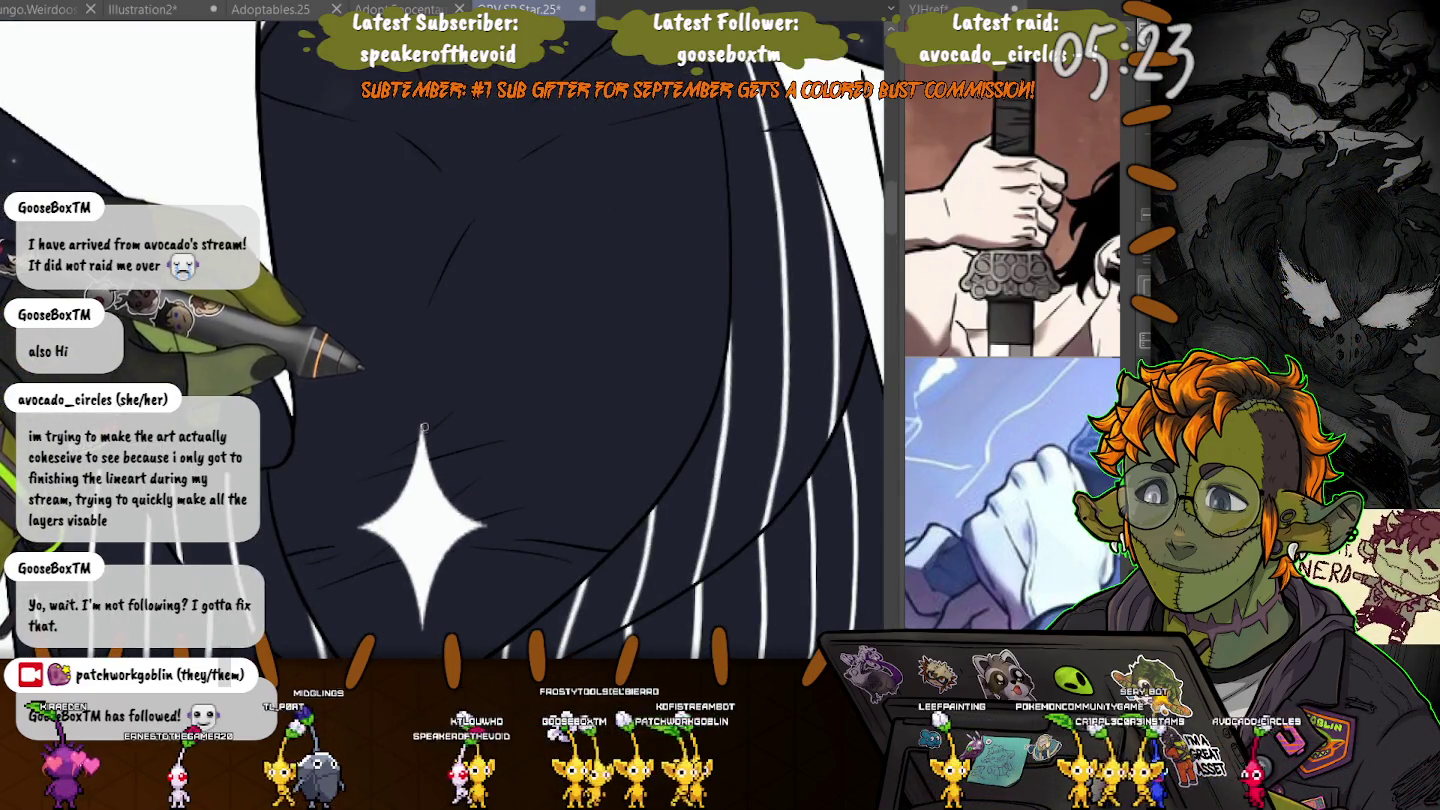
{"action": "scroll", "coordinate": [428, 432], "scroll_direction": "down", "scroll_amount": 2}
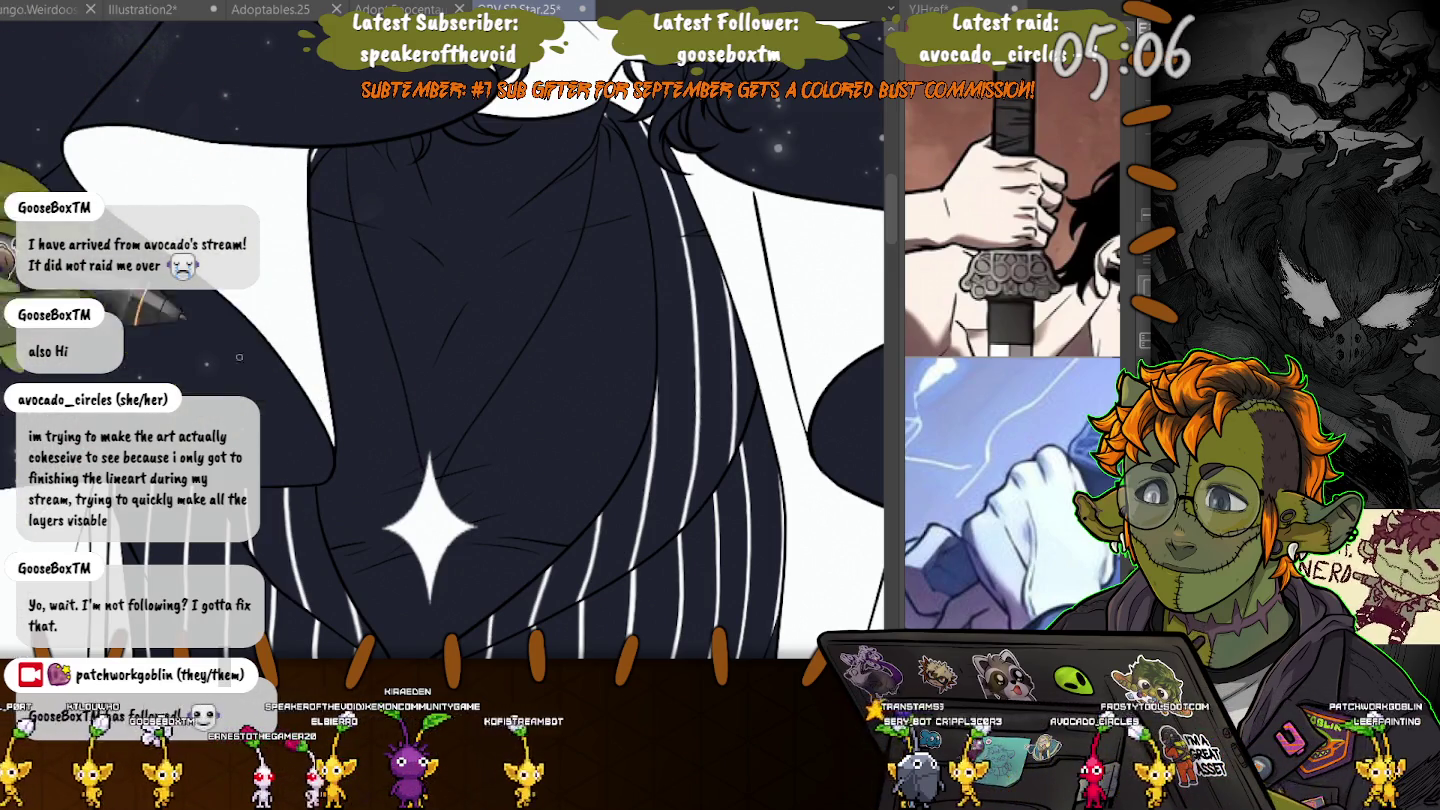
{"action": "left_click_drag", "start_coordinate": [283, 286], "coordinate": [302, 254]}
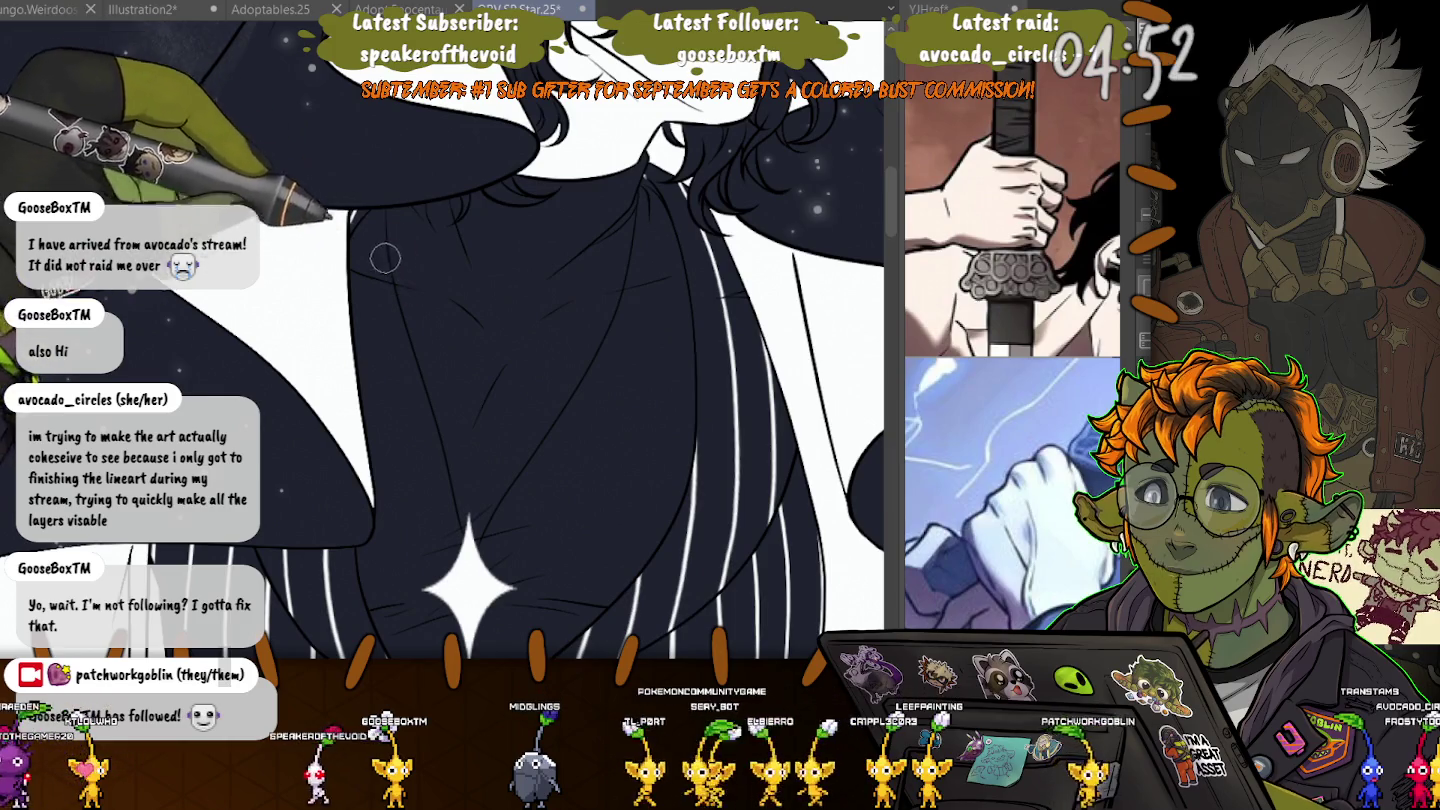
- Scroll across the canvas to look over the white-coated figure and sparkle
{"action": "scroll", "coordinate": [314, 534], "scroll_direction": "down", "scroll_amount": 1}
{"action": "scroll", "coordinate": [314, 534], "scroll_direction": "down", "scroll_amount": 1}
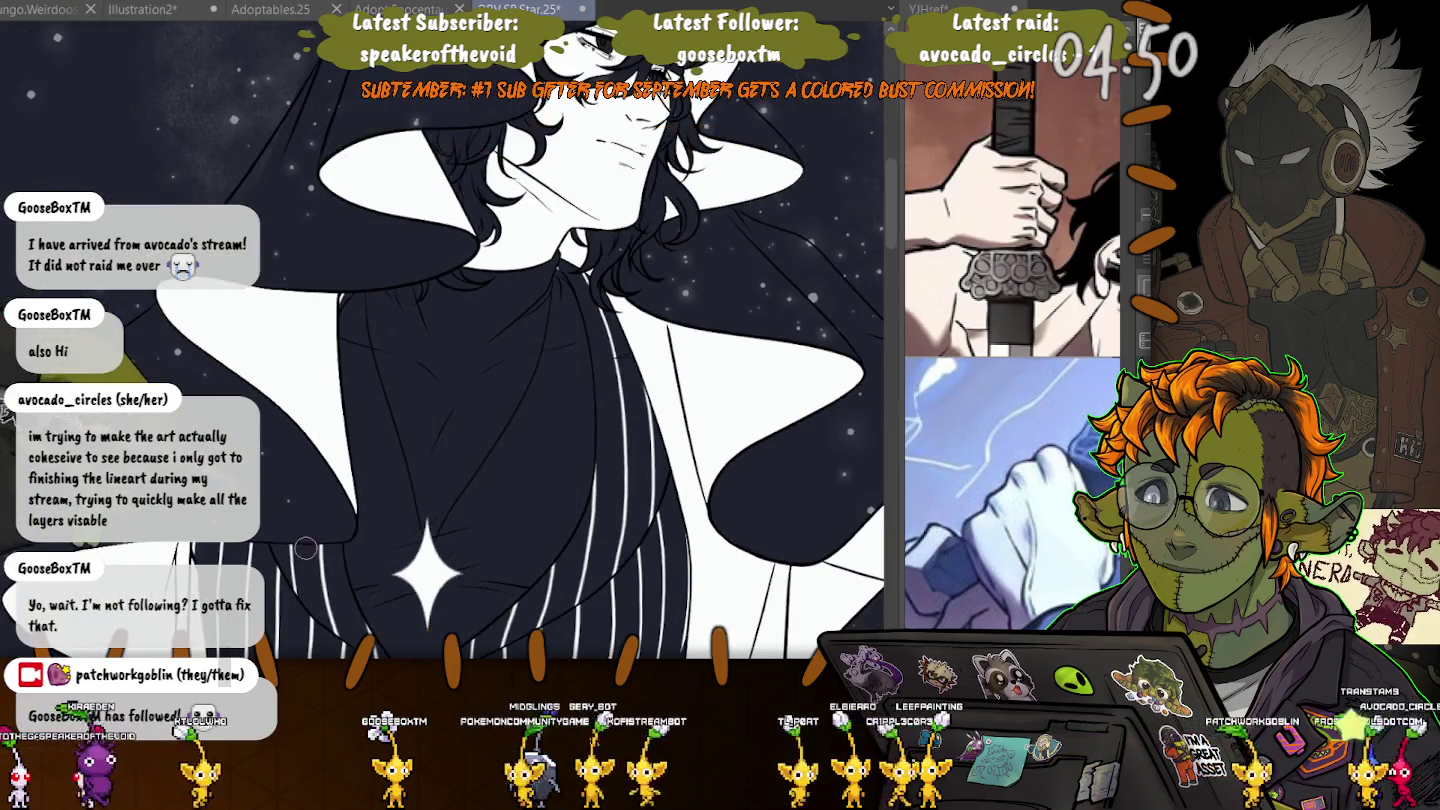
{"action": "scroll", "coordinate": [312, 544], "scroll_direction": "down", "scroll_amount": 1}
{"action": "scroll", "coordinate": [281, 533], "scroll_direction": "down", "scroll_amount": 1}
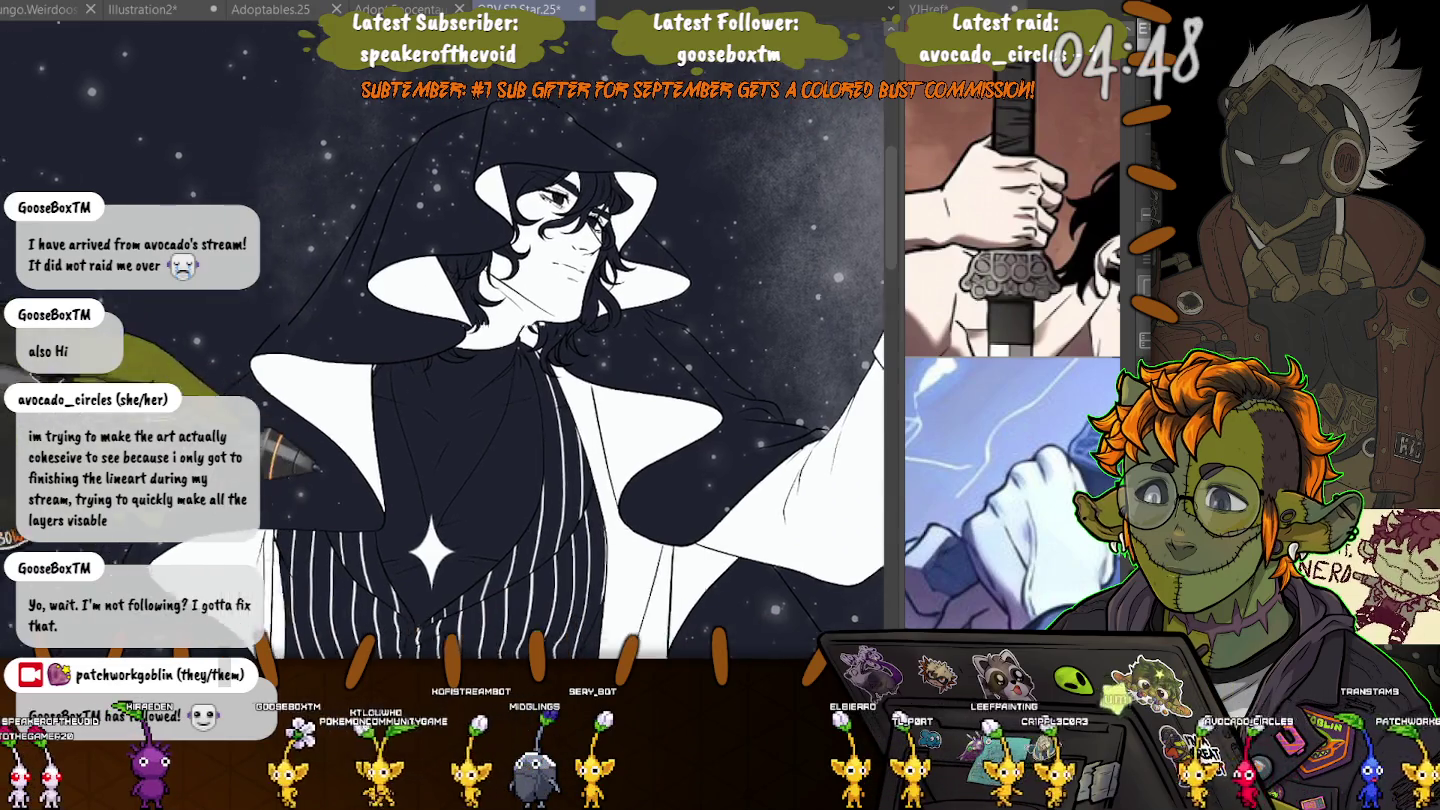
{"action": "scroll", "coordinate": [281, 534], "scroll_direction": "down", "scroll_amount": 1}
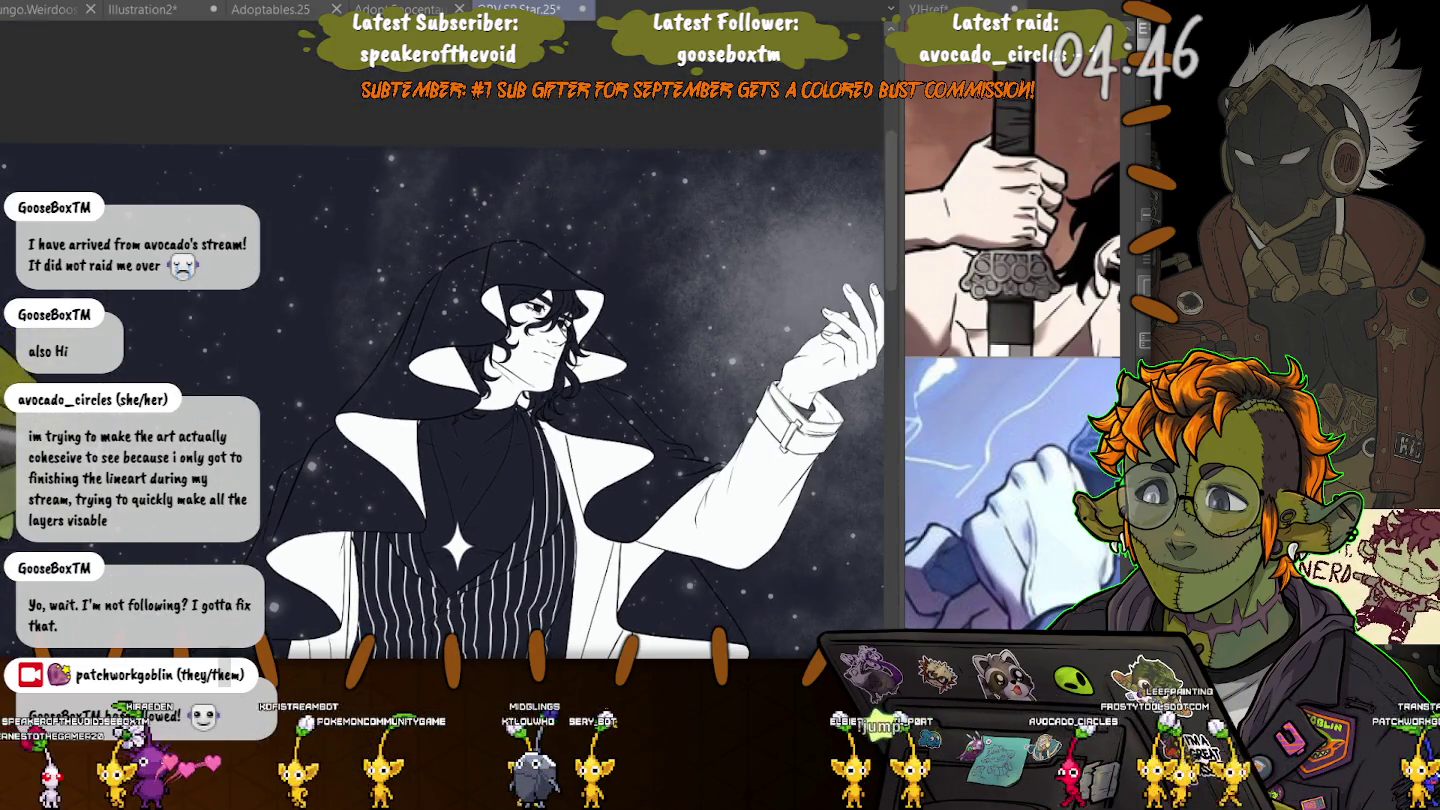
{"action": "scroll", "coordinate": [500, 400], "scroll_direction": "up", "scroll_amount": 2}
{"action": "scroll", "coordinate": [500, 400], "scroll_direction": "down", "scroll_amount": 2}
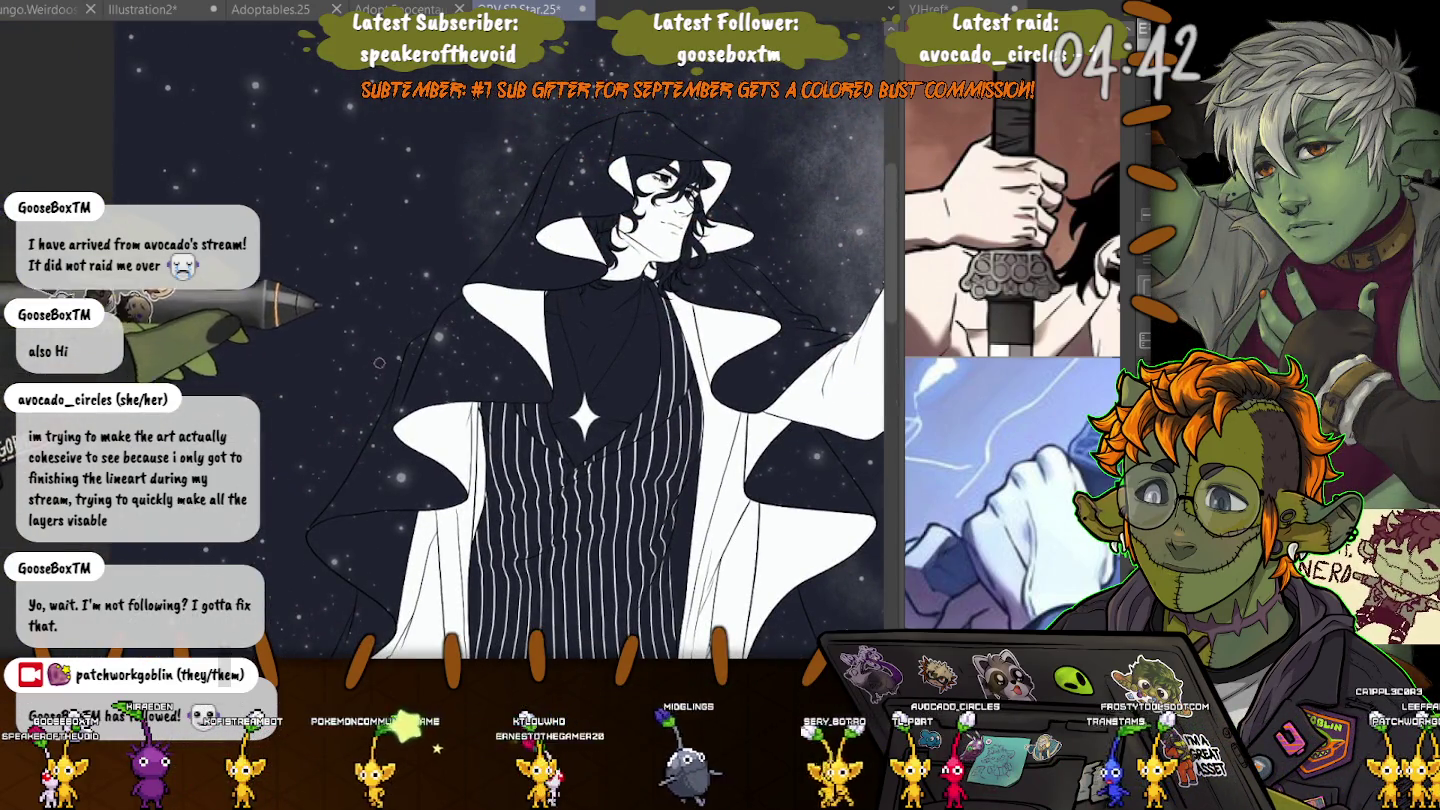
{"action": "scroll", "coordinate": [379, 362], "scroll_direction": "up", "scroll_amount": 1}
{"action": "scroll", "coordinate": [450, 280], "scroll_direction": "up", "scroll_amount": 1}
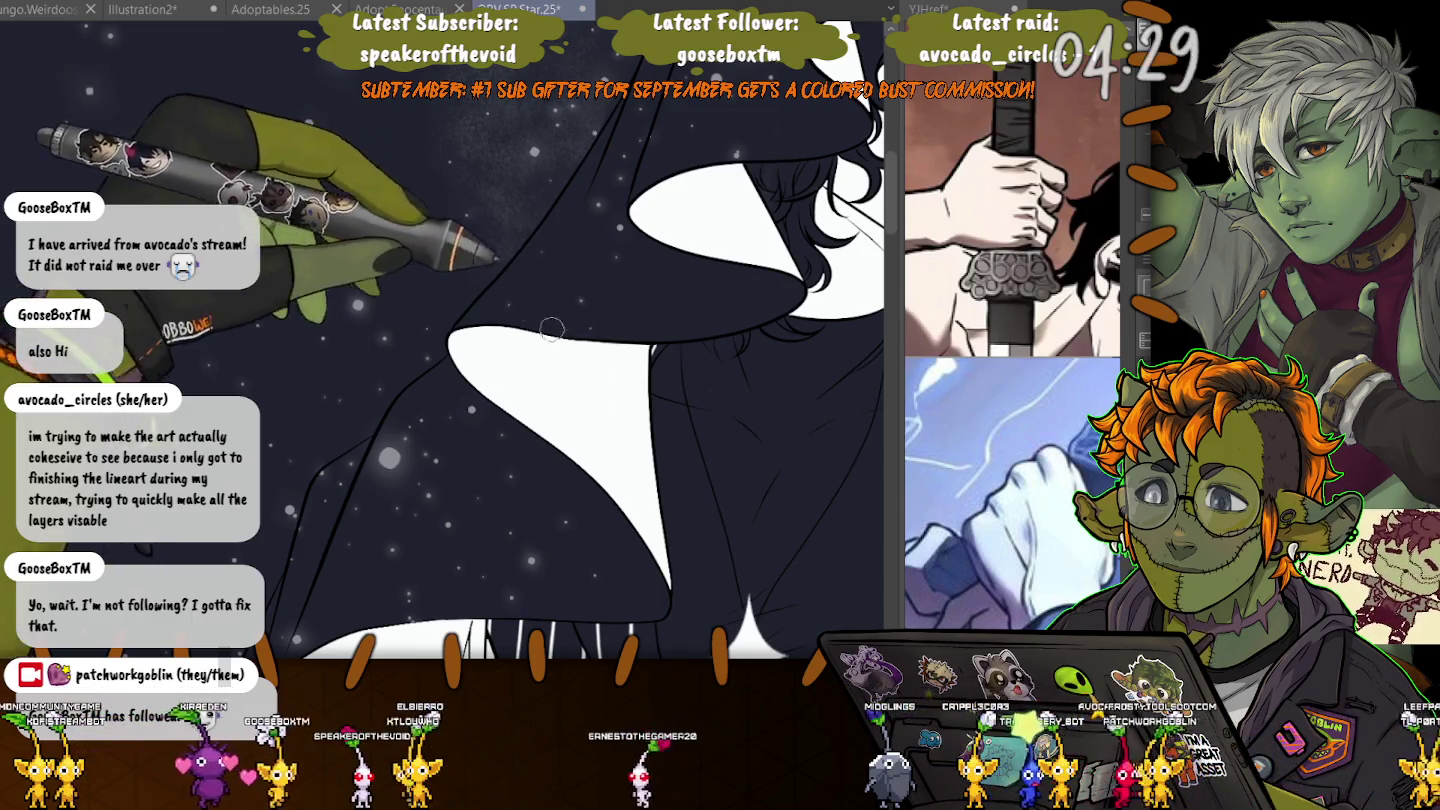
- Fit the canvas to the window to view the full figure against the starry sky
{"action": "key", "text": "ctrl+0"}
{"action": "scroll", "coordinate": [320, 266], "scroll_direction": "down", "scroll_amount": 2}
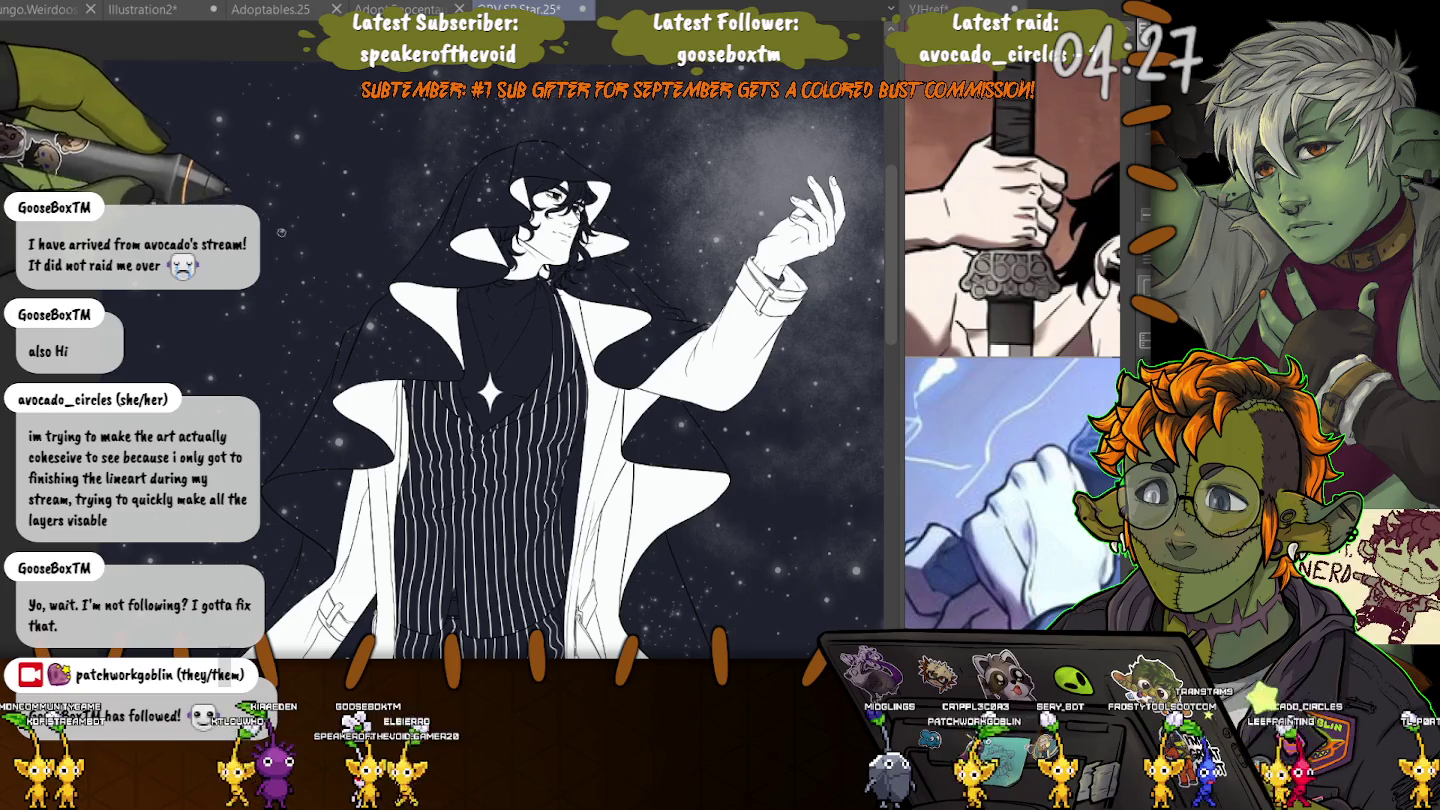
{"action": "scroll", "coordinate": [280, 232], "scroll_direction": "down", "scroll_amount": 2}
{"action": "scroll", "coordinate": [112, 374], "scroll_direction": "down", "scroll_amount": 2}
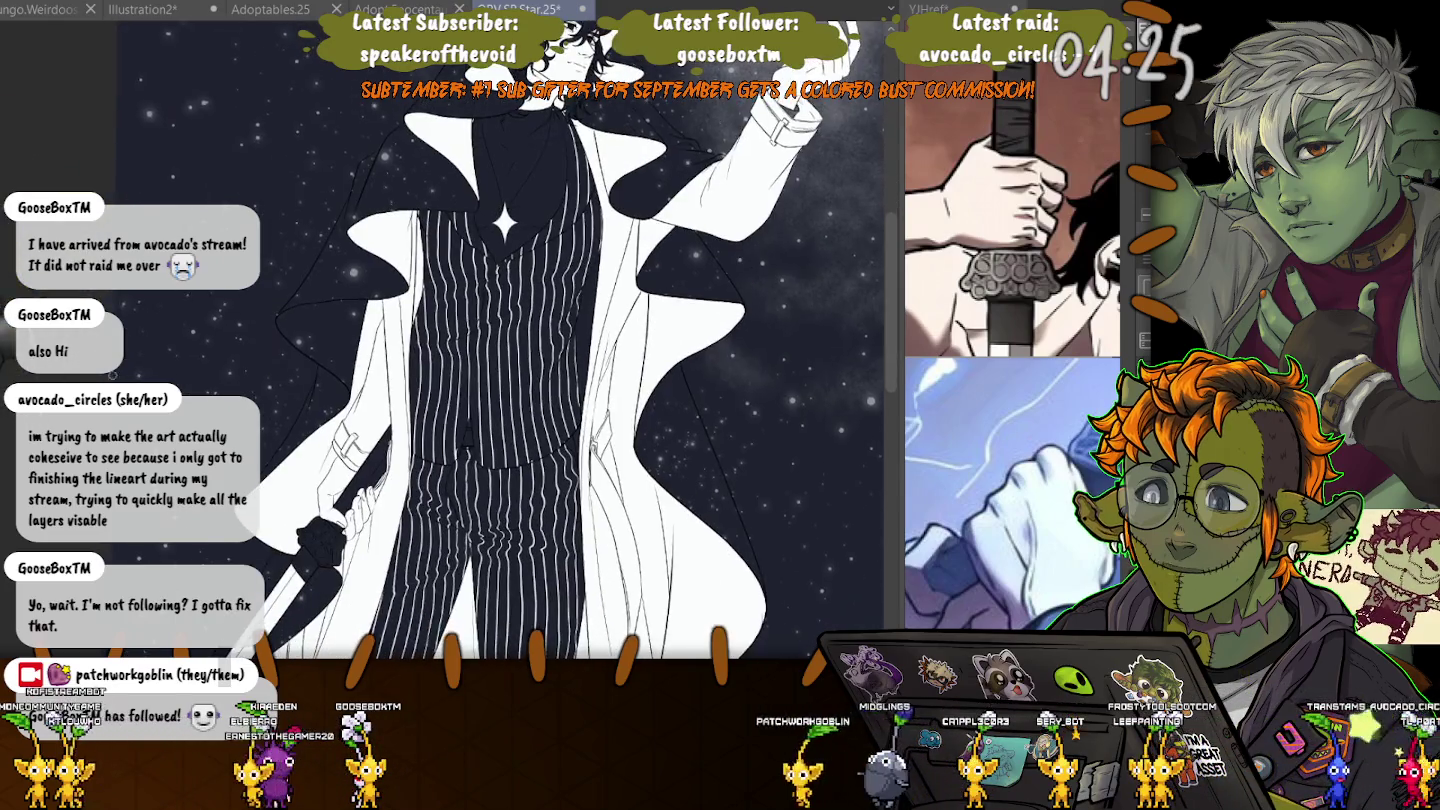
{"action": "scroll", "coordinate": [401, 380], "scroll_direction": "down", "scroll_amount": 4}
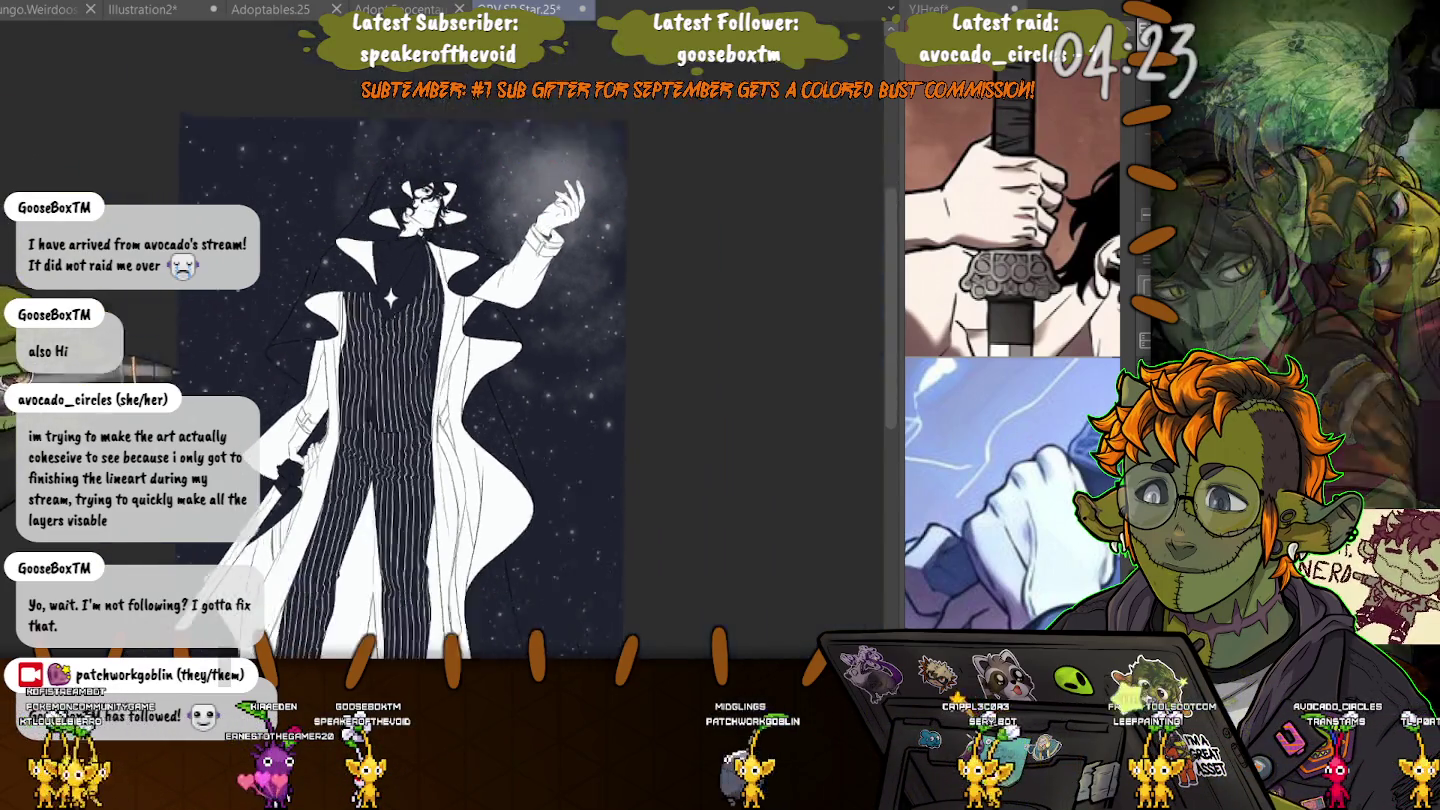
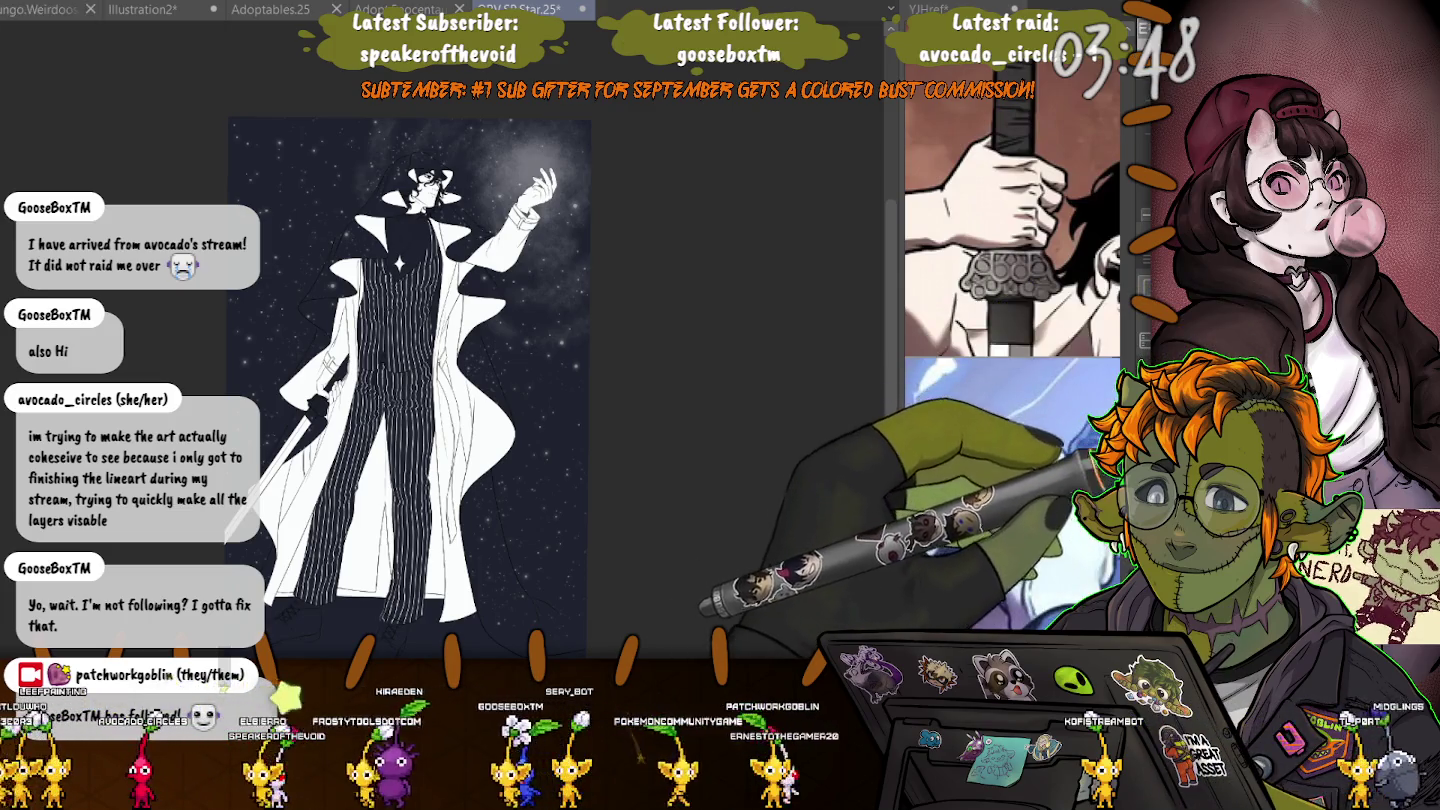
- Reshape the long diagonal line beside the coat and commit the transform twice
{"action": "key", "text": "ctrl+plus"}
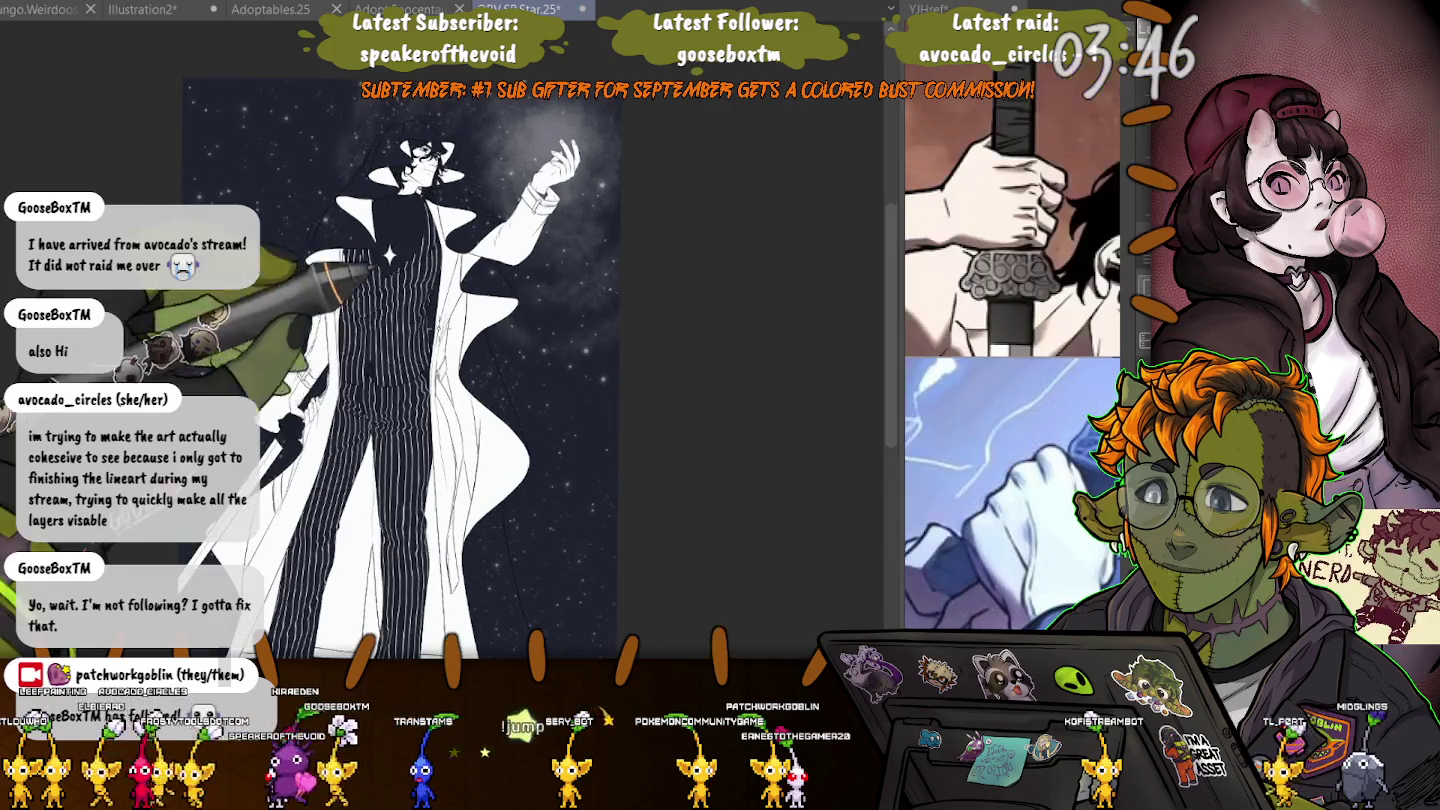
{"action": "scroll", "coordinate": [494, 334], "scroll_direction": "up", "scroll_amount": 2}
{"action": "scroll", "coordinate": [494, 333], "scroll_direction": "up", "scroll_amount": 2}
{"action": "scroll", "coordinate": [494, 333], "scroll_direction": "up", "scroll_amount": 2}
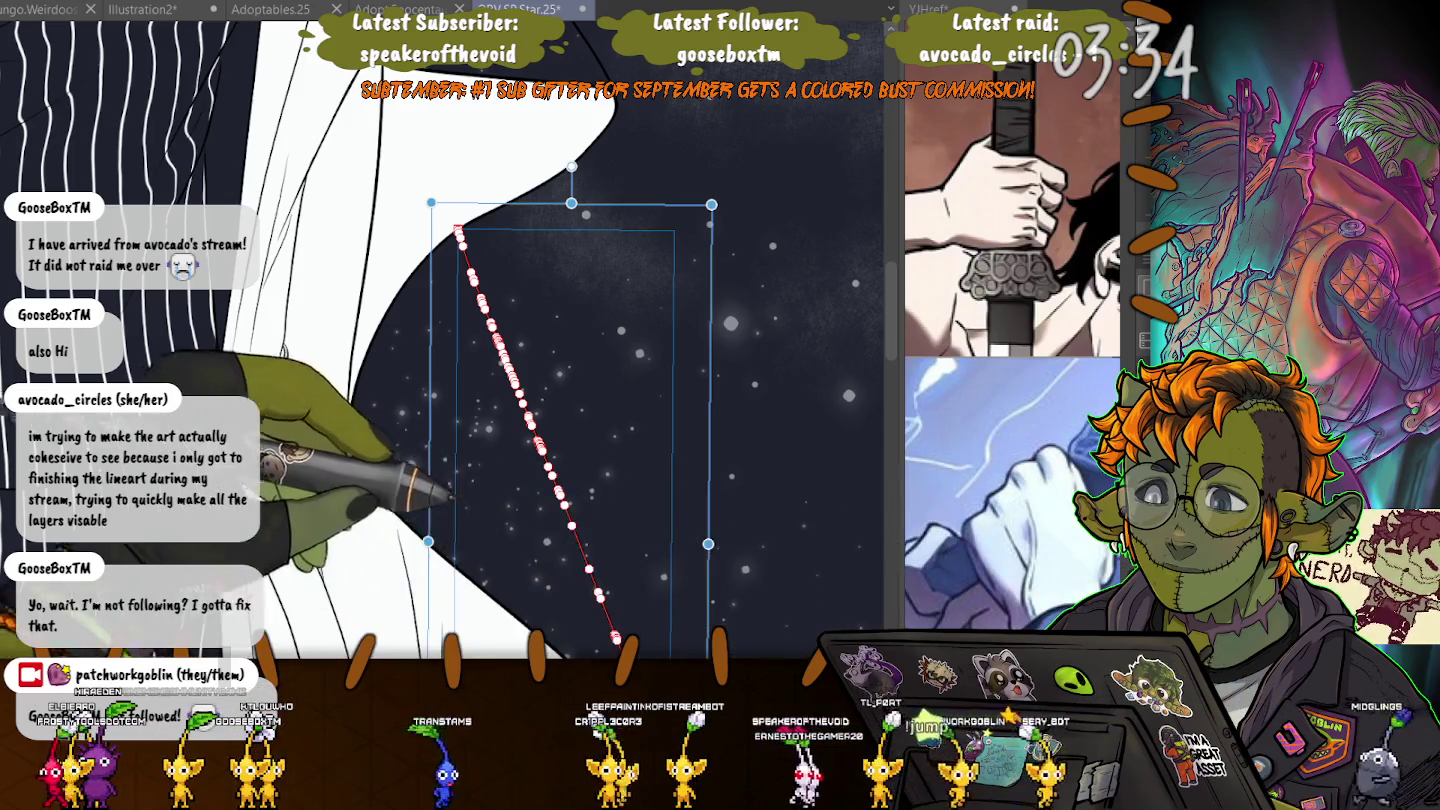
{"action": "key", "text": "Return"}
{"action": "key", "text": "ctrl+t"}
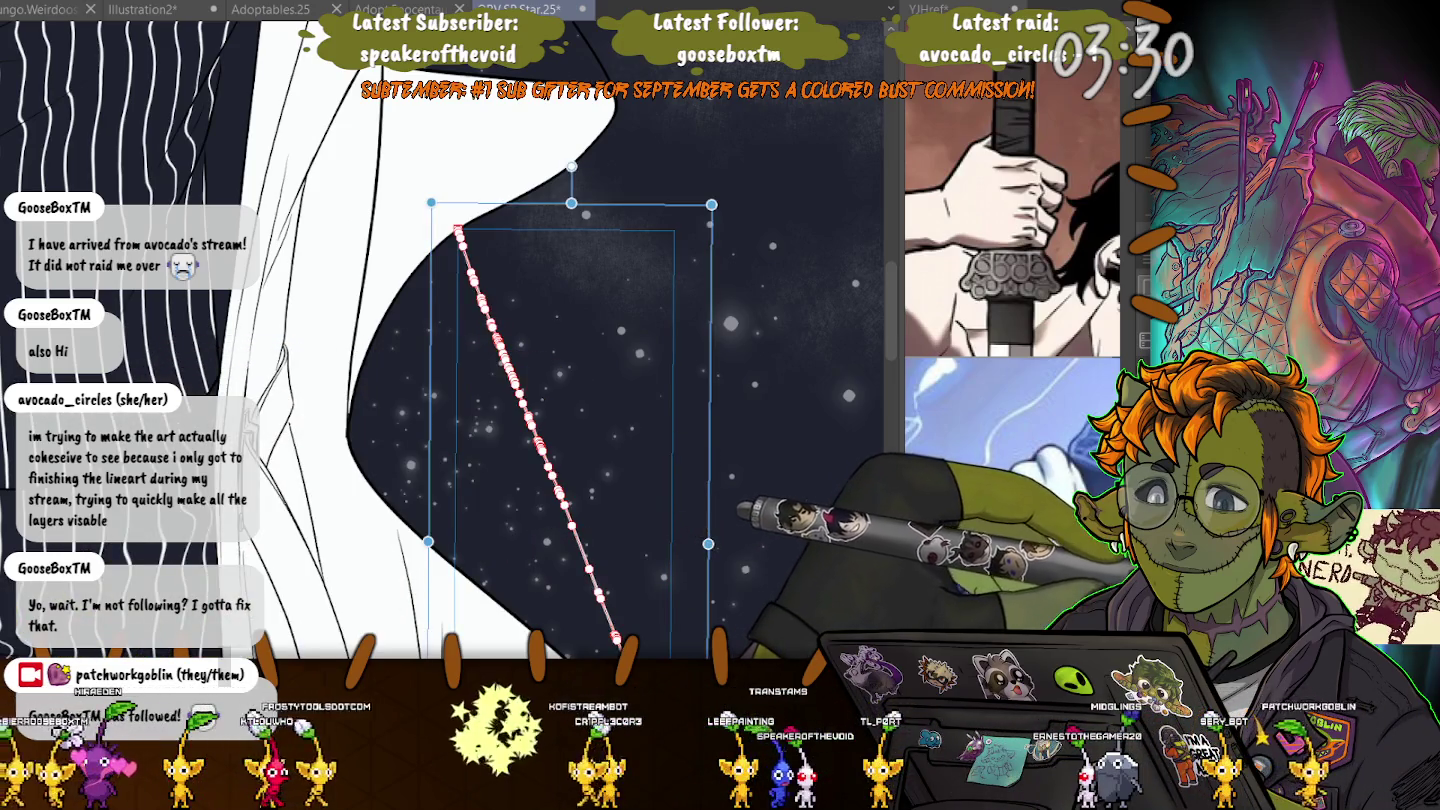
{"action": "key", "text": "Return"}
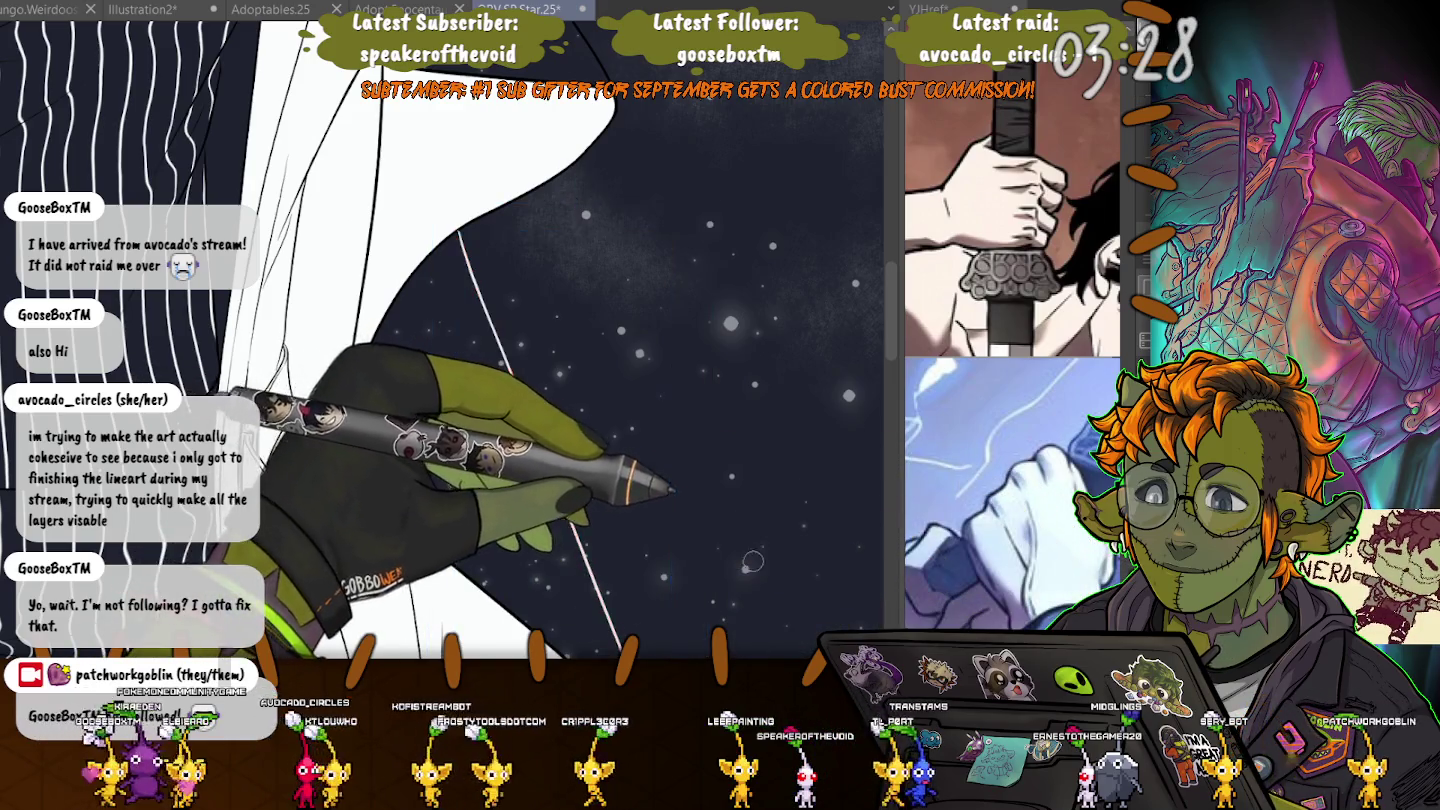
- Add the sleeve outline strokes and the cuff stroke to the selection
{"action": "left_click_drag", "start_coordinate": [397, 395], "coordinate": [554, 356]}
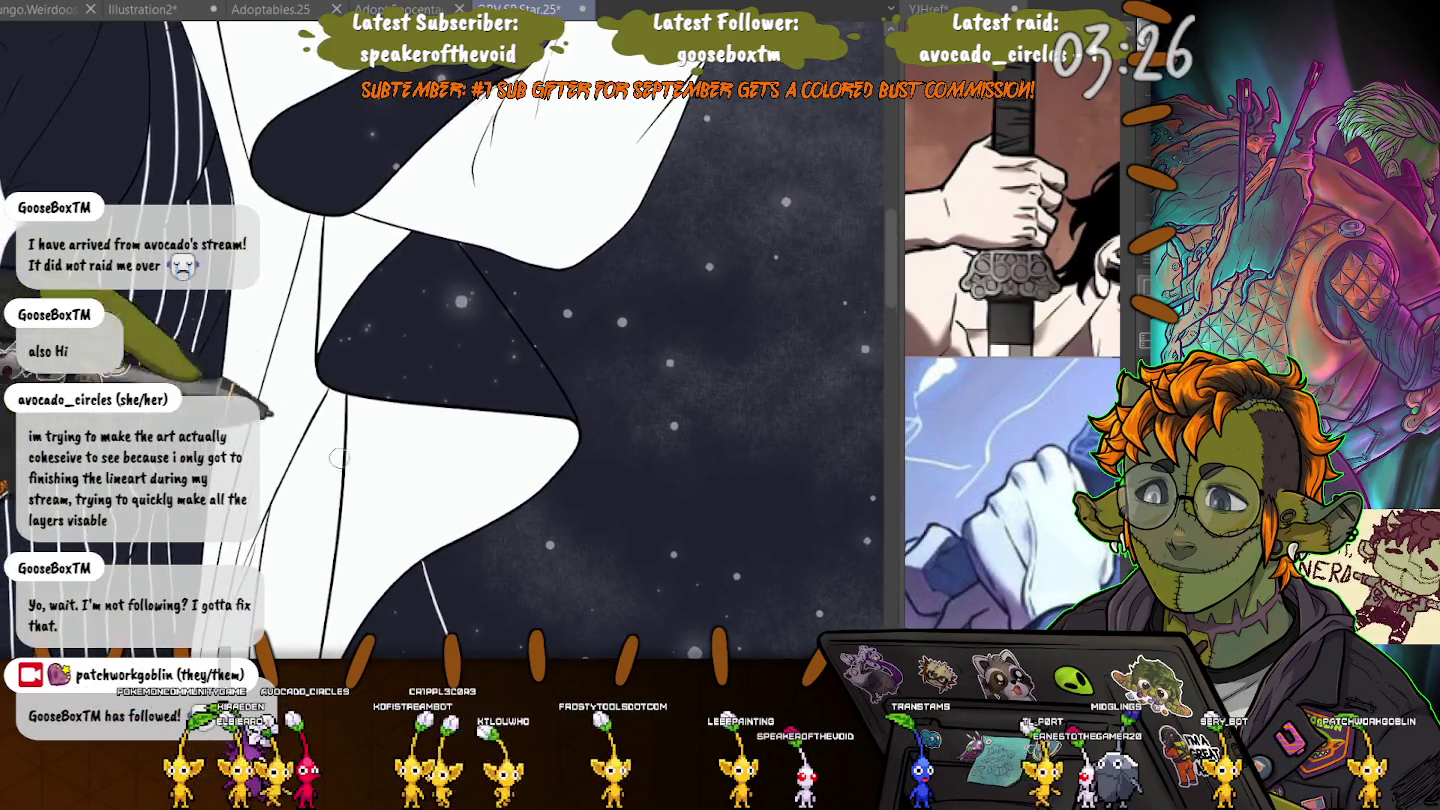
{"action": "left_click_drag", "start_coordinate": [471, 300], "coordinate": [318, 313]}
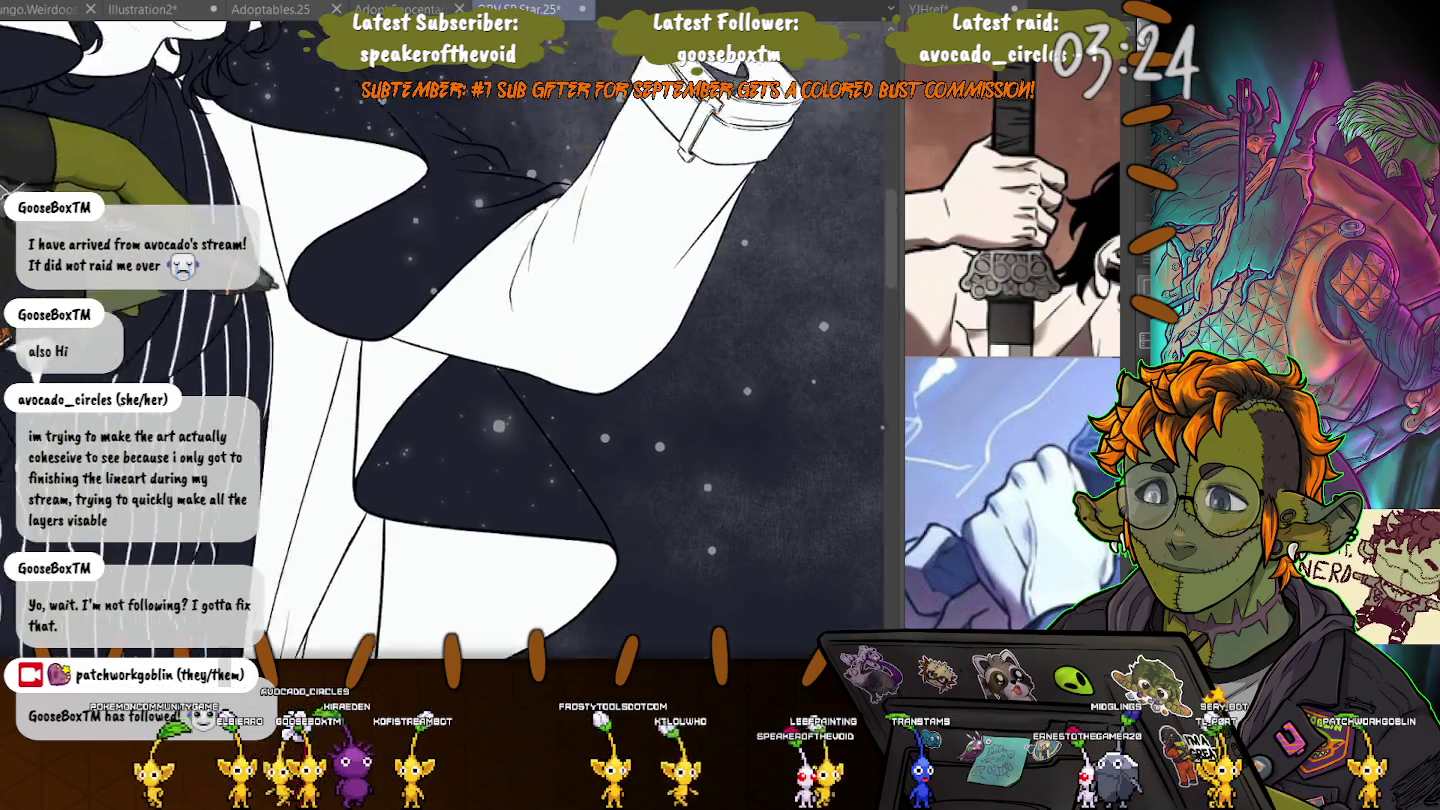
{"action": "left_click", "coordinate": [545, 262], "text": "shift"}
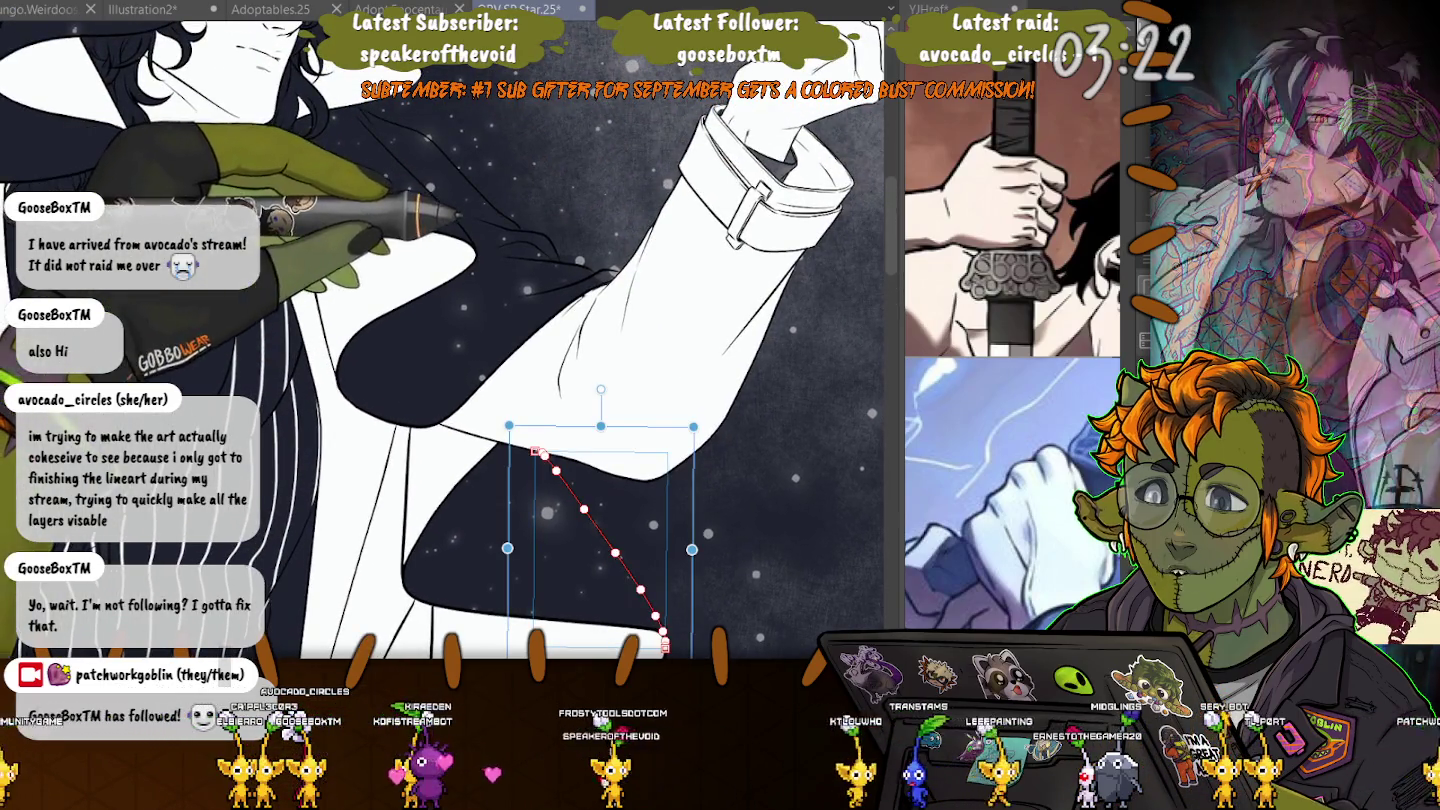
{"action": "left_click", "coordinate": [440, 165], "text": "shift"}
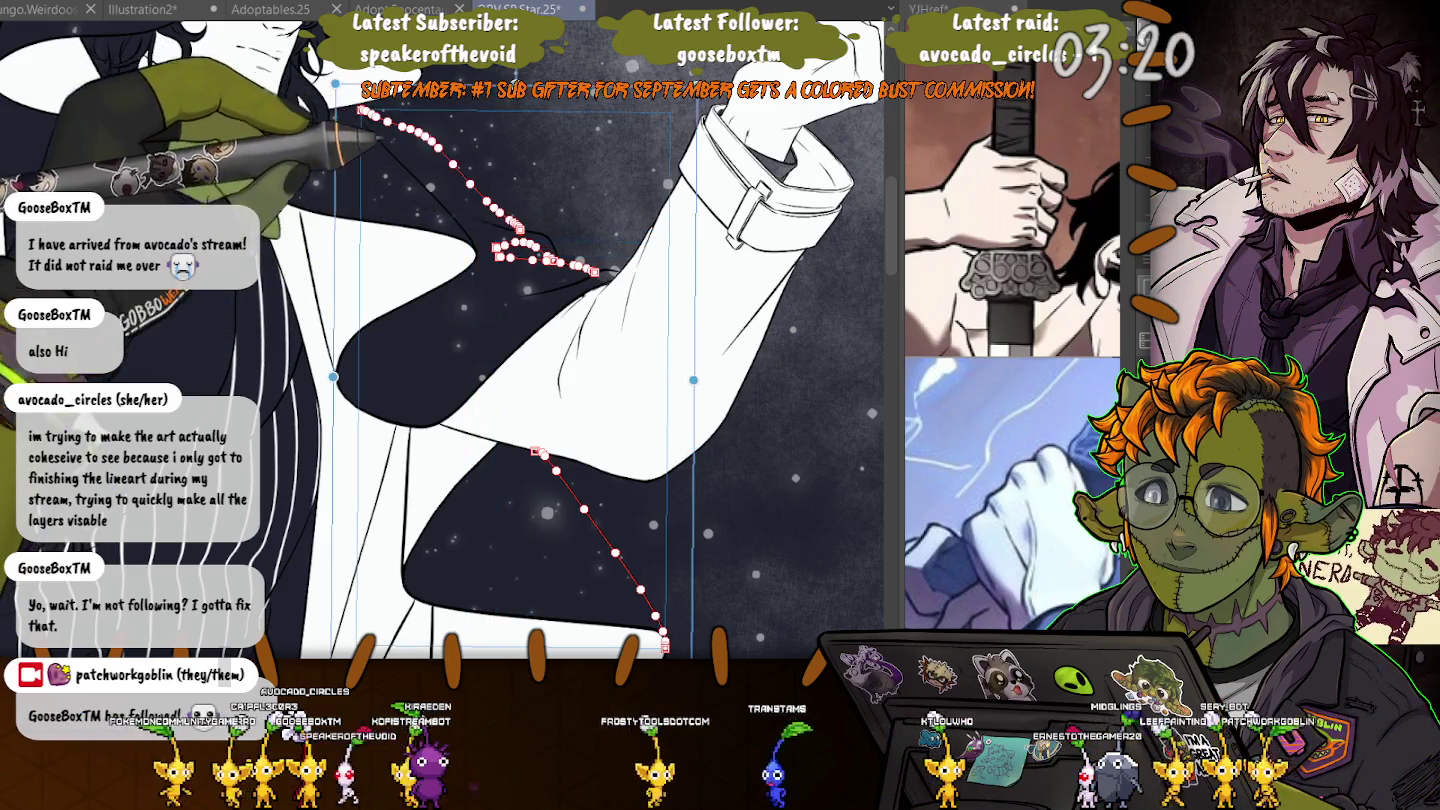
{"action": "left_click", "coordinate": [474, 244], "text": "shift"}
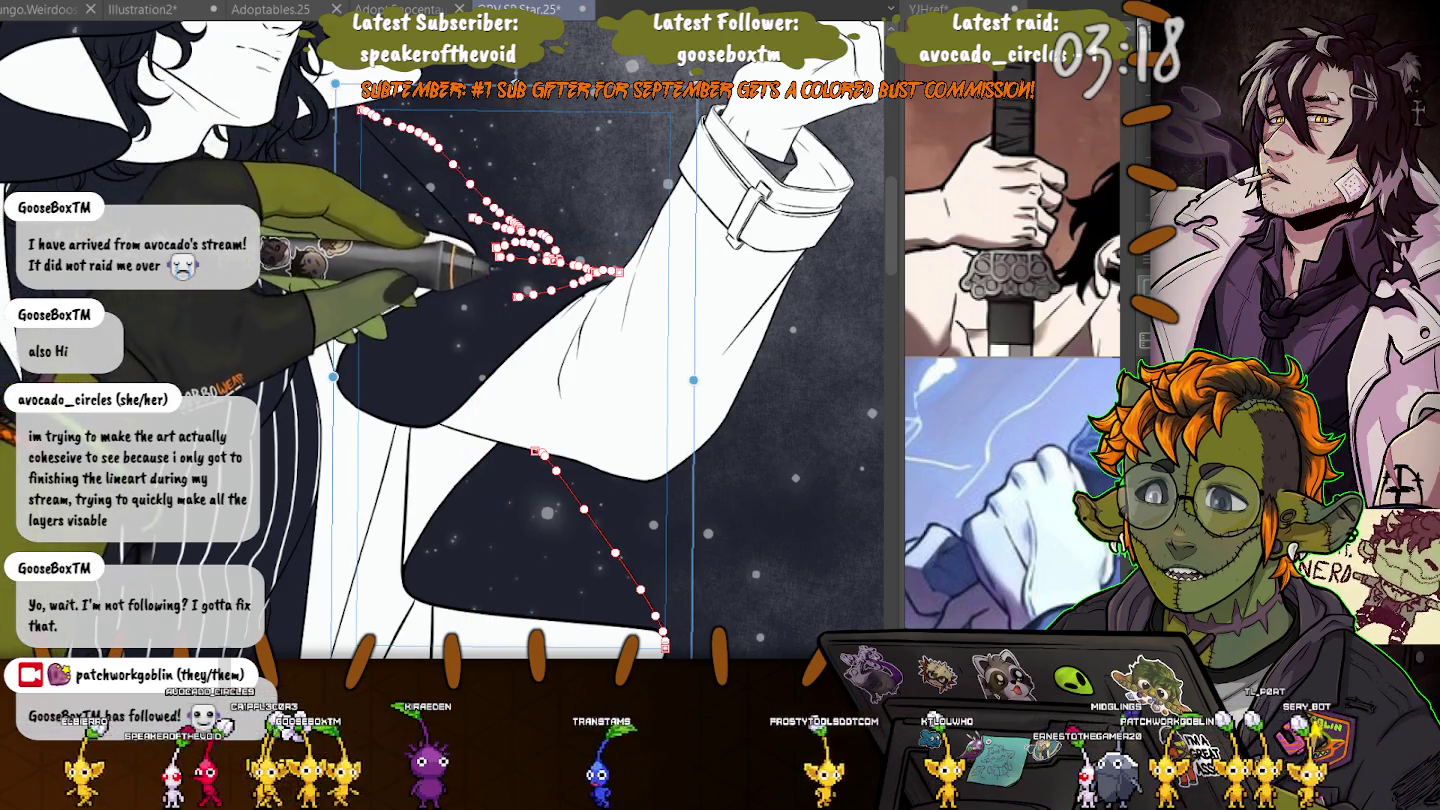
{"action": "left_click", "coordinate": [420, 190], "text": "shift"}
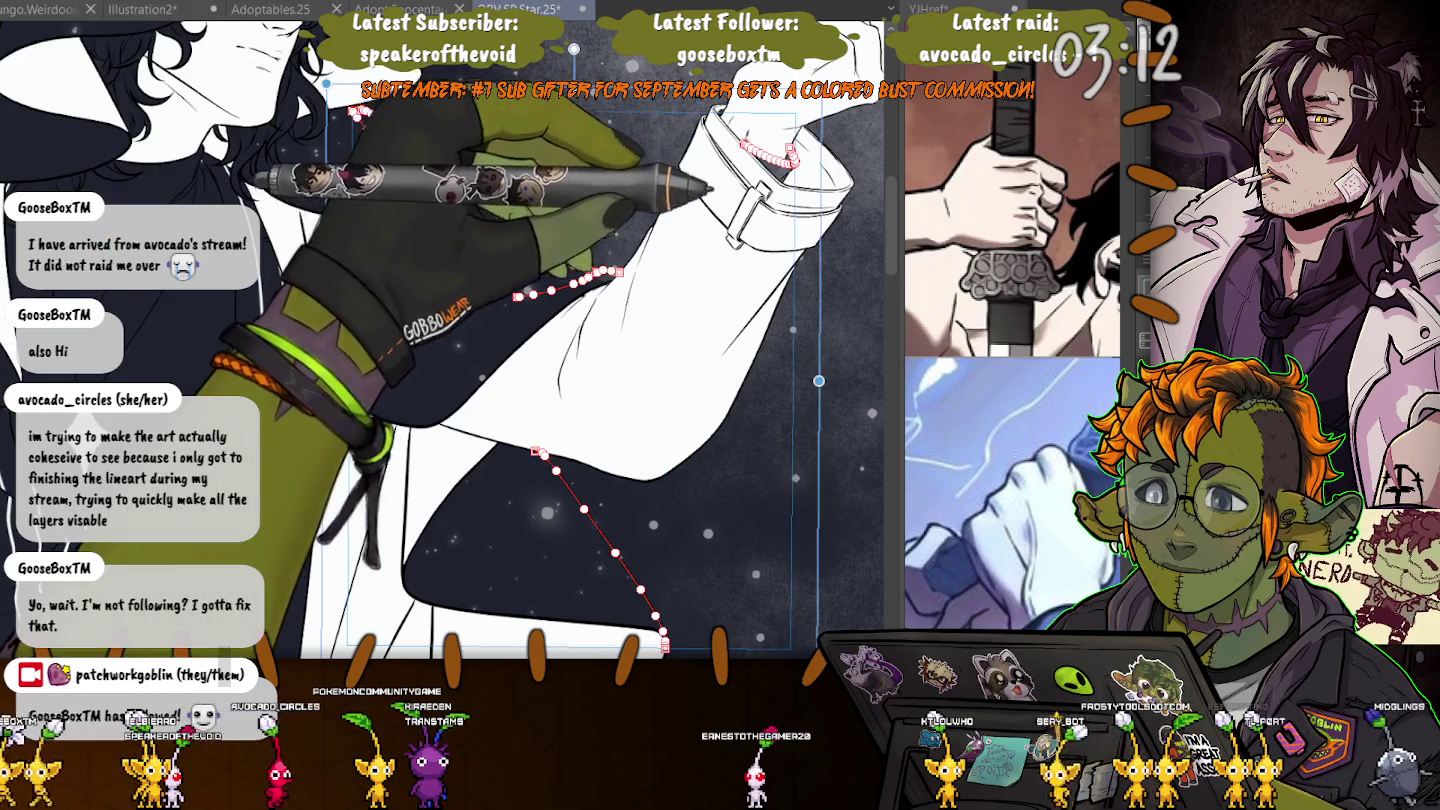
{"action": "left_click", "coordinate": [769, 152], "text": "shift"}
{"action": "scroll", "coordinate": [520, 339], "scroll_direction": "up", "scroll_amount": 5}
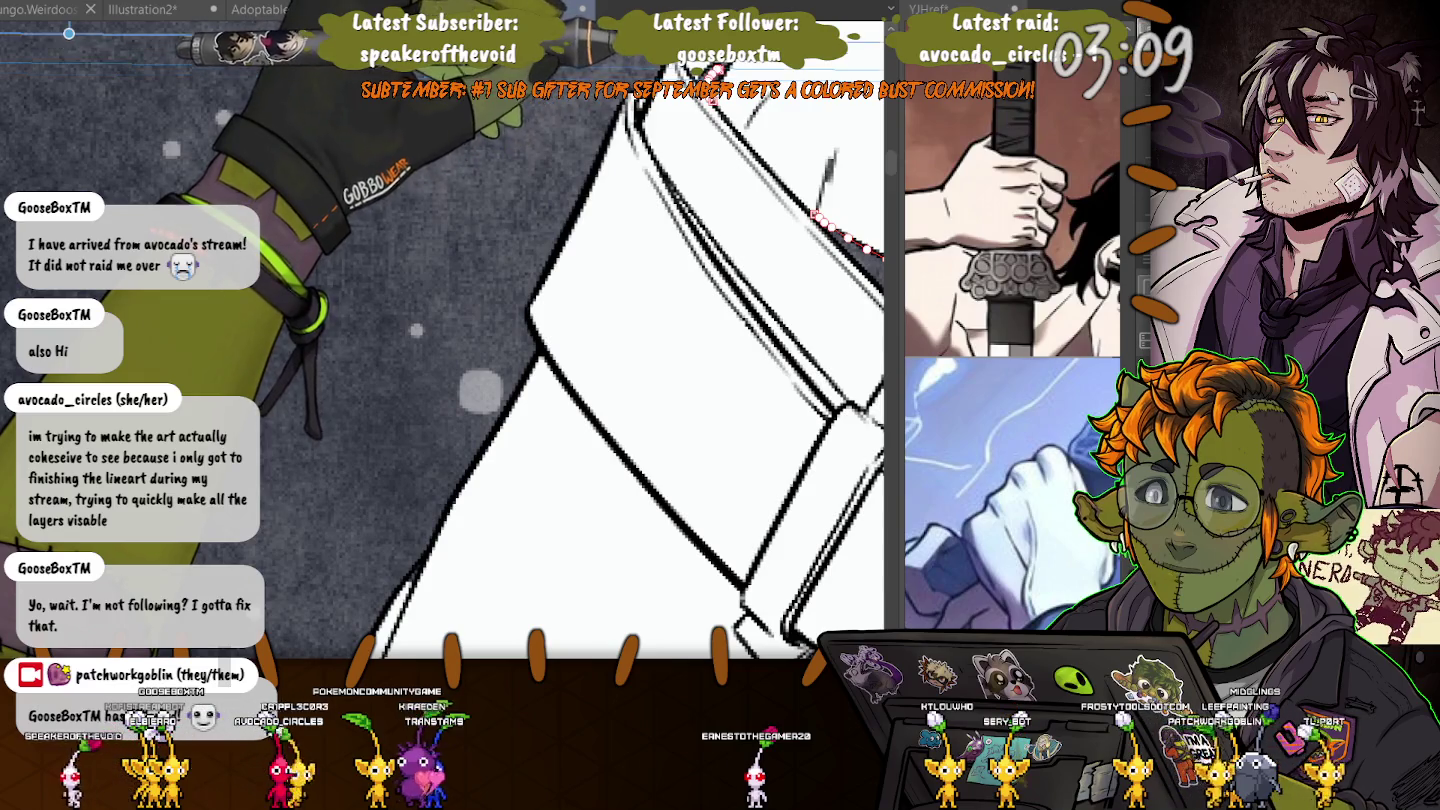
- Reposition the second thin white line across the dark starry area, then deselect and reselect it
{"action": "scroll", "coordinate": [450, 340], "scroll_direction": "down", "scroll_amount": 5}
{"action": "scroll", "coordinate": [450, 340], "scroll_direction": "up", "scroll_amount": 5}
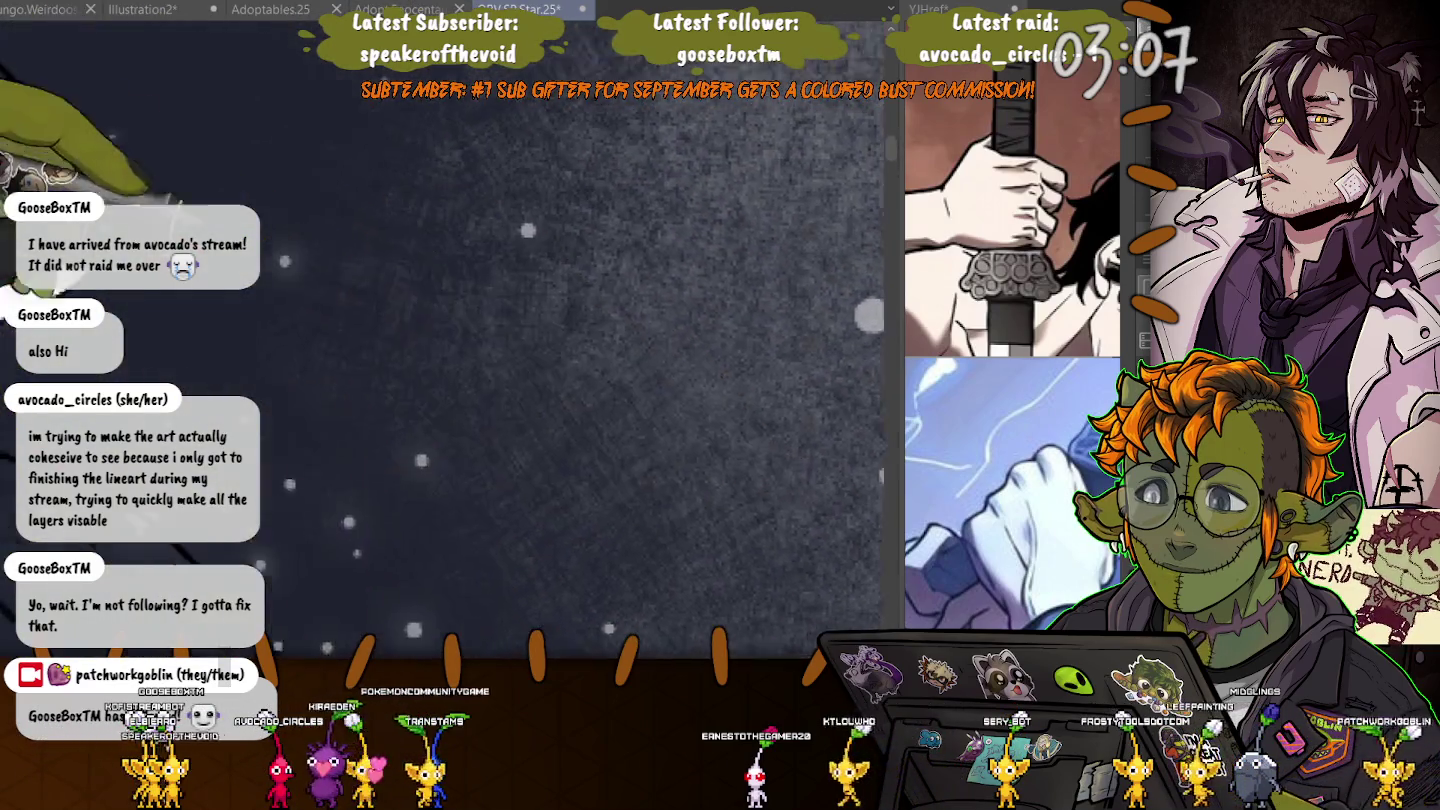
{"action": "scroll", "coordinate": [469, 328], "scroll_direction": "down", "scroll_amount": 5}
{"action": "scroll", "coordinate": [468, 328], "scroll_direction": "down", "scroll_amount": 2}
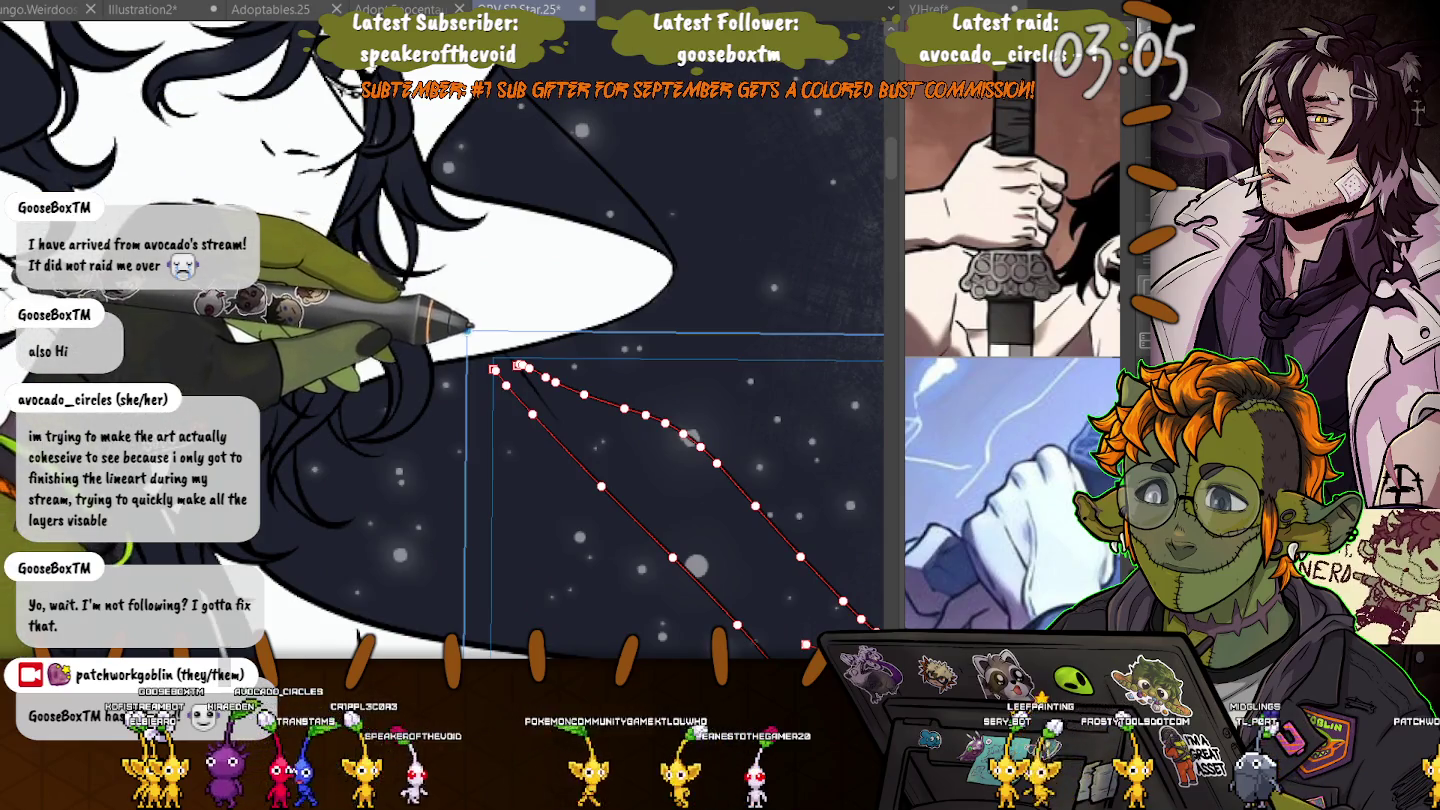
{"action": "left_click_drag", "start_coordinate": [676, 270], "coordinate": [536, 130]}
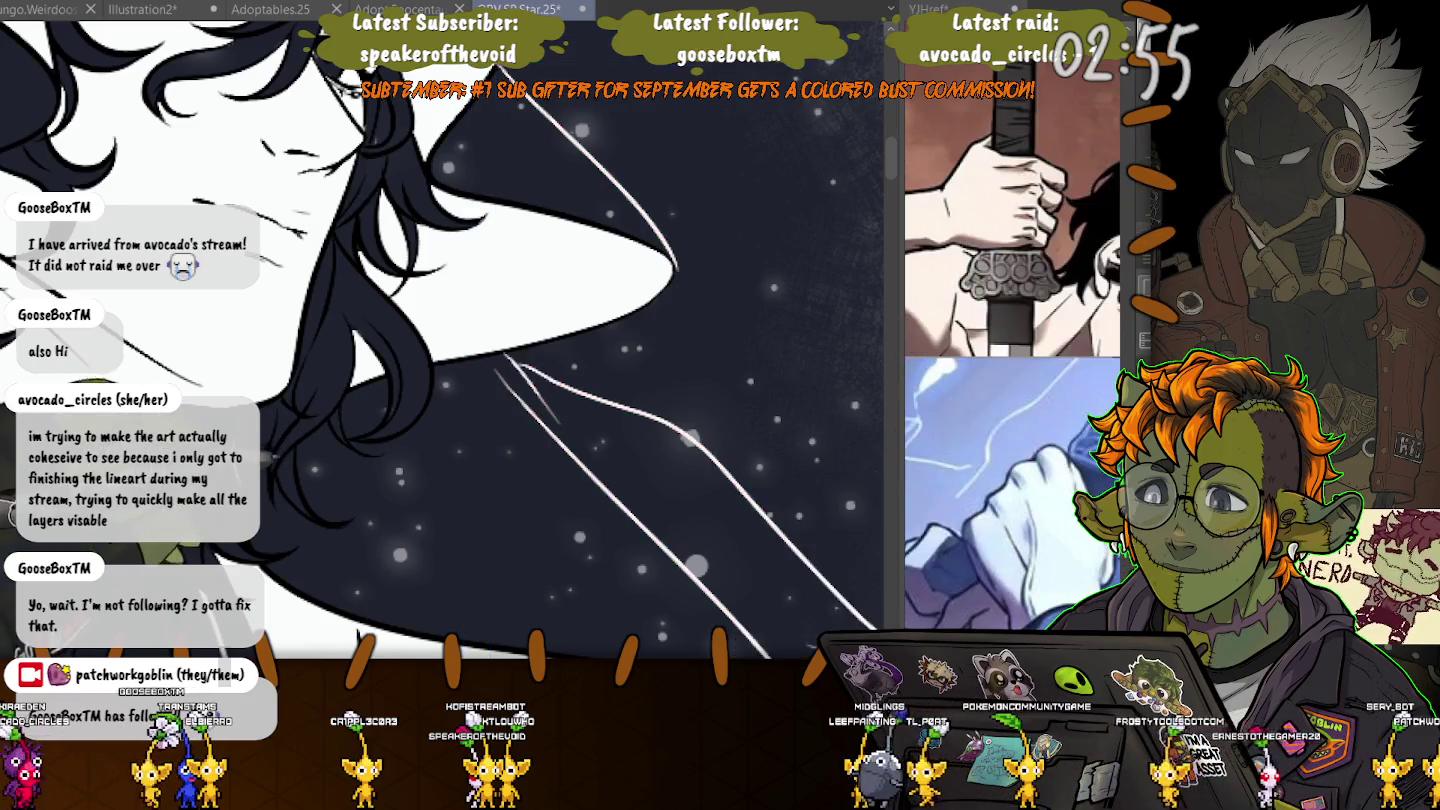
{"action": "scroll", "coordinate": [442, 340], "scroll_direction": "down", "scroll_amount": 3}
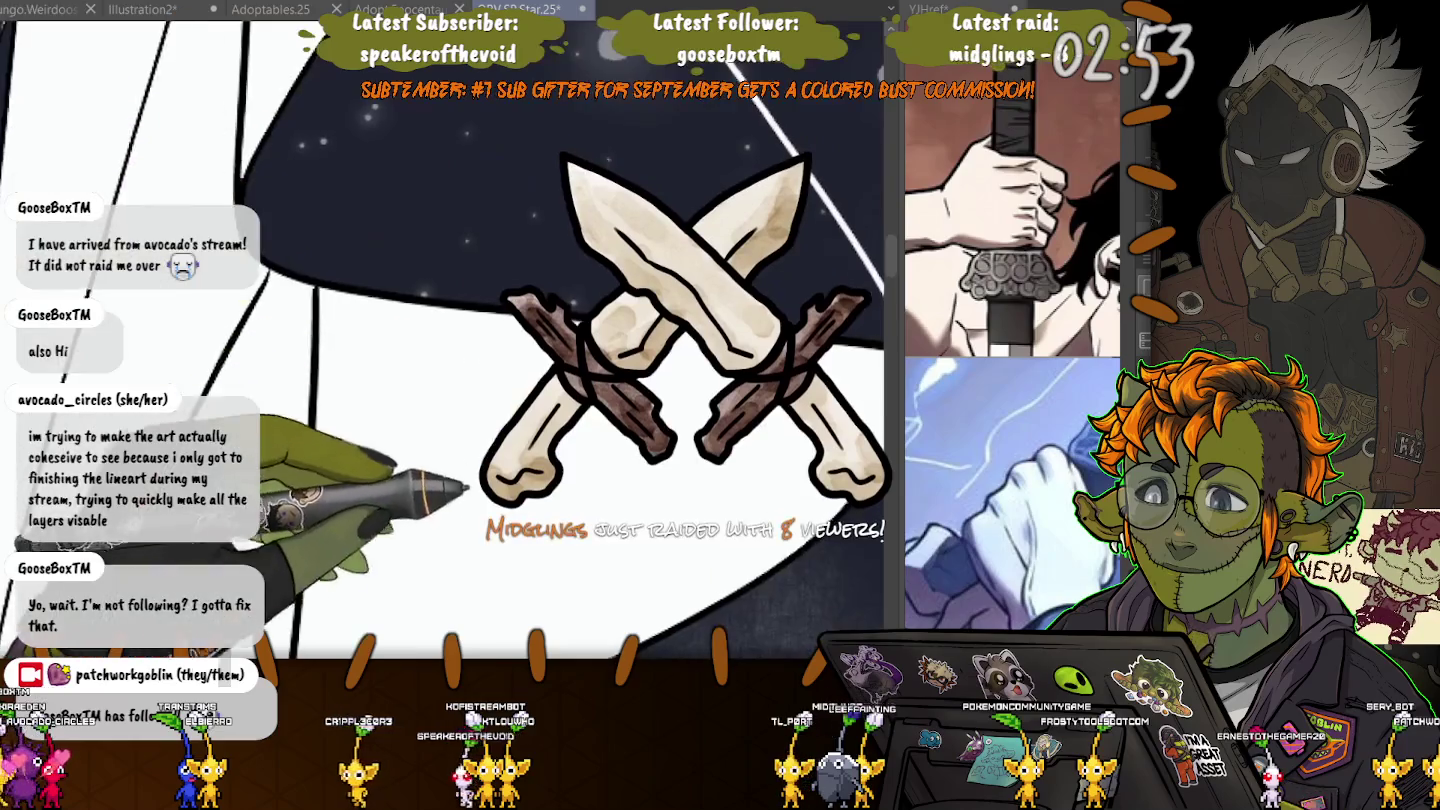
{"action": "scroll", "coordinate": [442, 401], "scroll_direction": "down", "scroll_amount": 2}
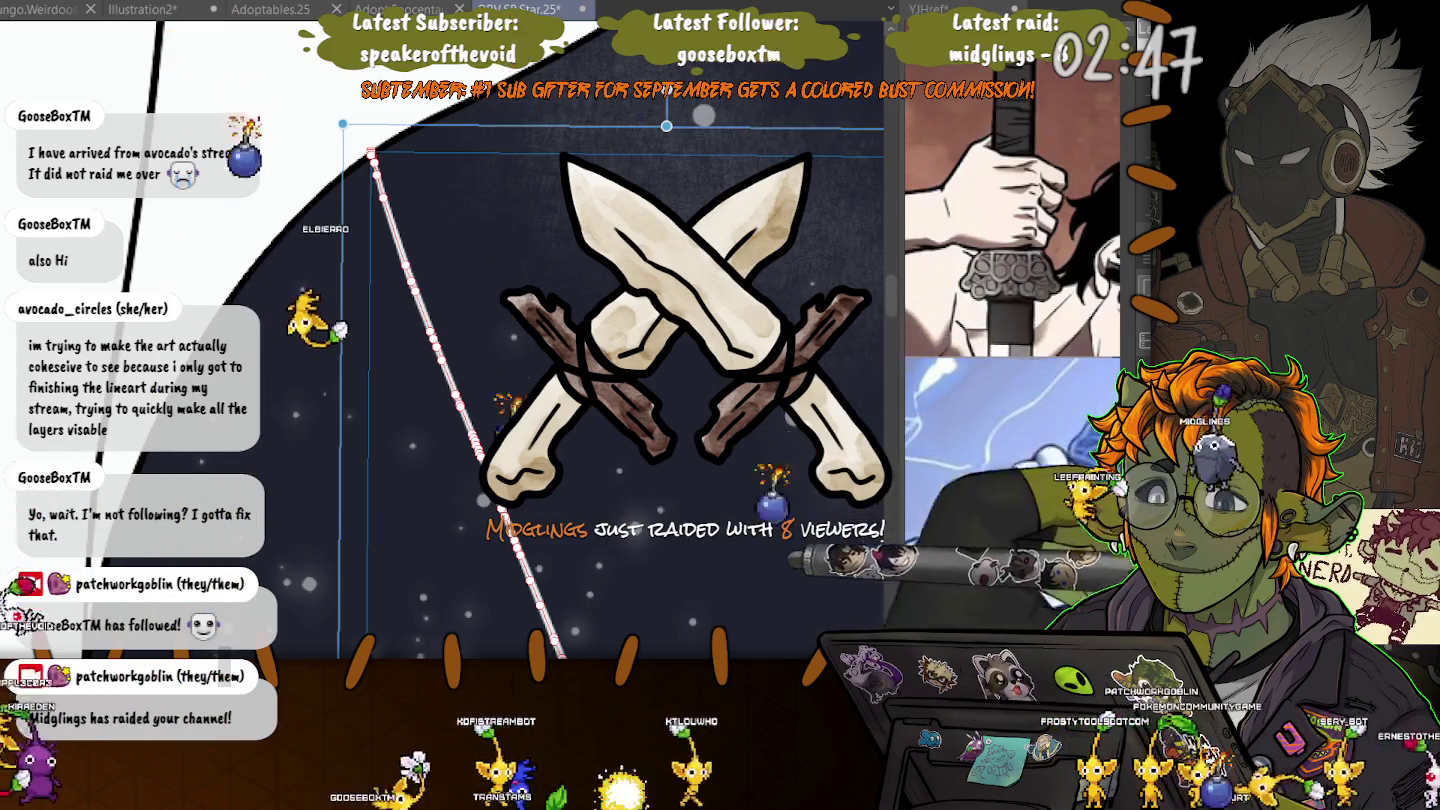
{"action": "key", "text": "ctrl+d"}
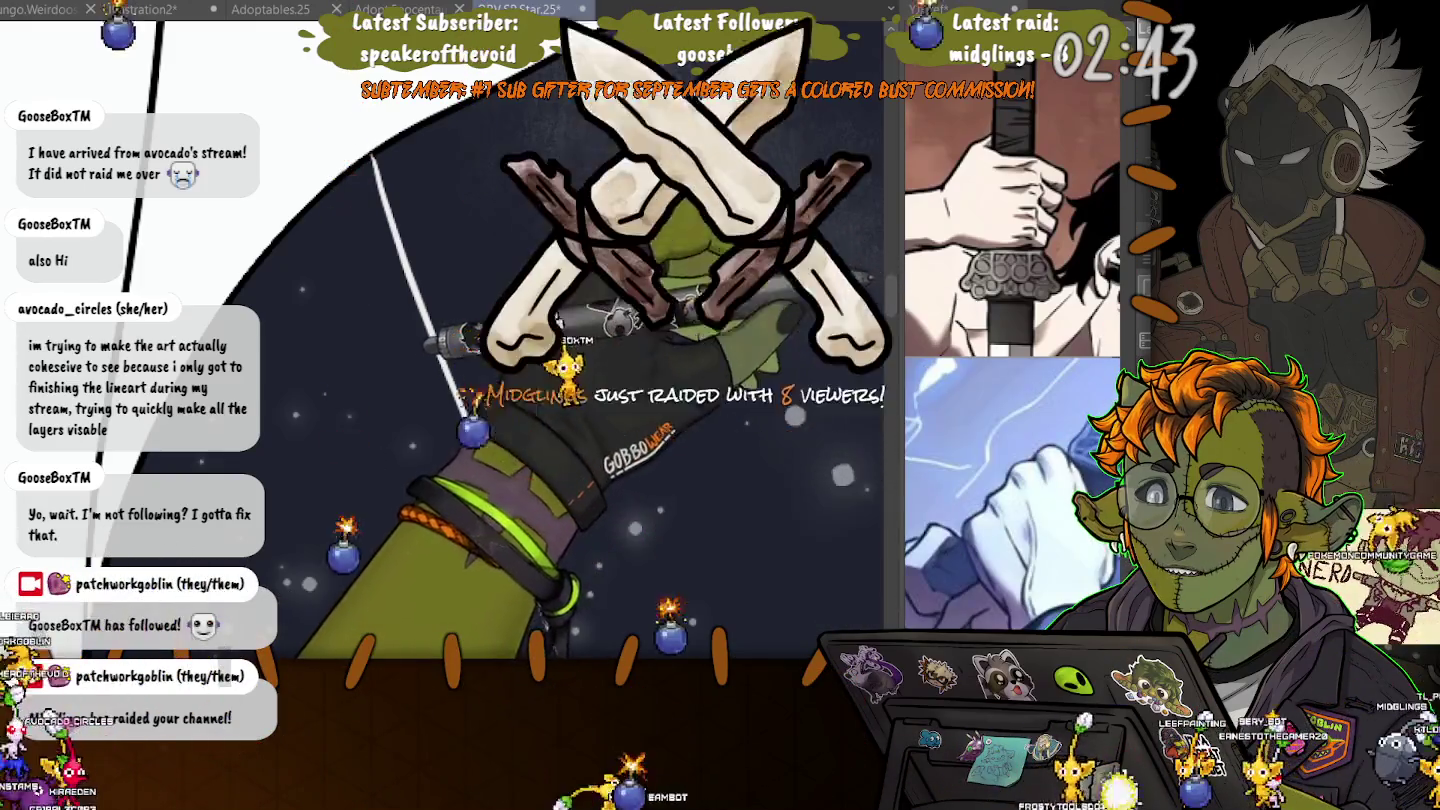
{"action": "key", "text": "ctrl+z"}
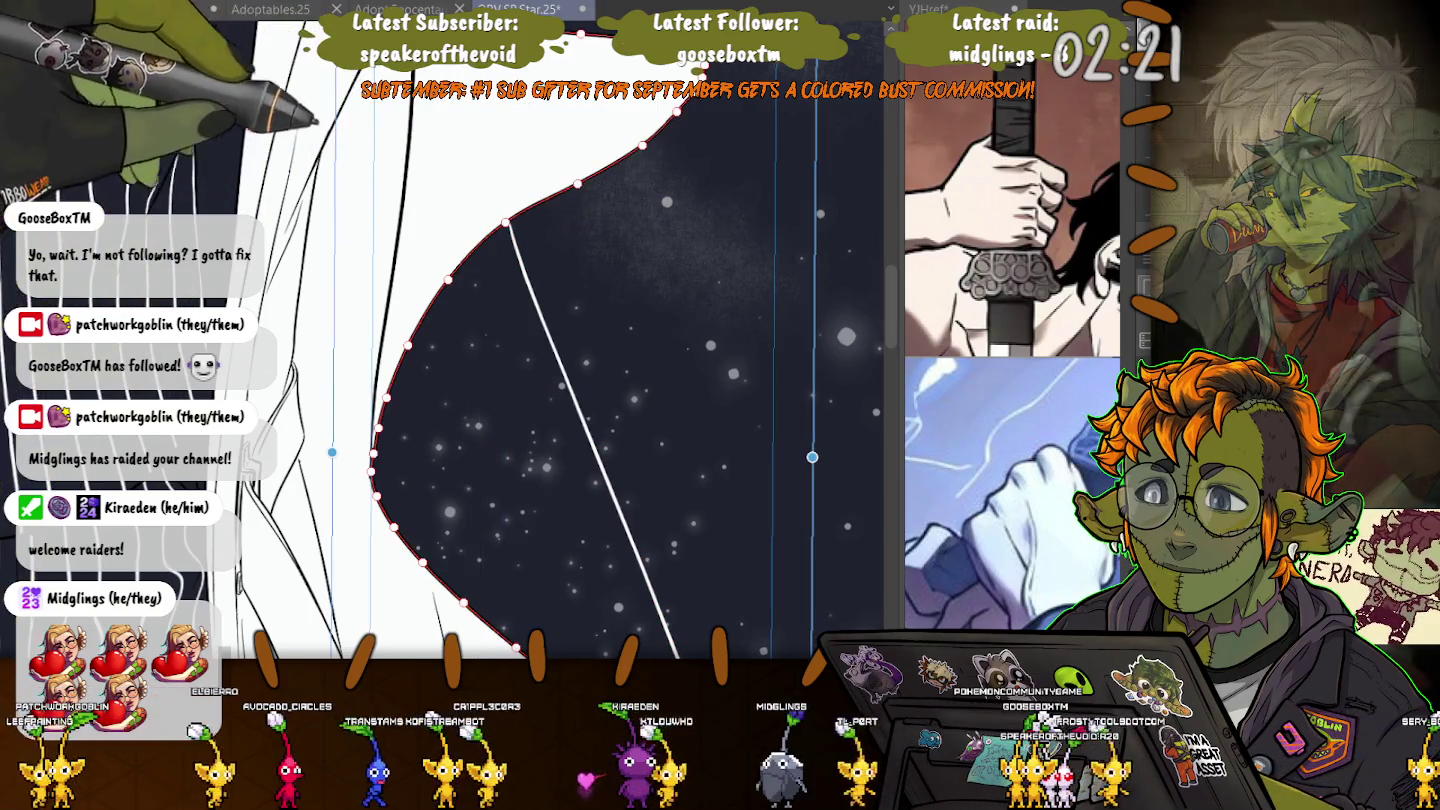
- Select the outline of the dark shape beside the coat's lower edge
{"action": "left_click", "coordinate": [640, 357]}
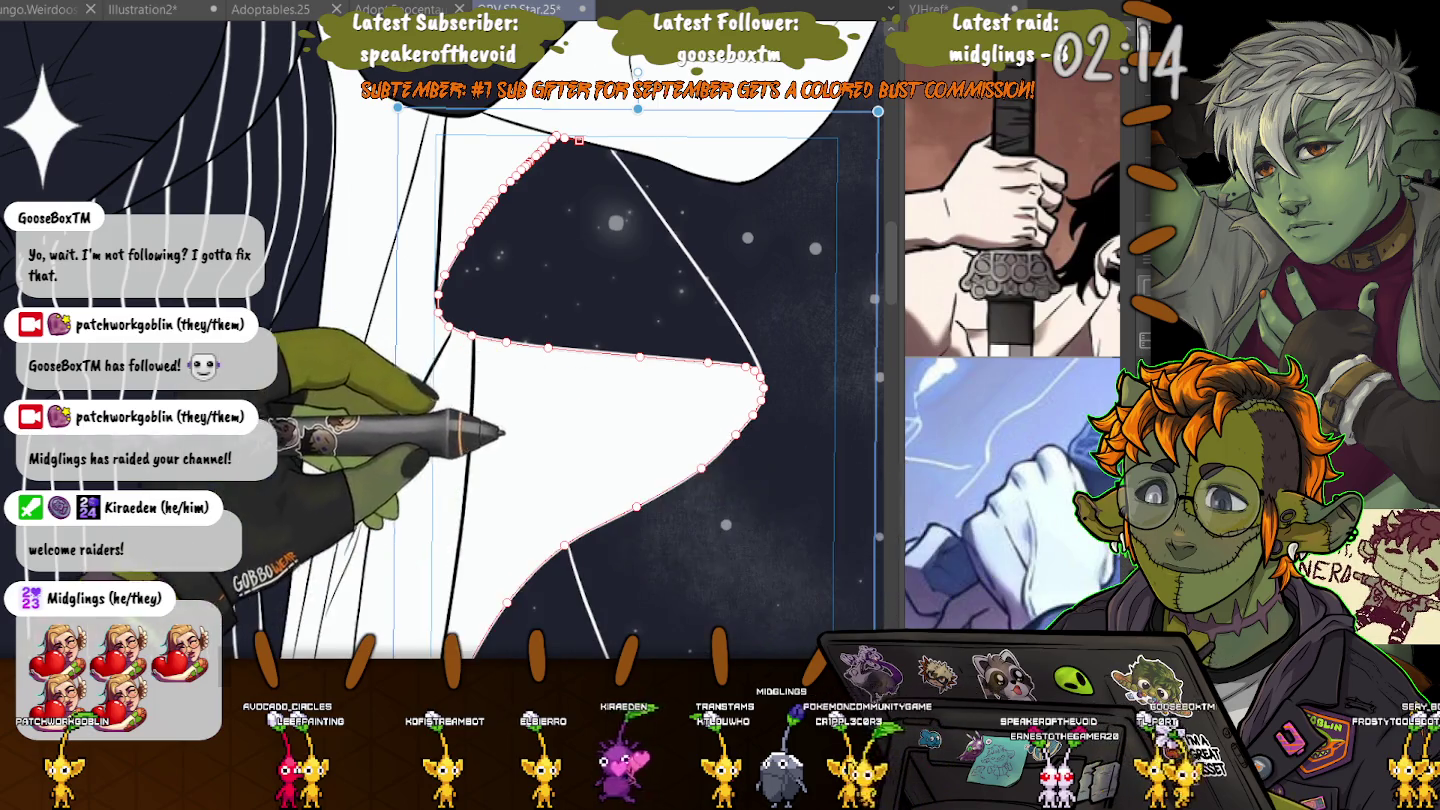
{"action": "key", "text": "ctrl+minus"}
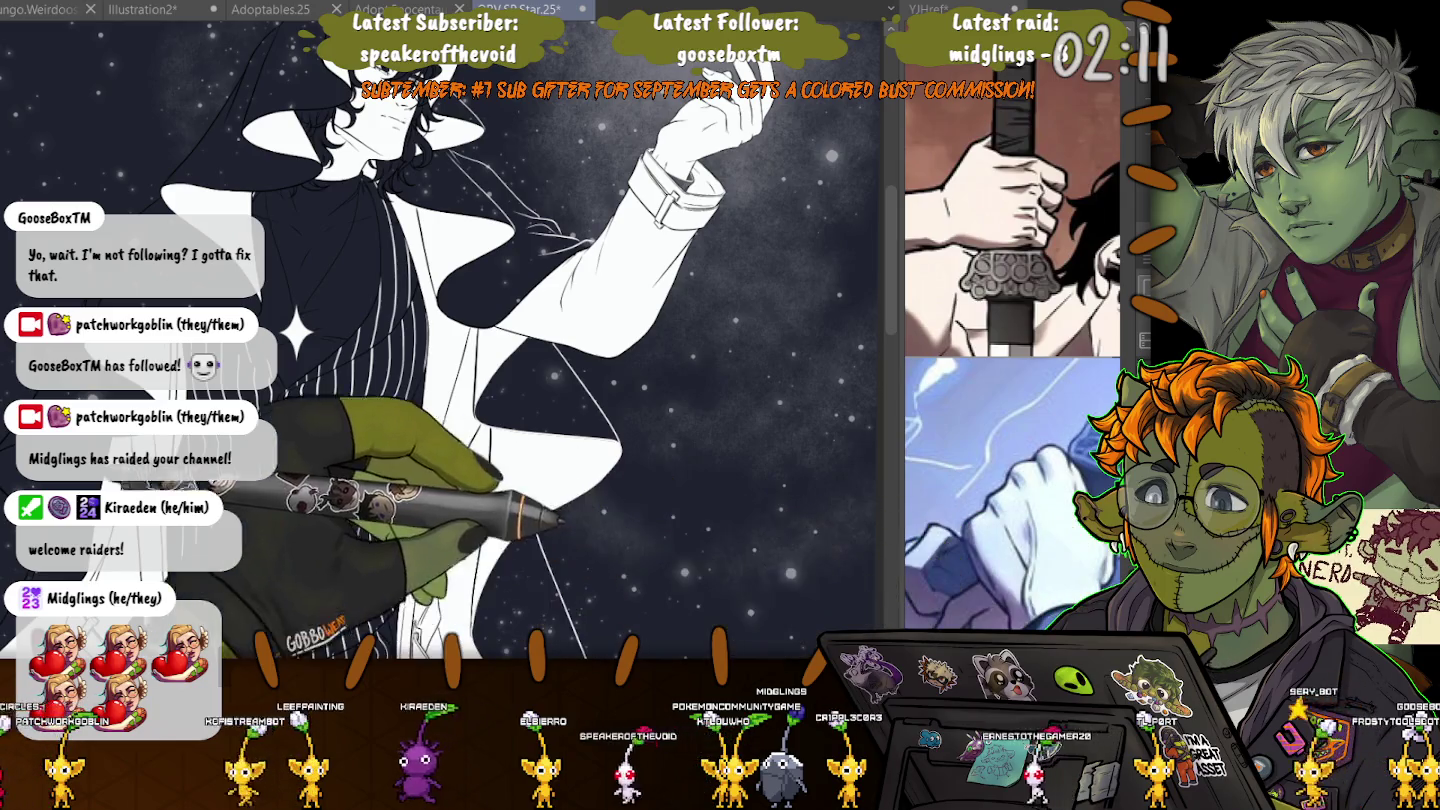
{"action": "scroll", "coordinate": [440, 340], "scroll_direction": "up", "scroll_amount": 2}
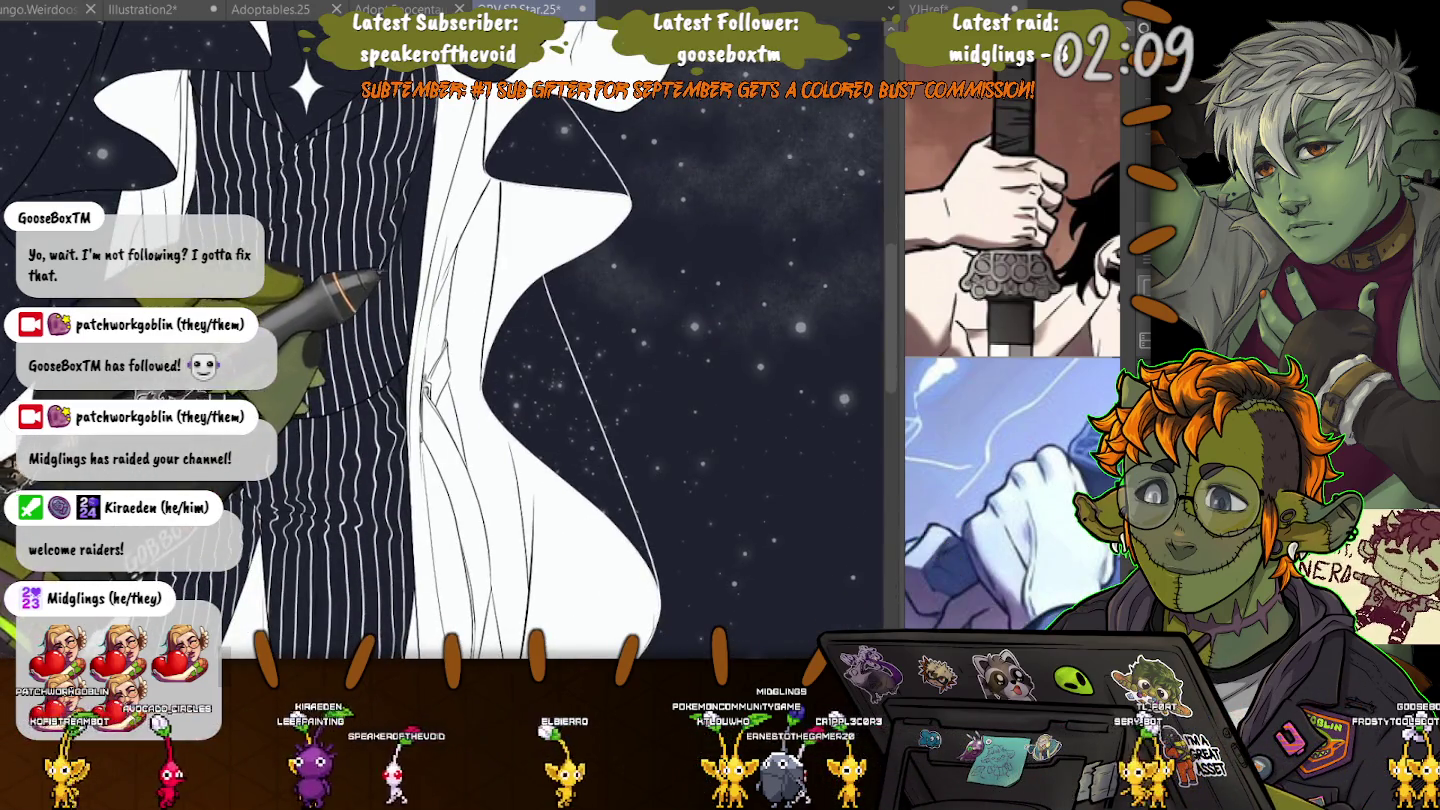
{"action": "scroll", "coordinate": [440, 339], "scroll_direction": "up", "scroll_amount": 5}
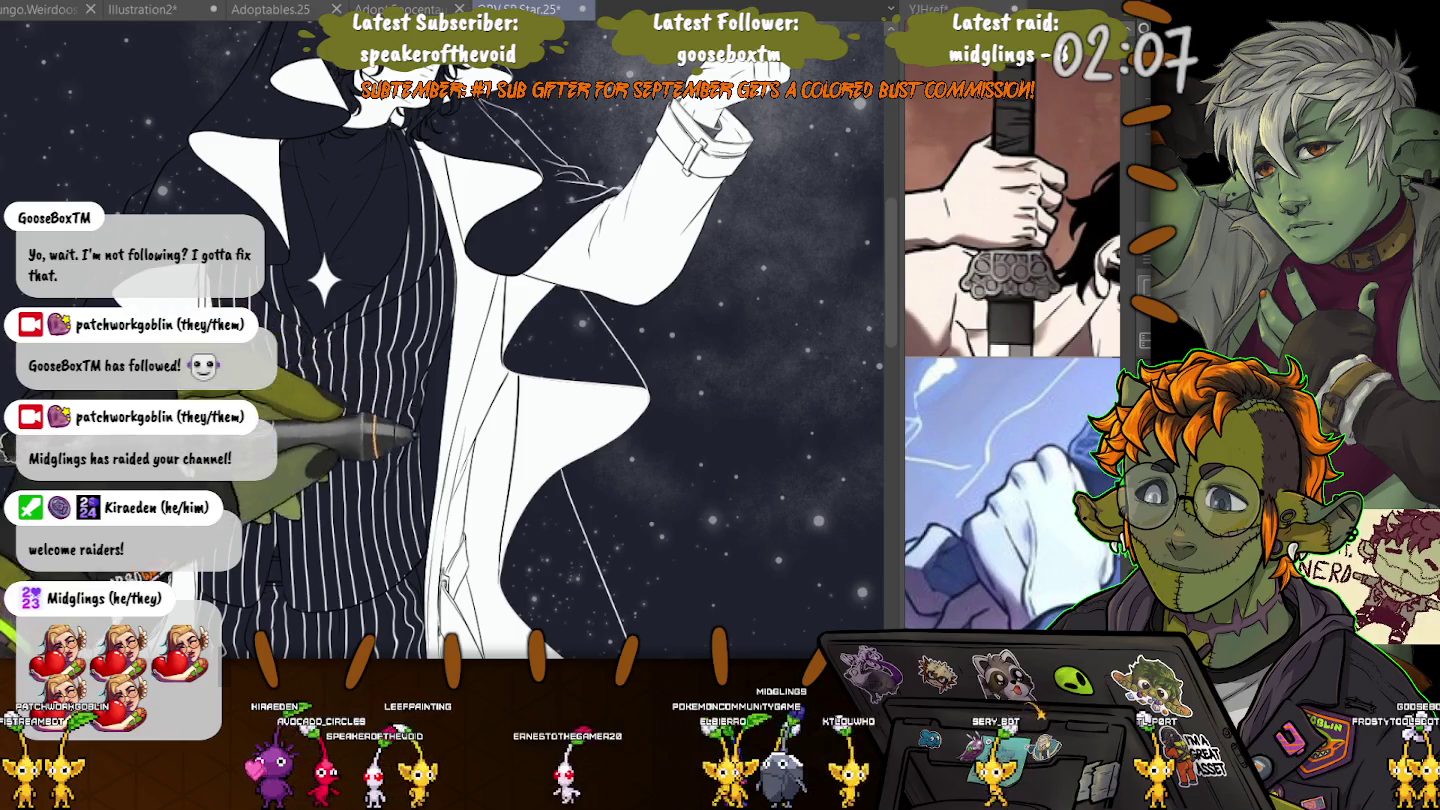
{"action": "scroll", "coordinate": [401, 412], "scroll_direction": "up", "scroll_amount": 2}
{"action": "left_click_drag", "start_coordinate": [304, 240], "coordinate": [385, 245]}
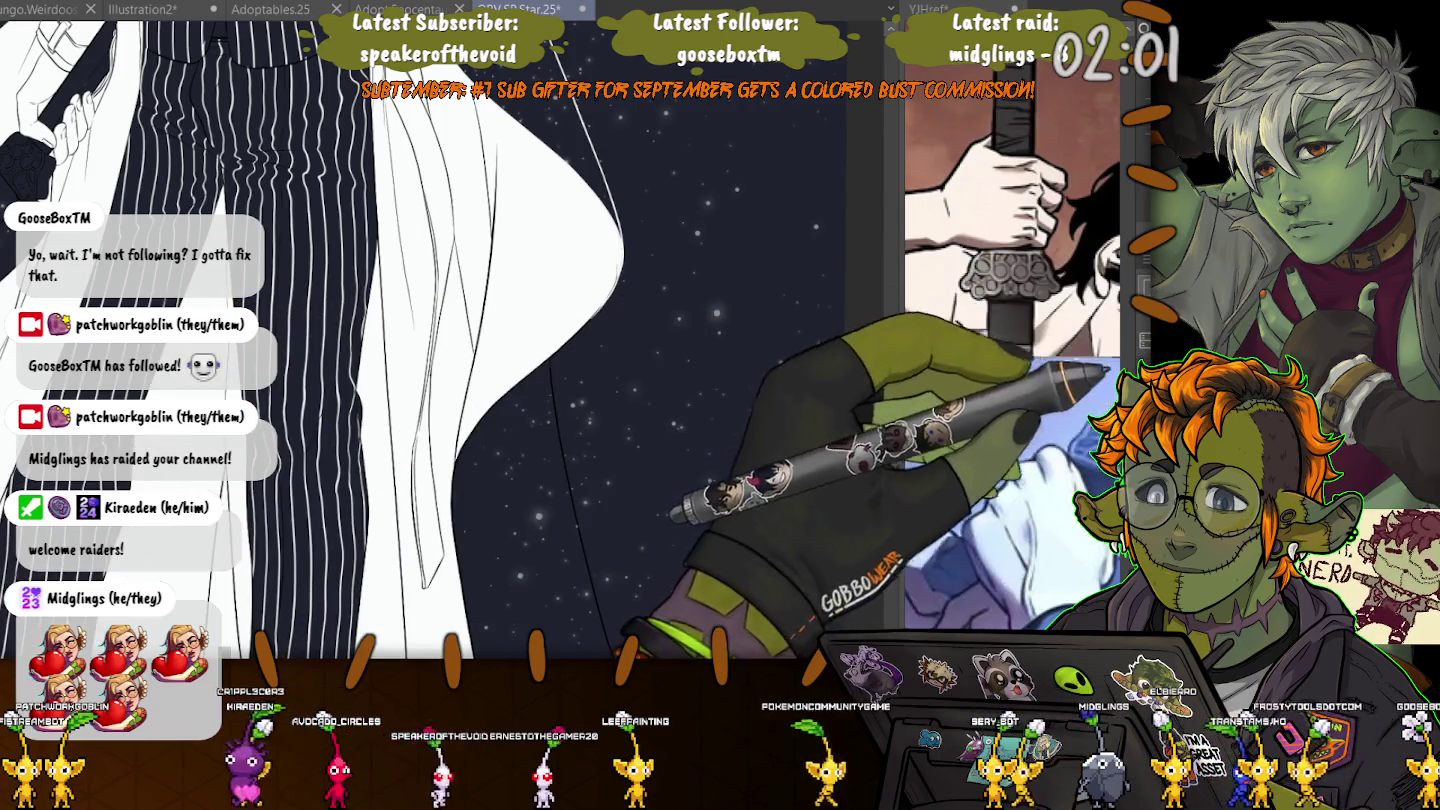
{"action": "left_click_drag", "start_coordinate": [401, 420], "coordinate": [390, 291]}
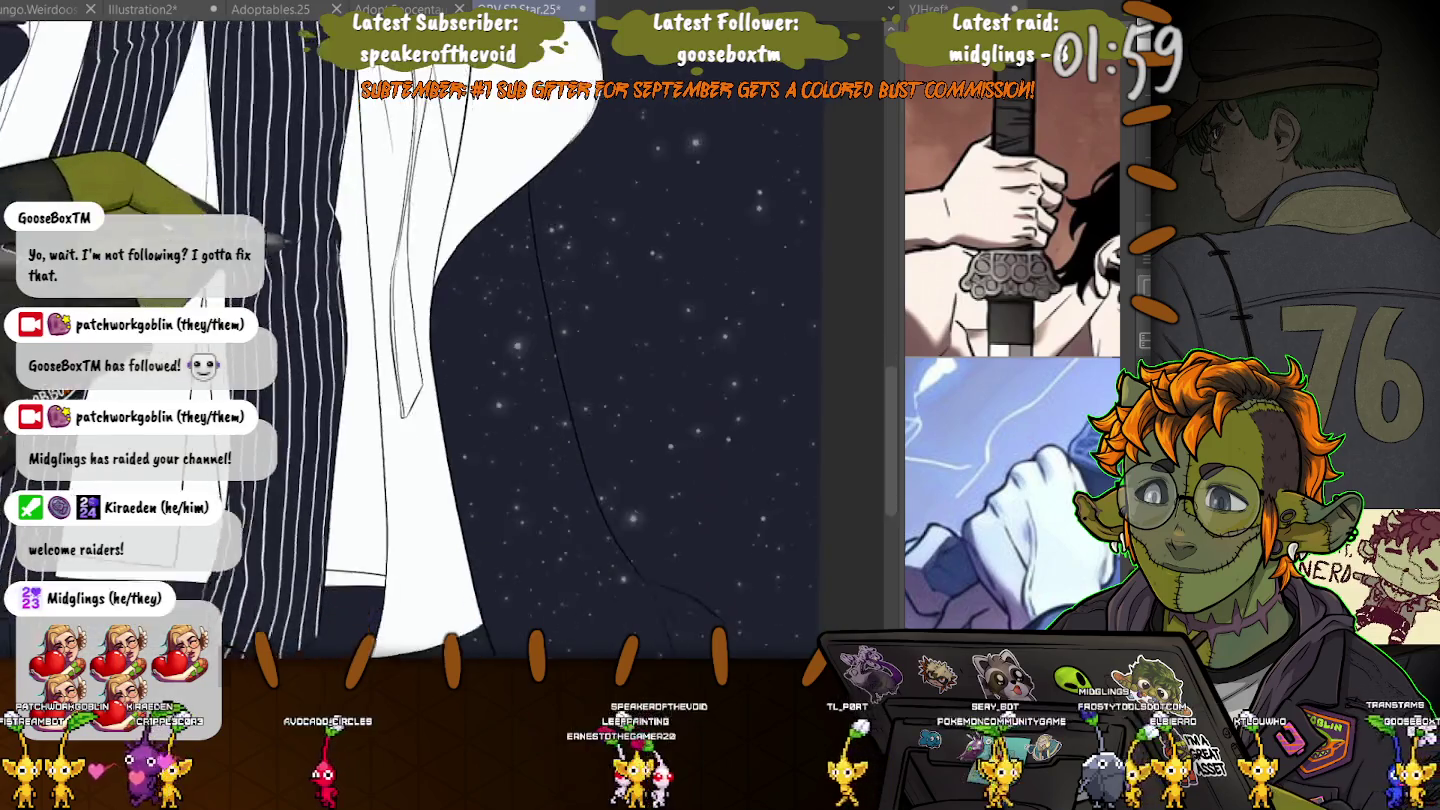
{"action": "scroll", "coordinate": [430, 330], "scroll_direction": "up", "scroll_amount": 5}
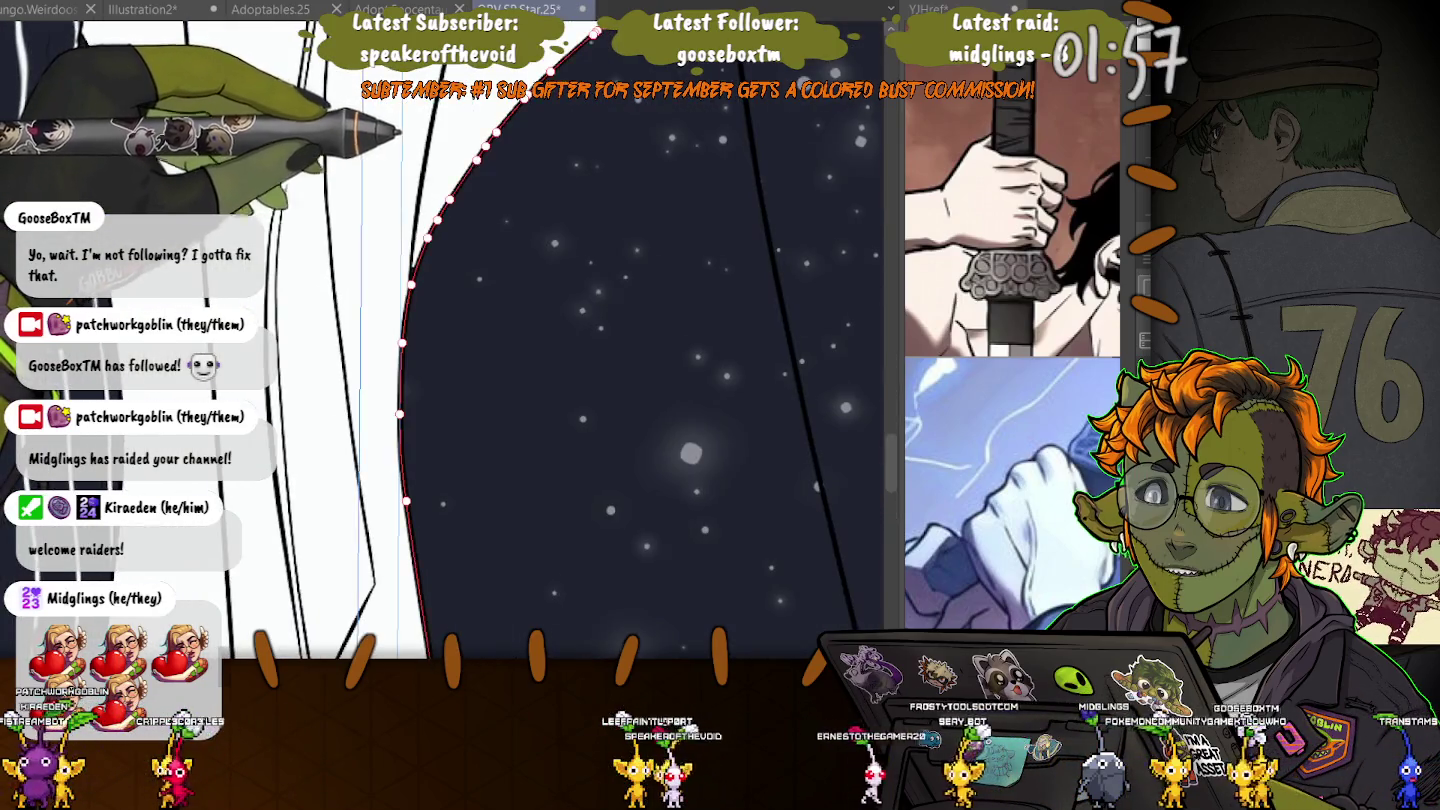
- Add the right dark line, a stray sky stroke, the long diagonal and short curve, then deselect
{"action": "left_click", "coordinate": [785, 310]}
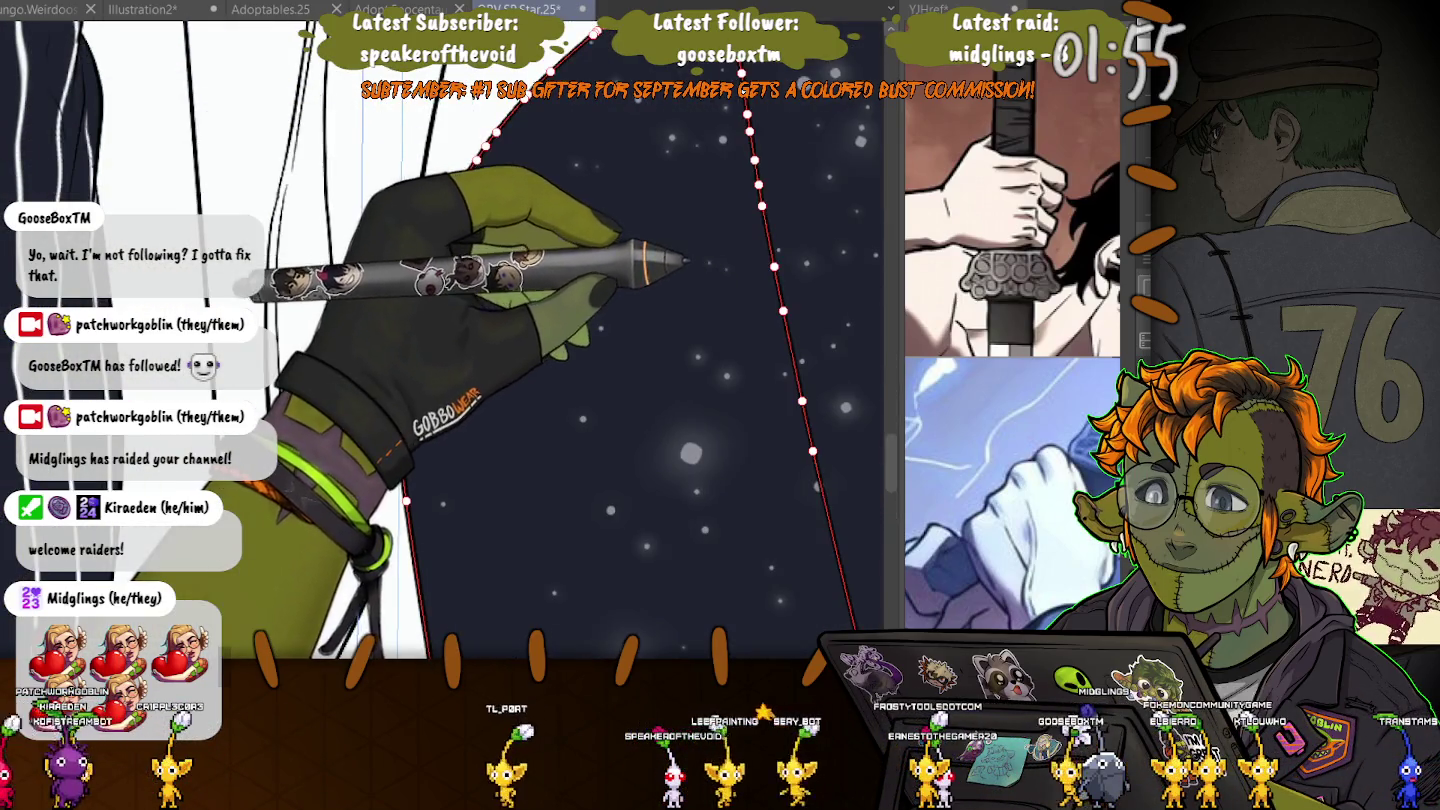
{"action": "left_click_drag", "start_coordinate": [401, 160], "coordinate": [160, 95]}
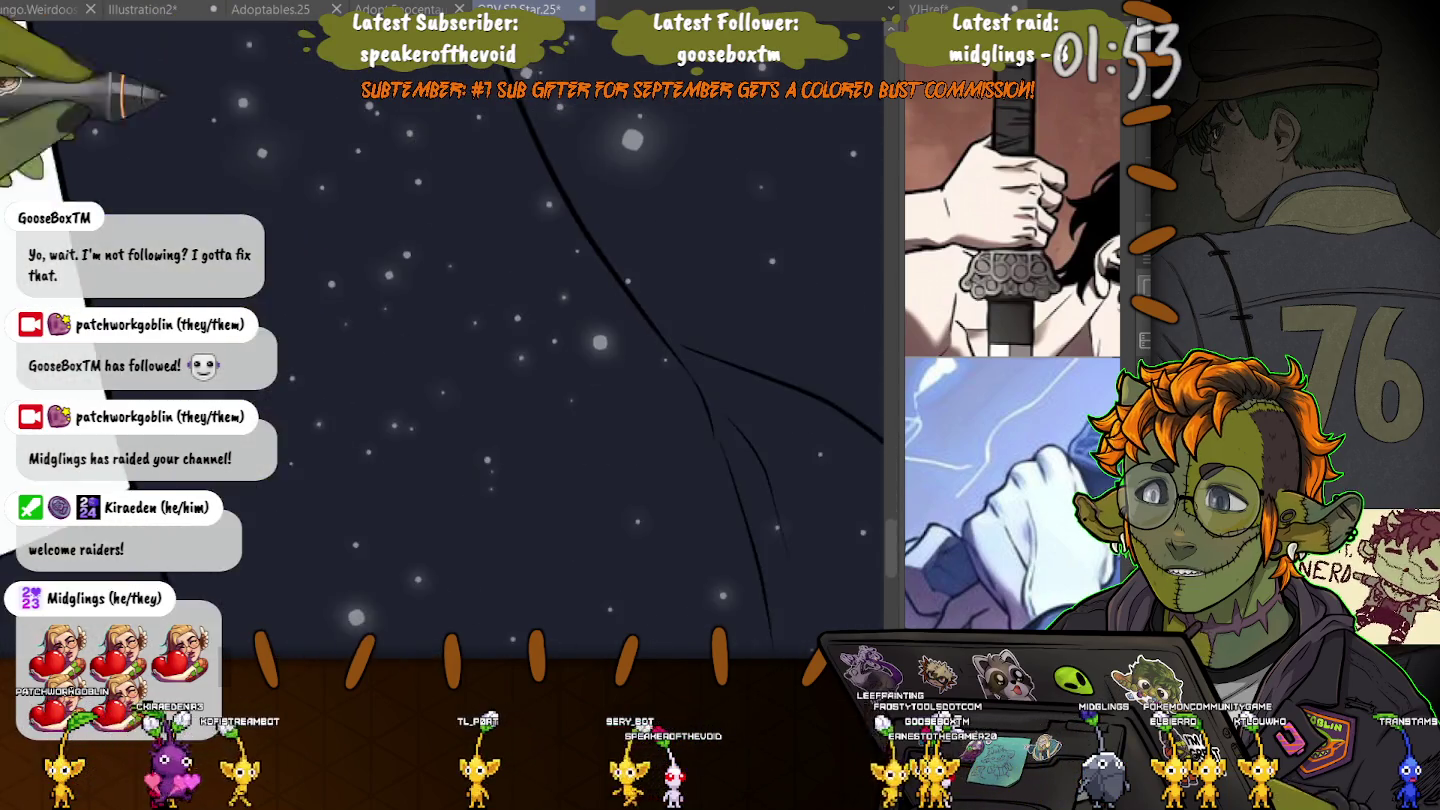
{"action": "left_click_drag", "start_coordinate": [400, 125], "coordinate": [491, 408]}
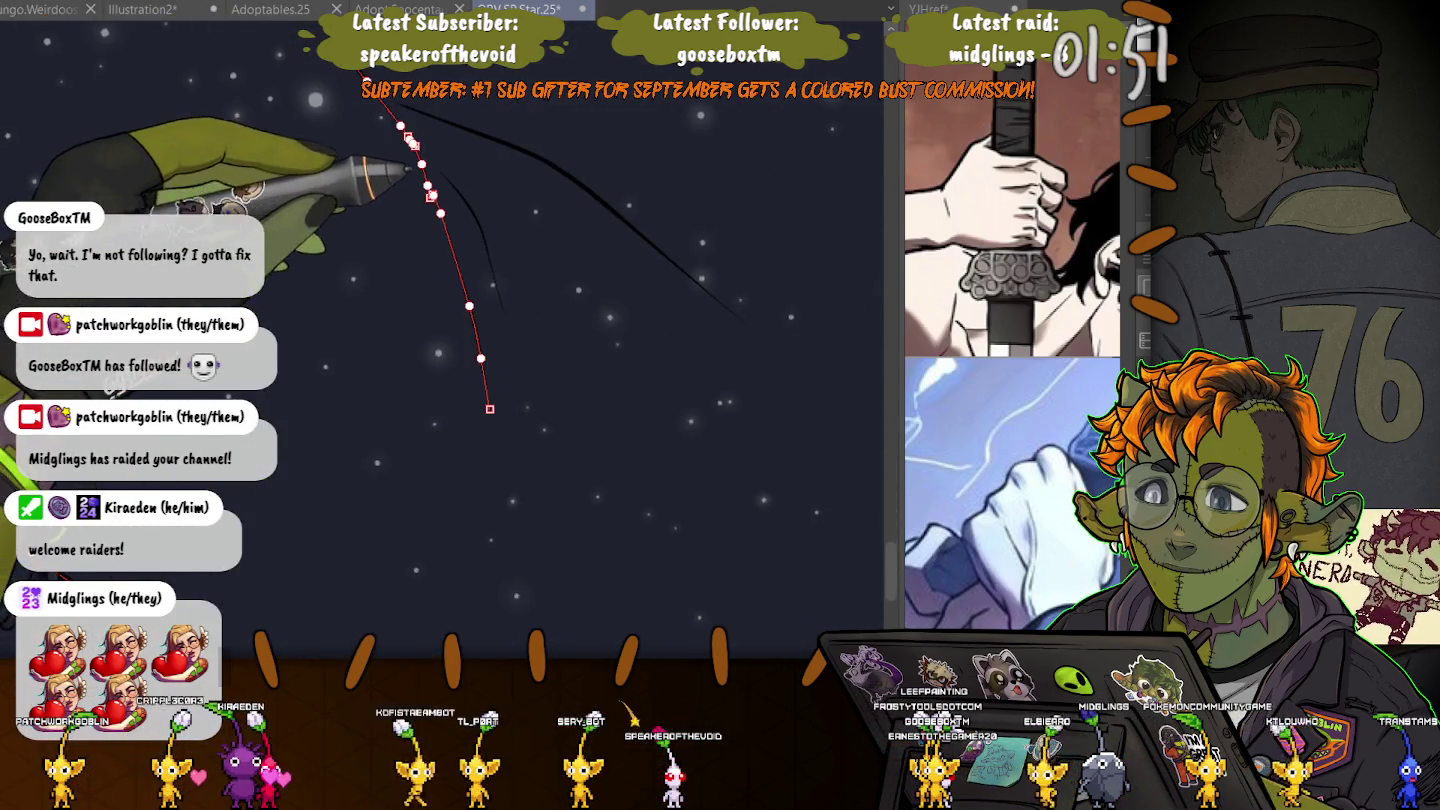
{"action": "left_click", "coordinate": [605, 205], "text": "shift"}
{"action": "left_click", "coordinate": [482, 236], "text": "shift"}
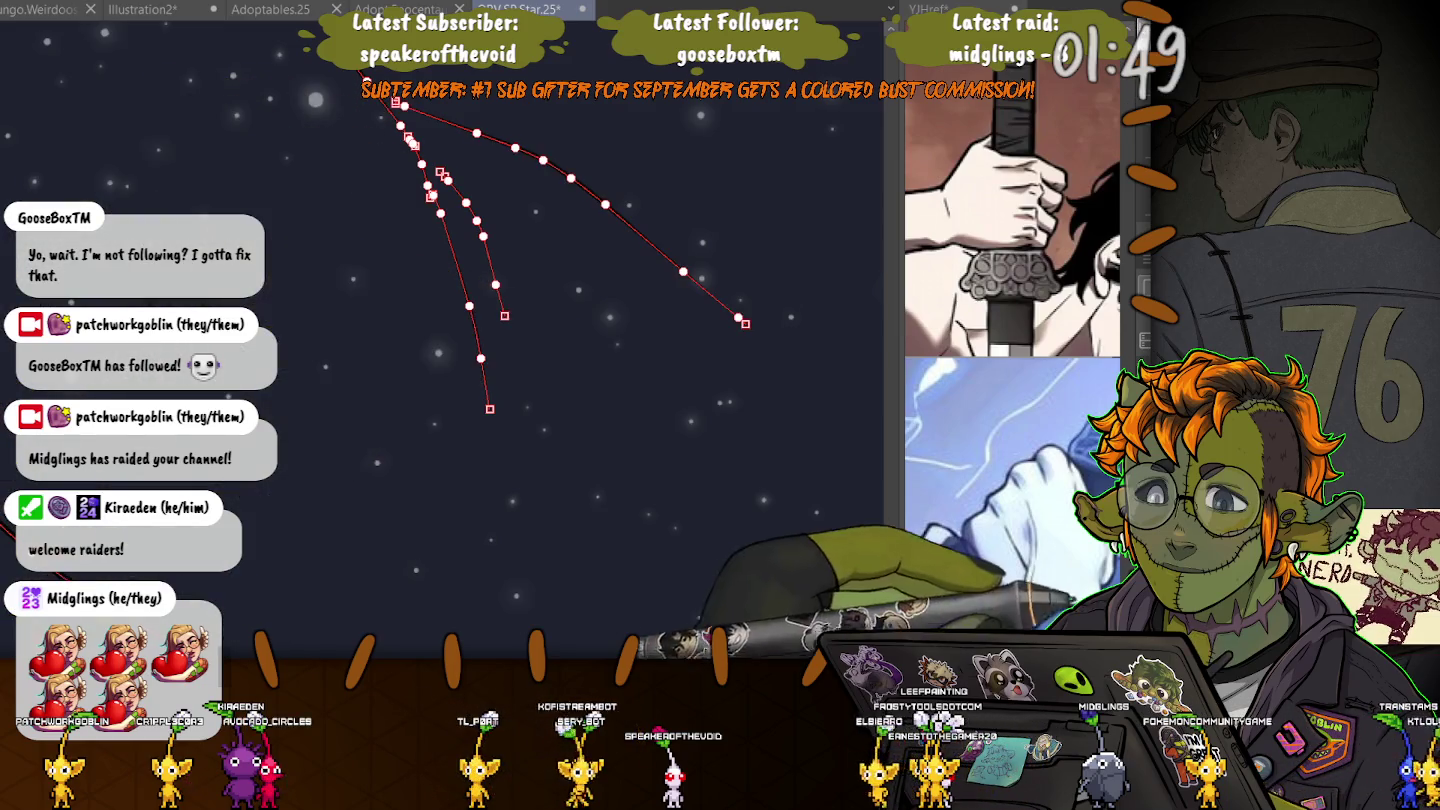
{"action": "key", "text": "ctrl+d"}
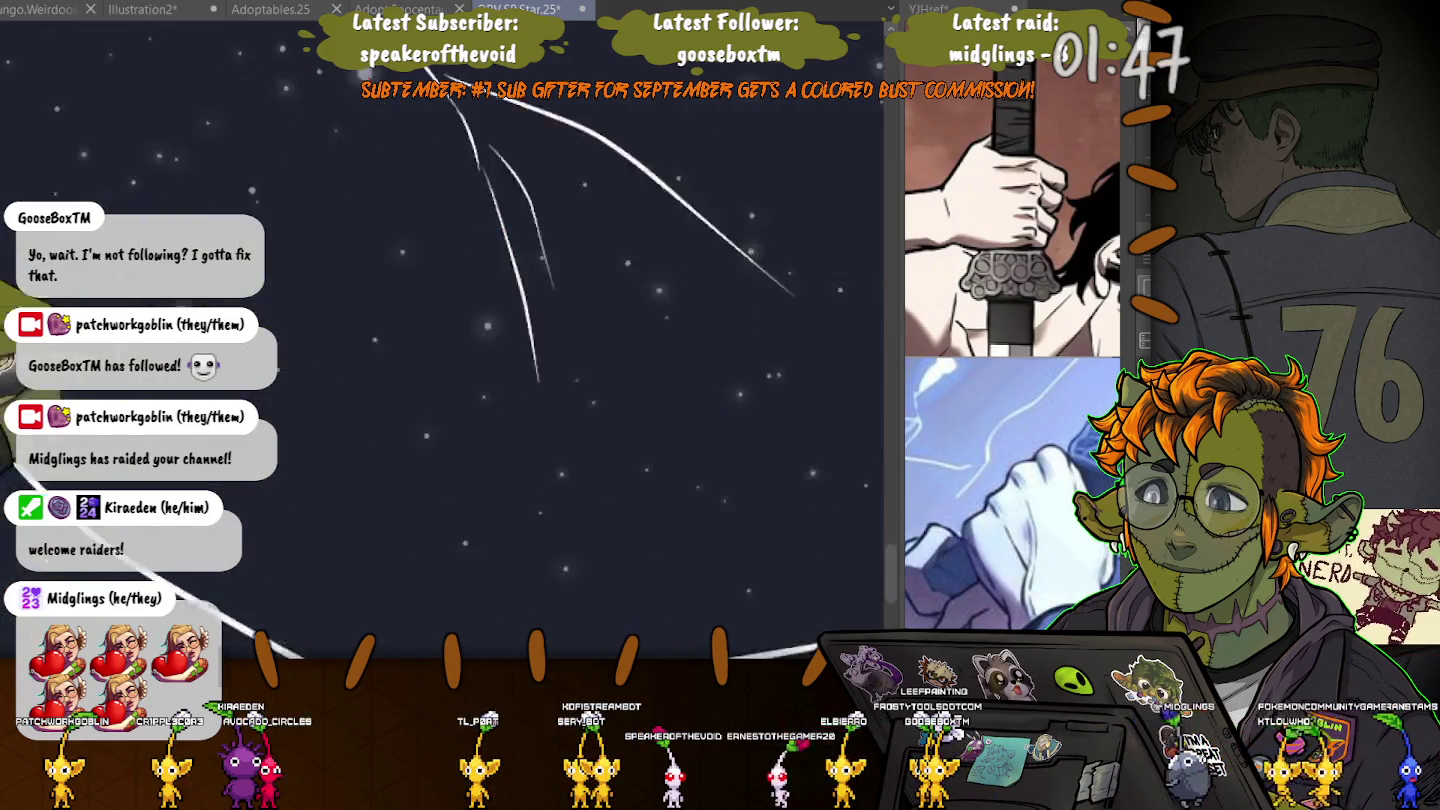
- Stretch the short line at the coat panel's bottom edge rightward, then deselect it
{"action": "scroll", "coordinate": [440, 339], "scroll_direction": "down", "scroll_amount": 5}
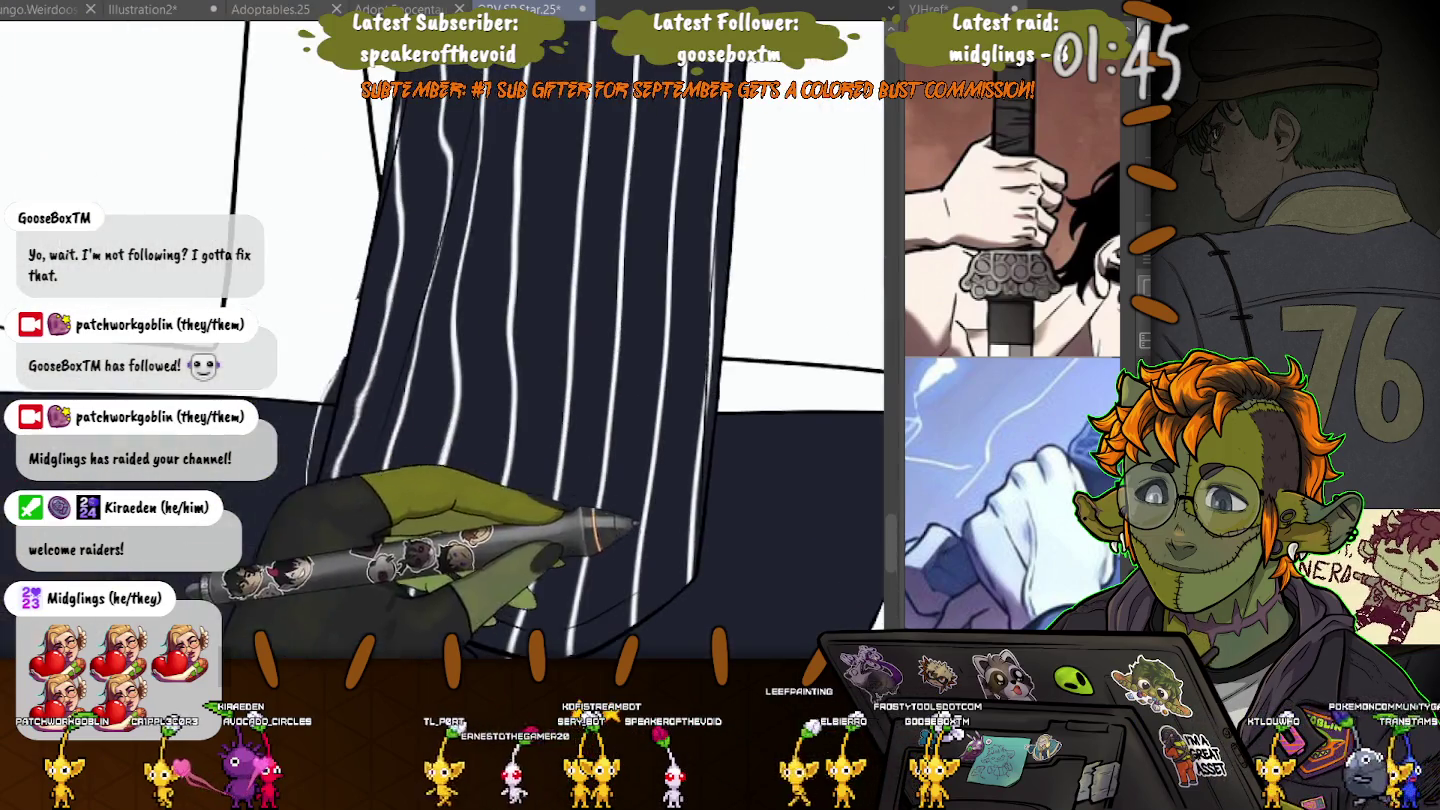
{"action": "scroll", "coordinate": [440, 340], "scroll_direction": "right", "scroll_amount": 3}
{"action": "scroll", "coordinate": [440, 340], "scroll_direction": "right", "scroll_amount": 3}
{"action": "scroll", "coordinate": [440, 340], "scroll_direction": "right", "scroll_amount": 3}
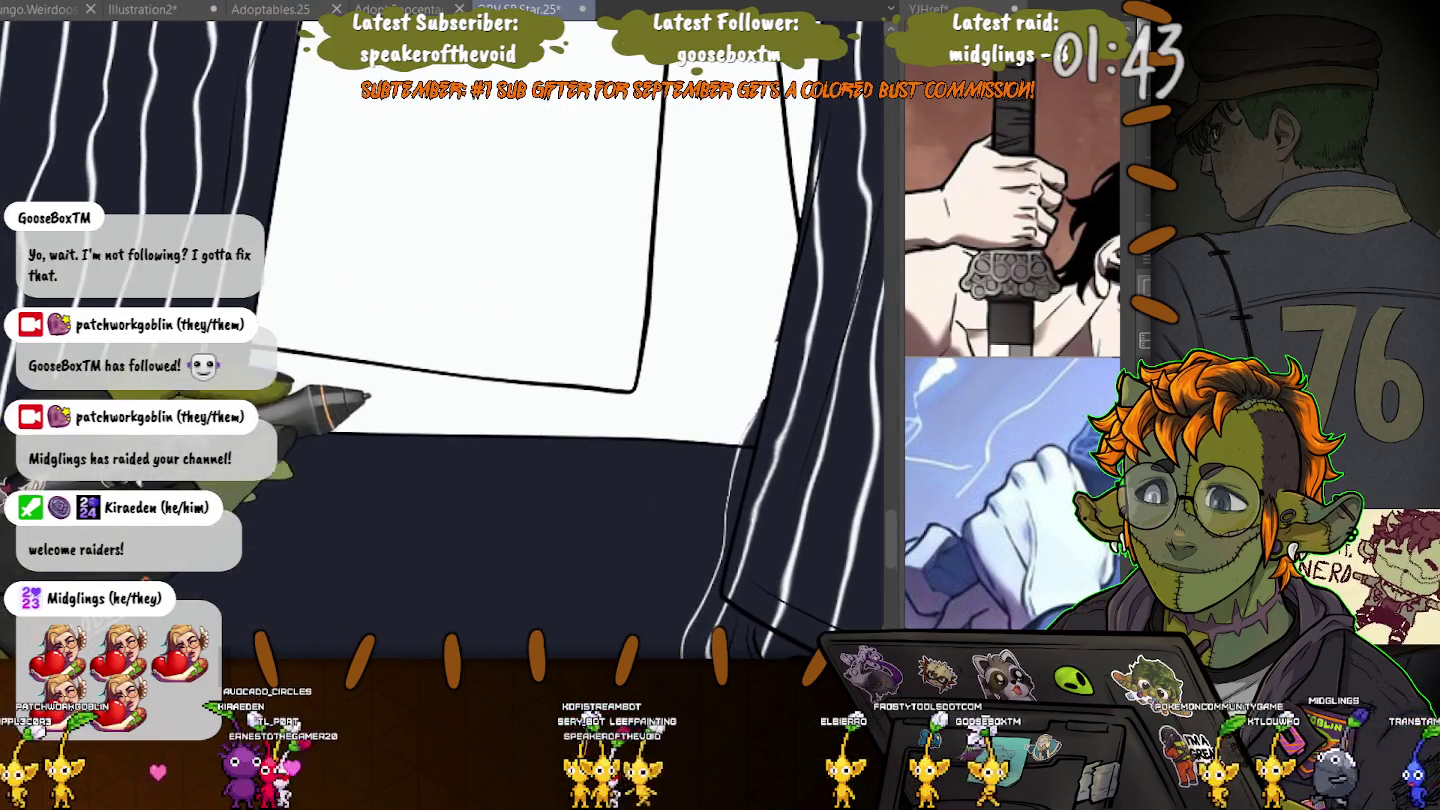
{"action": "left_click", "coordinate": [366, 398]}
{"action": "scroll", "coordinate": [481, 450], "scroll_direction": "right", "scroll_amount": 5}
{"action": "scroll", "coordinate": [481, 450], "scroll_direction": "right", "scroll_amount": 2}
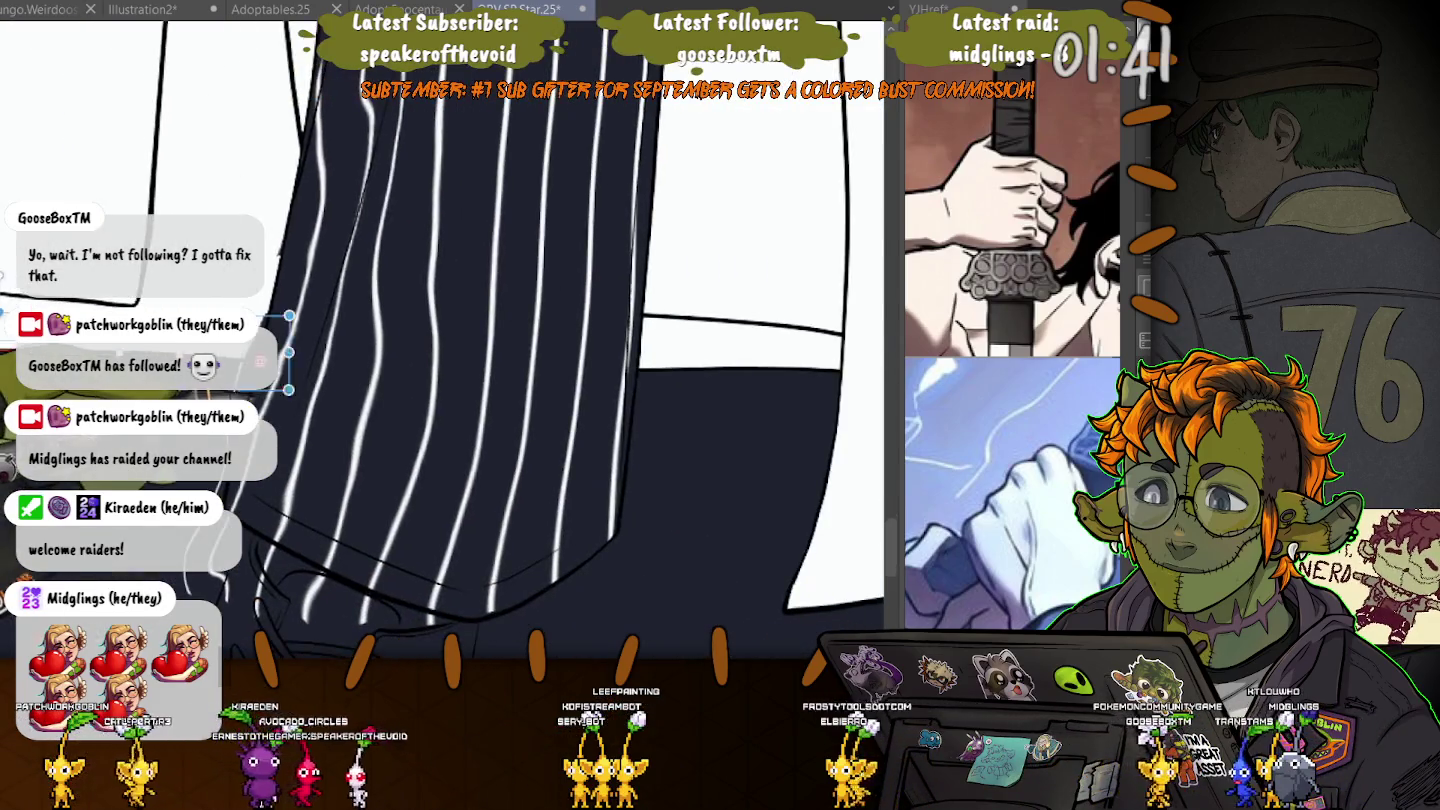
{"action": "left_click_drag", "start_coordinate": [288, 352], "coordinate": [869, 360]}
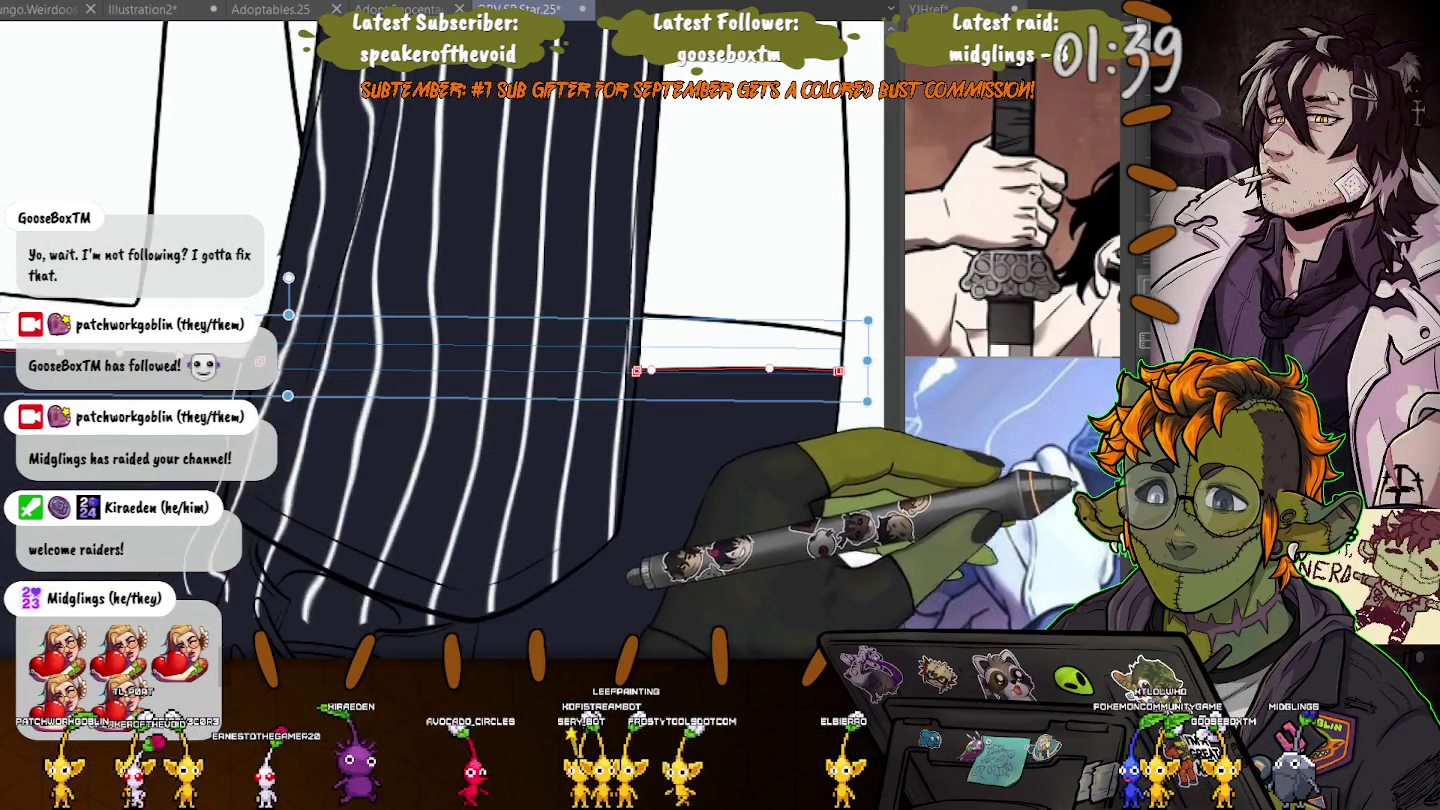
{"action": "key", "text": "ctrl+d"}
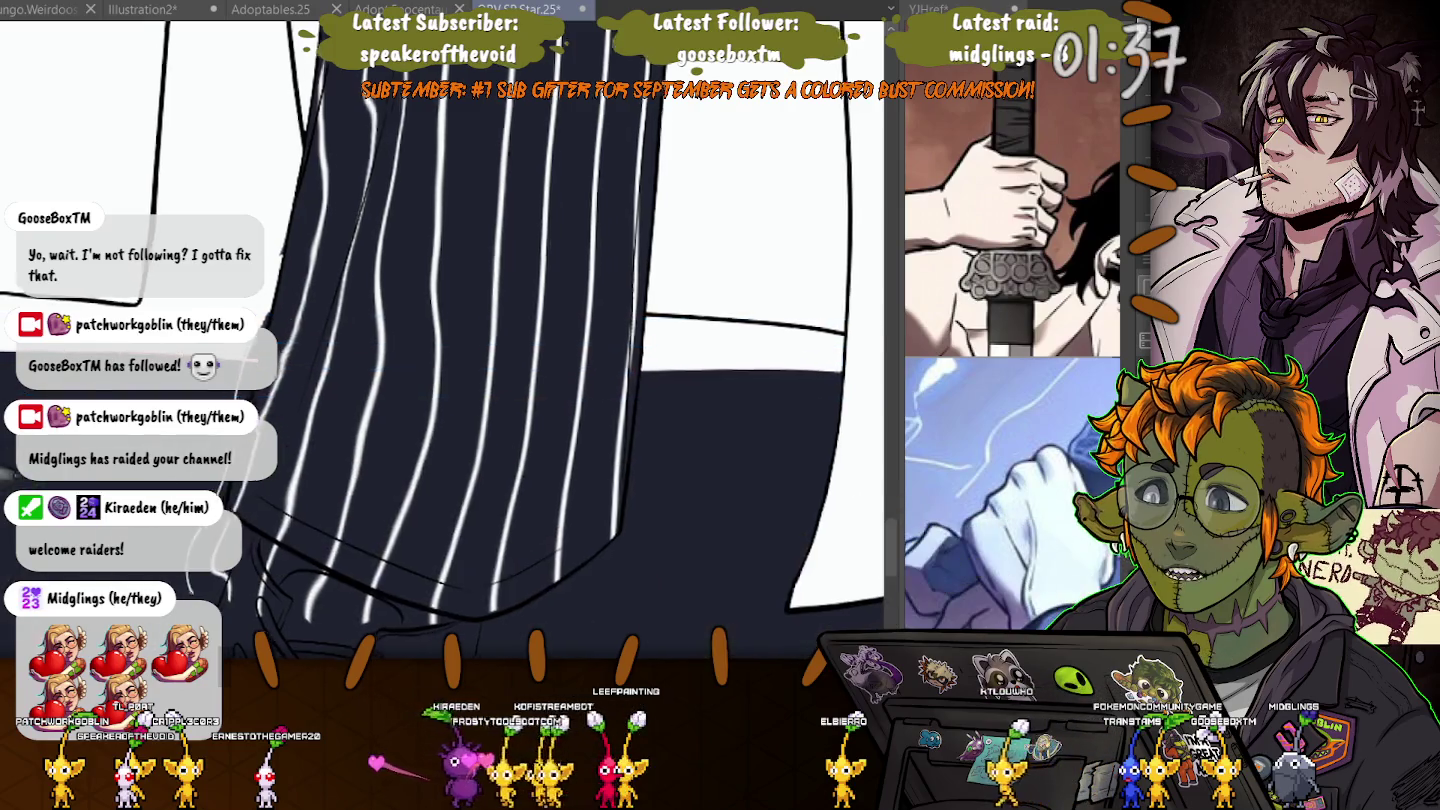
- Select the vector line along the white coat's edge and extend it down from the top
{"action": "scroll", "coordinate": [440, 340], "scroll_direction": "left", "scroll_amount": 5}
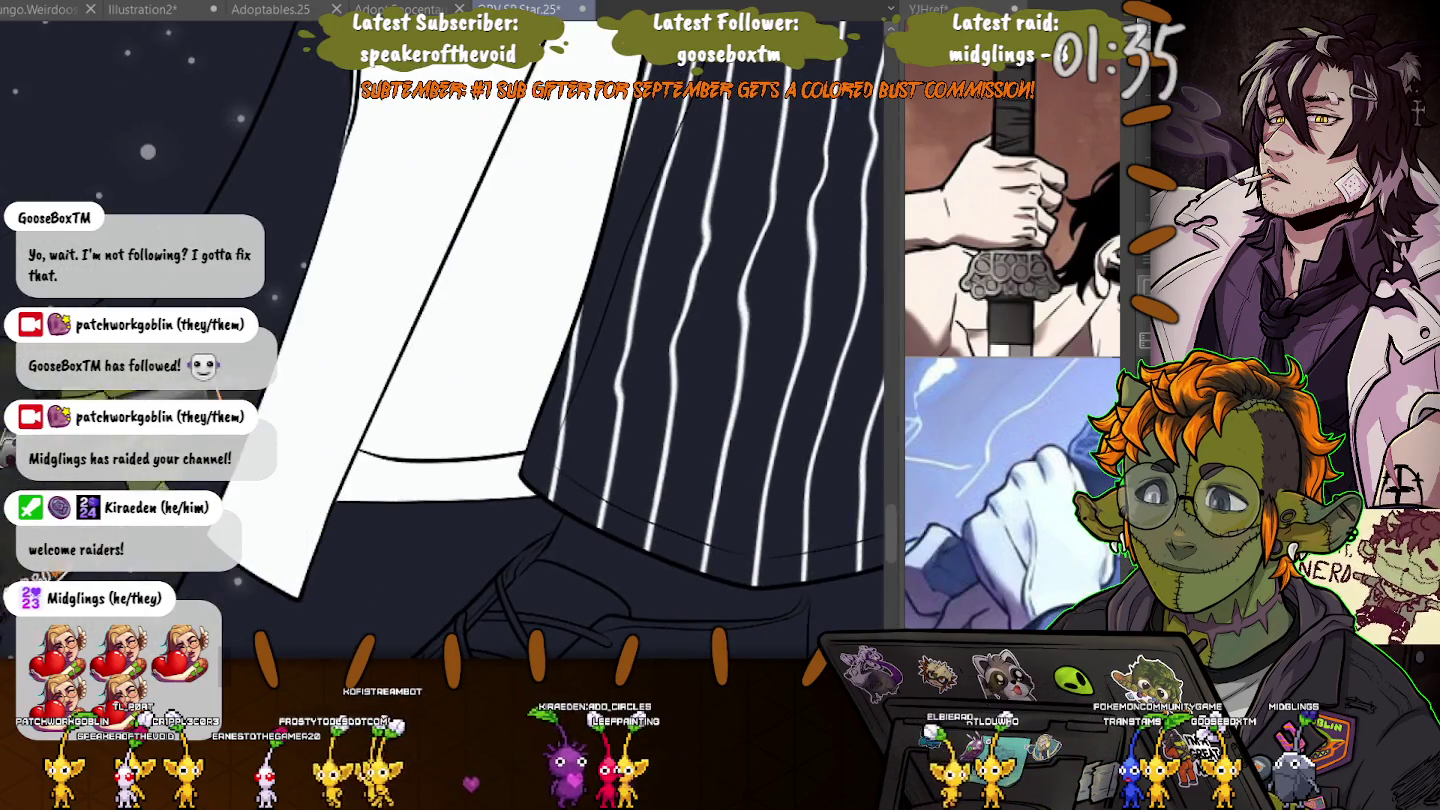
{"action": "left_click", "coordinate": [440, 499]}
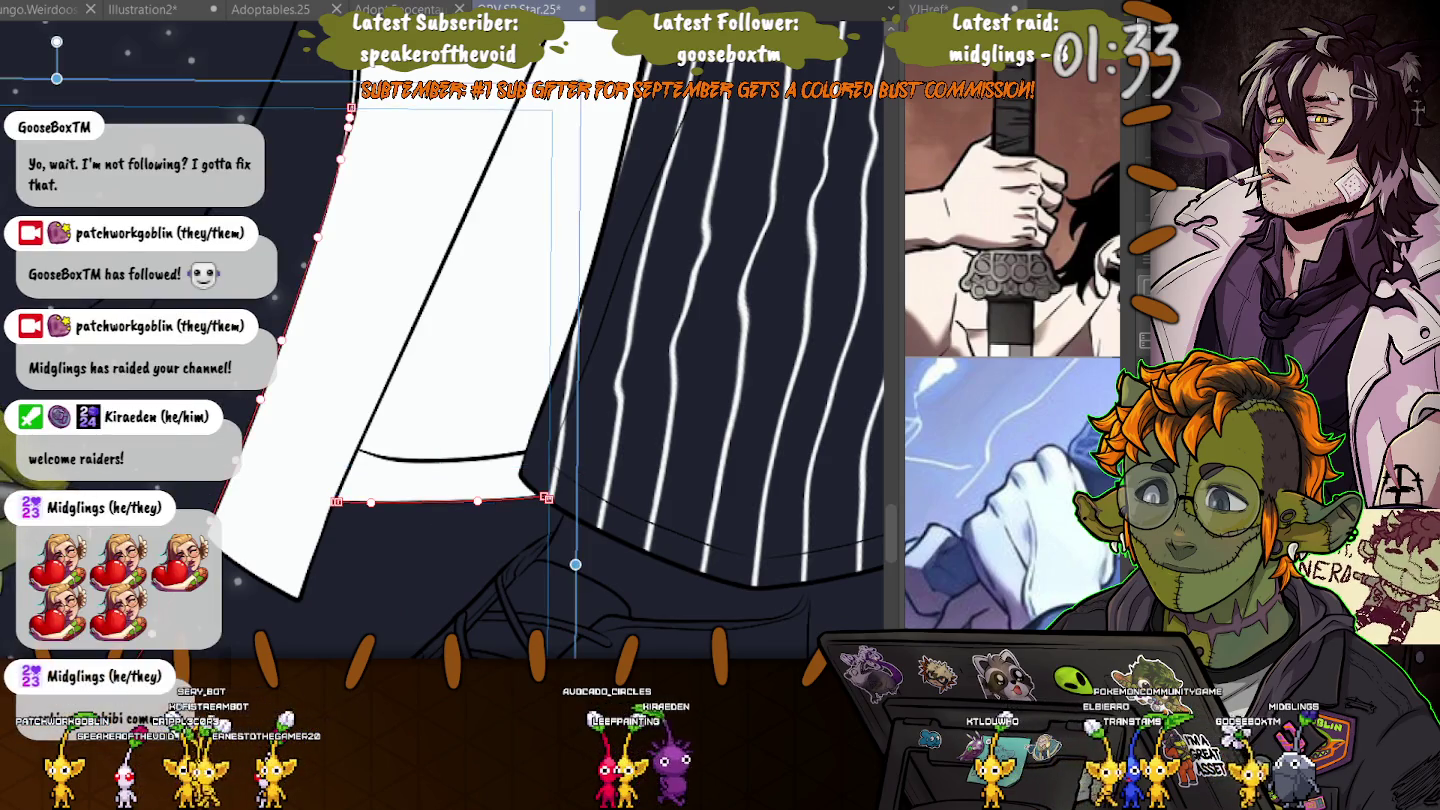
{"action": "scroll", "coordinate": [440, 340], "scroll_direction": "left", "scroll_amount": 5}
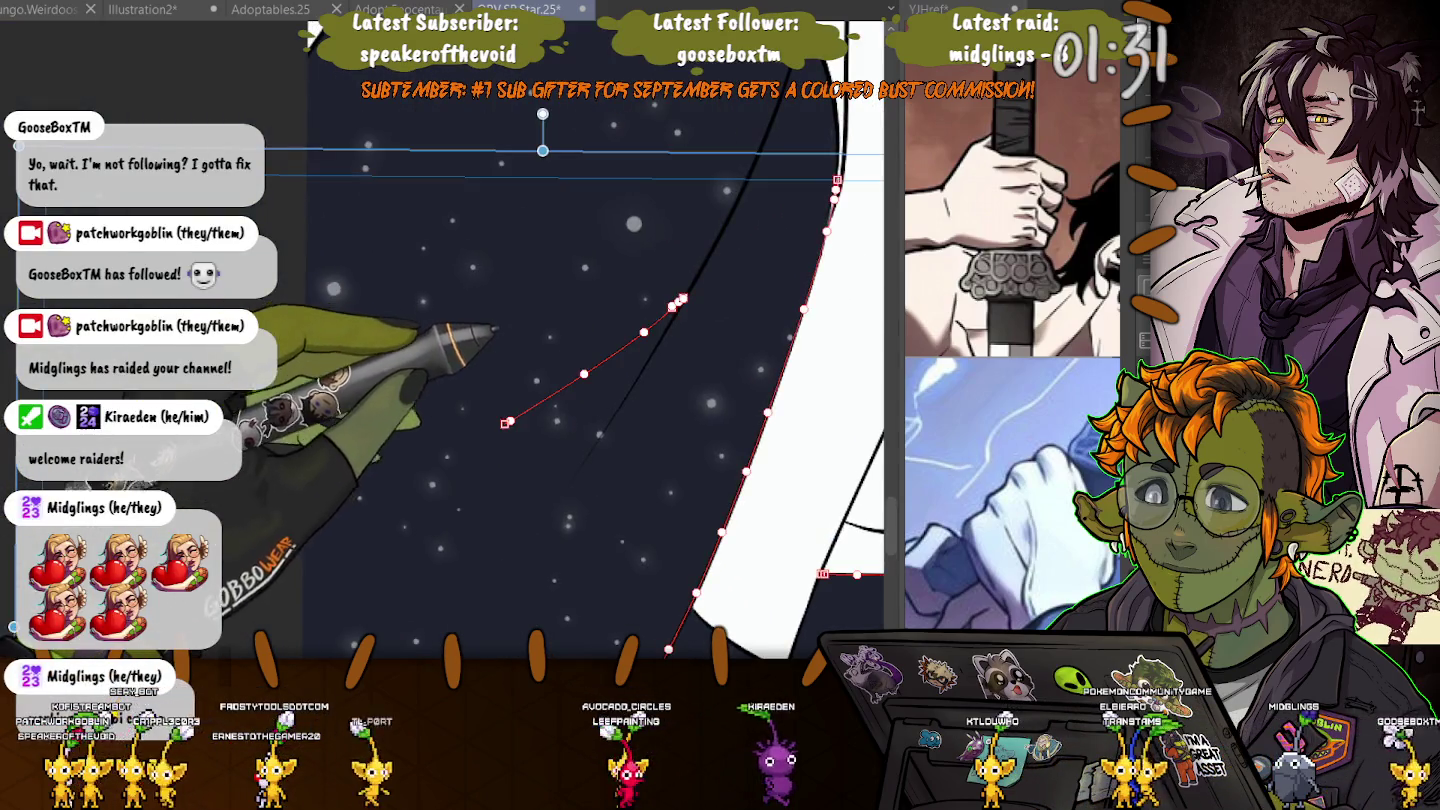
{"action": "left_click_drag", "start_coordinate": [785, 70], "coordinate": [570, 485]}
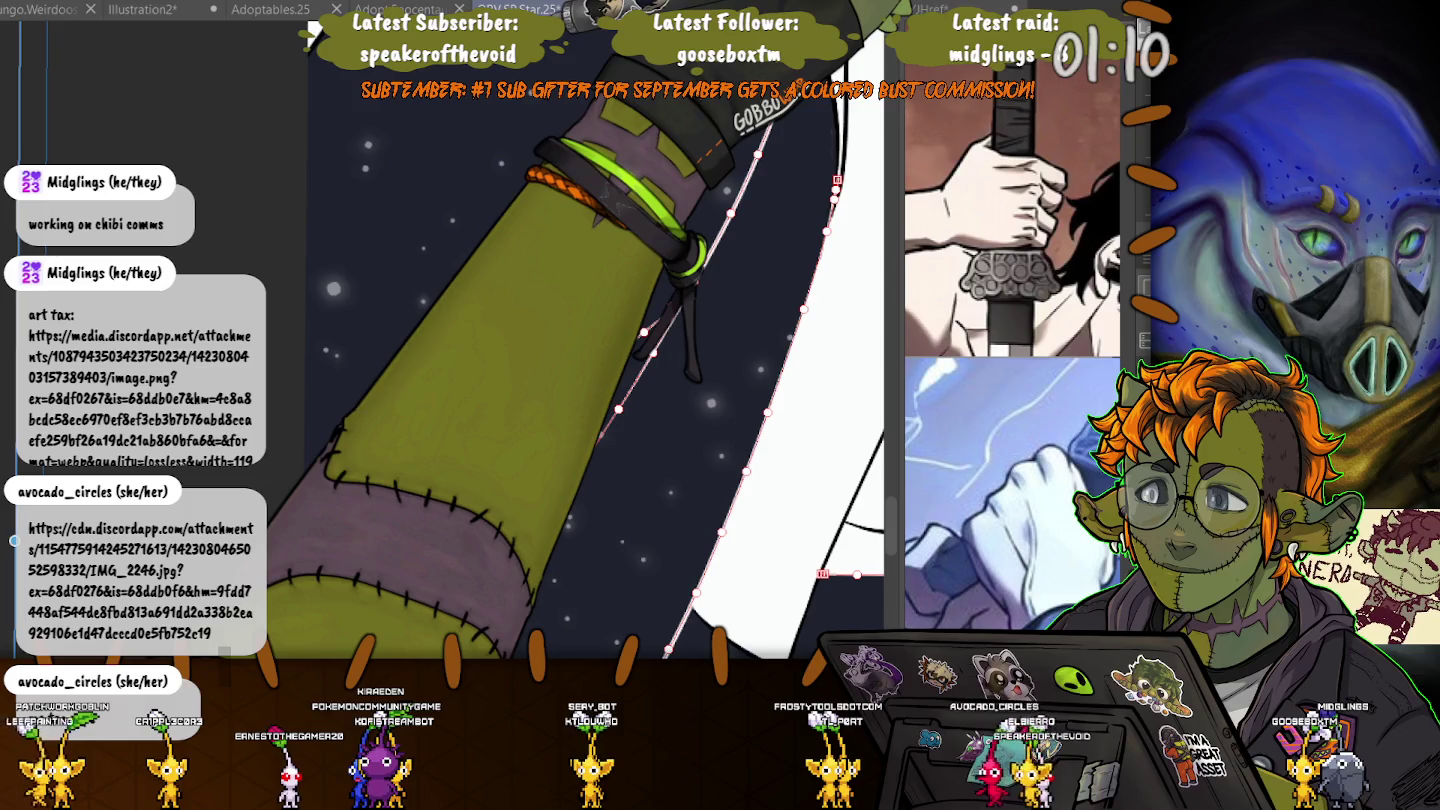
- Switch to Google Chrome to view the grey pencil bar-table reference sketch
{"action": "key", "text": "alt+Tab"}
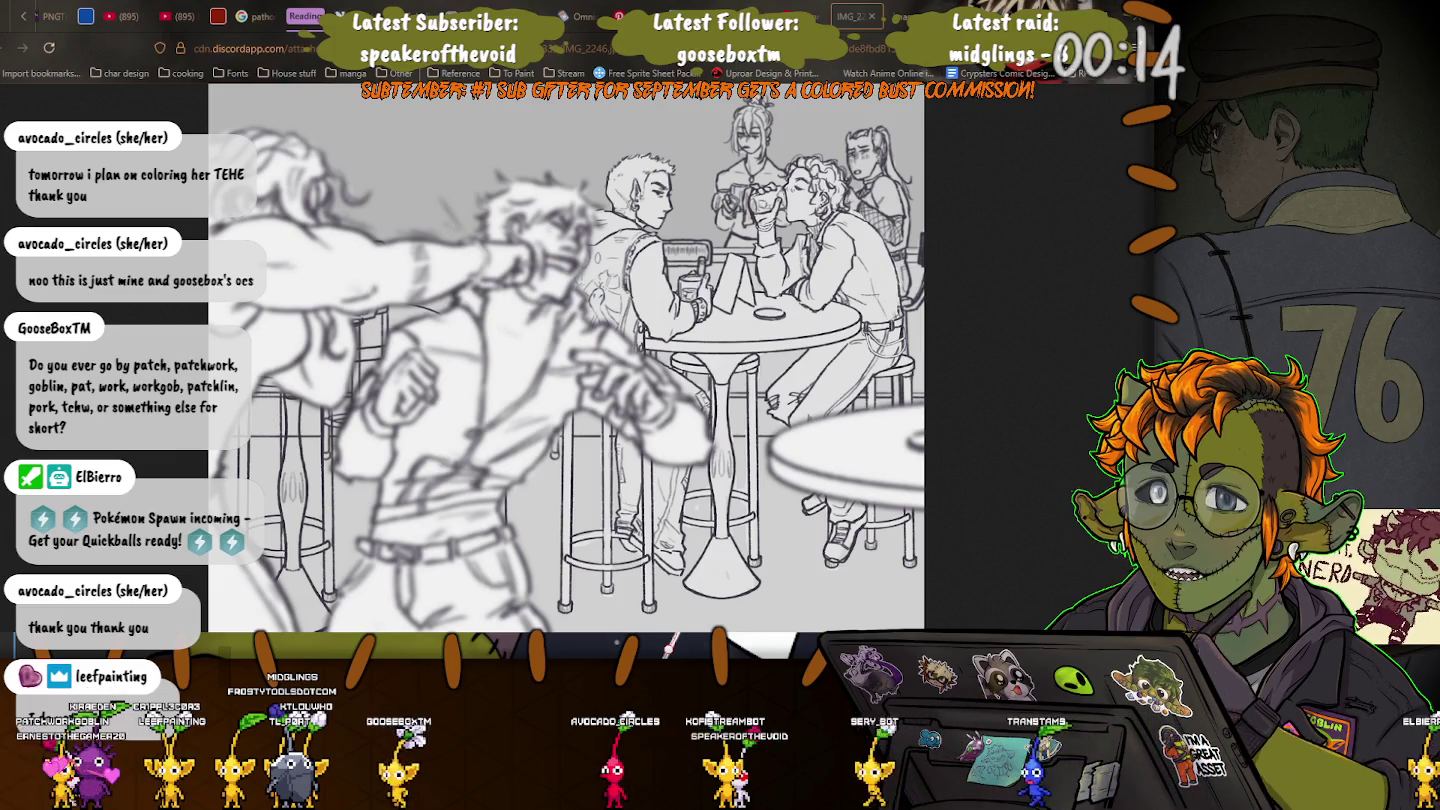
- Show the SMASH sign image in Chrome, then return to Clip Studio Paint
{"action": "left_click", "coordinate": [872, 16]}
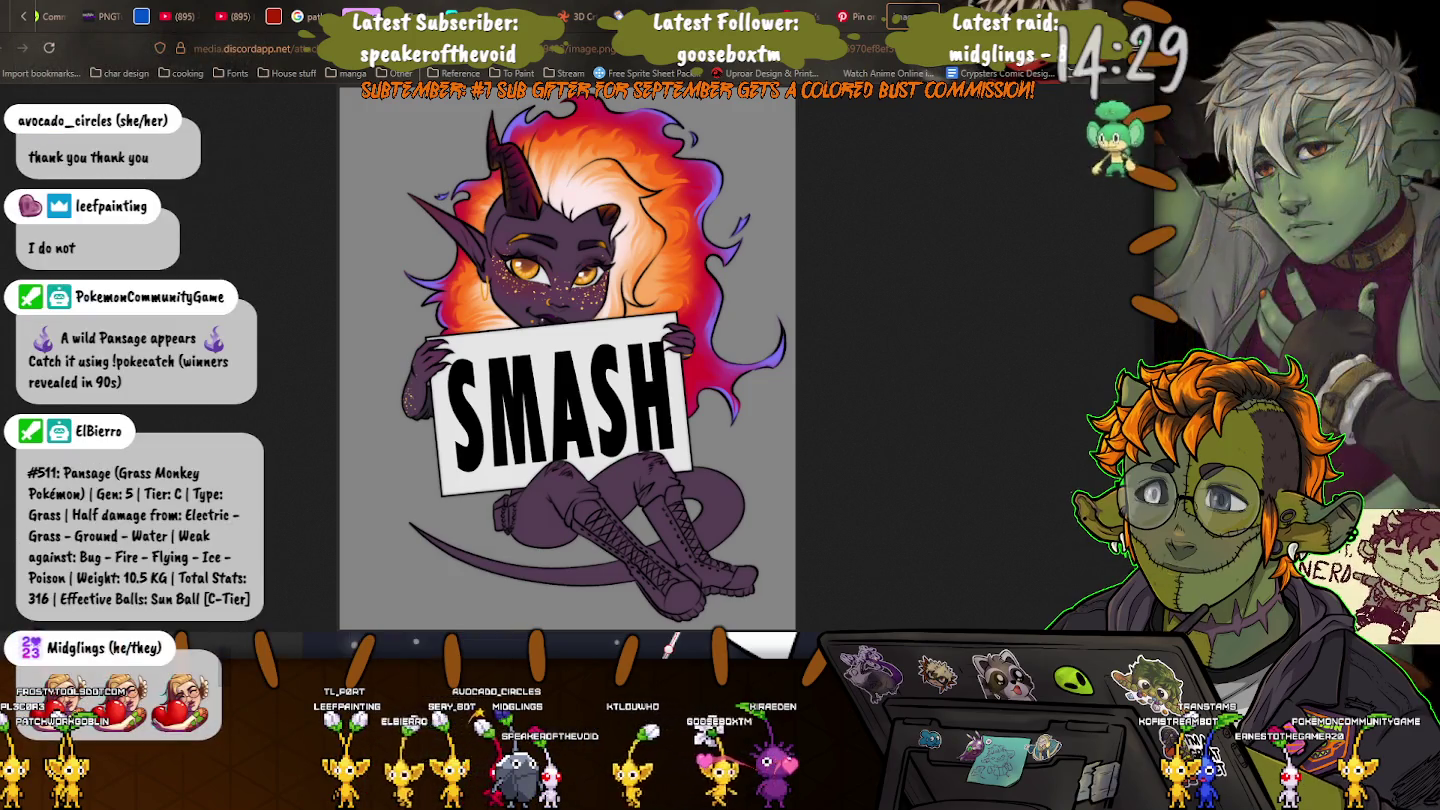
{"action": "key", "text": "alt+Tab"}
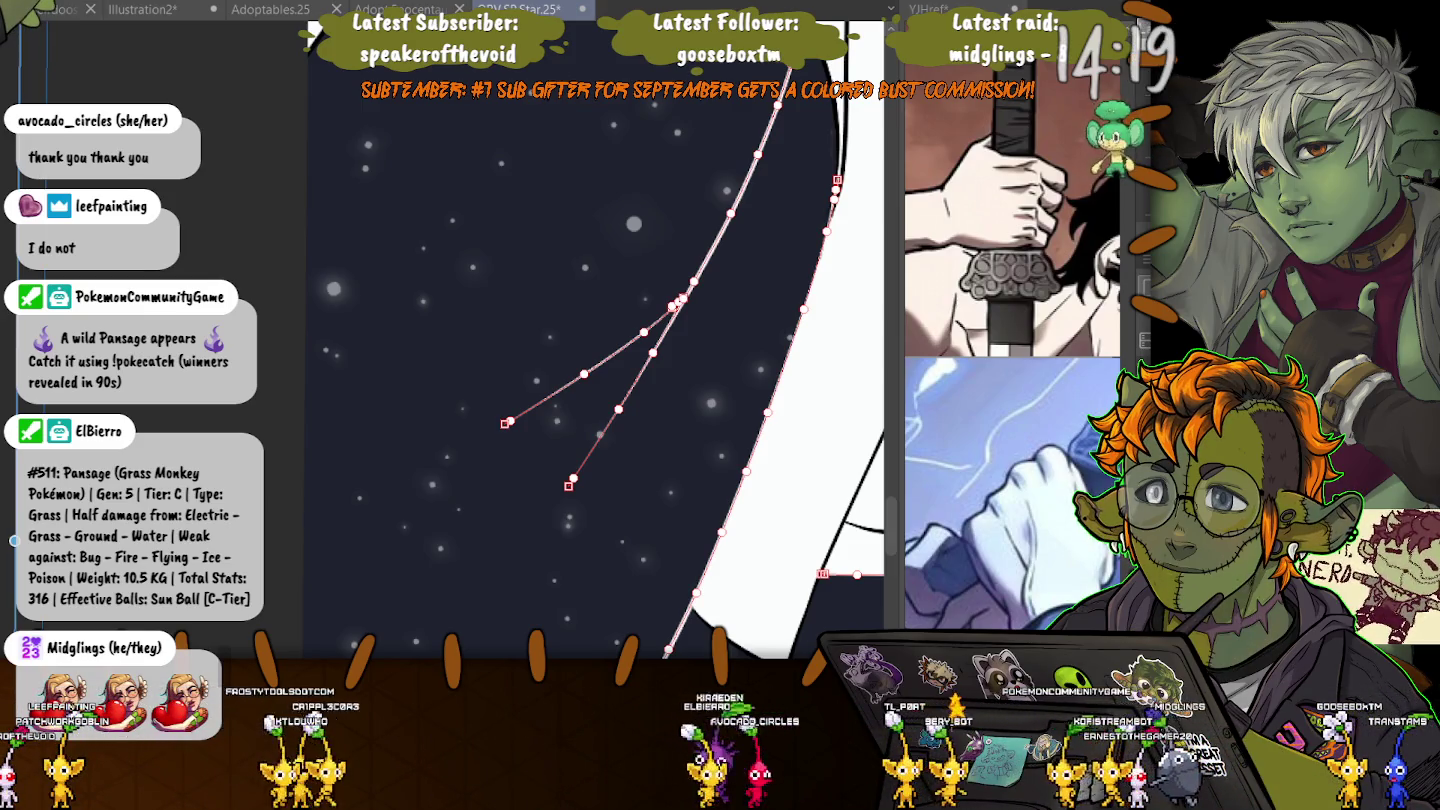
- Zoom out to the whole canvas and finalize the vector line edits near the sword
{"action": "scroll", "coordinate": [450, 340], "scroll_direction": "down", "scroll_amount": 3}
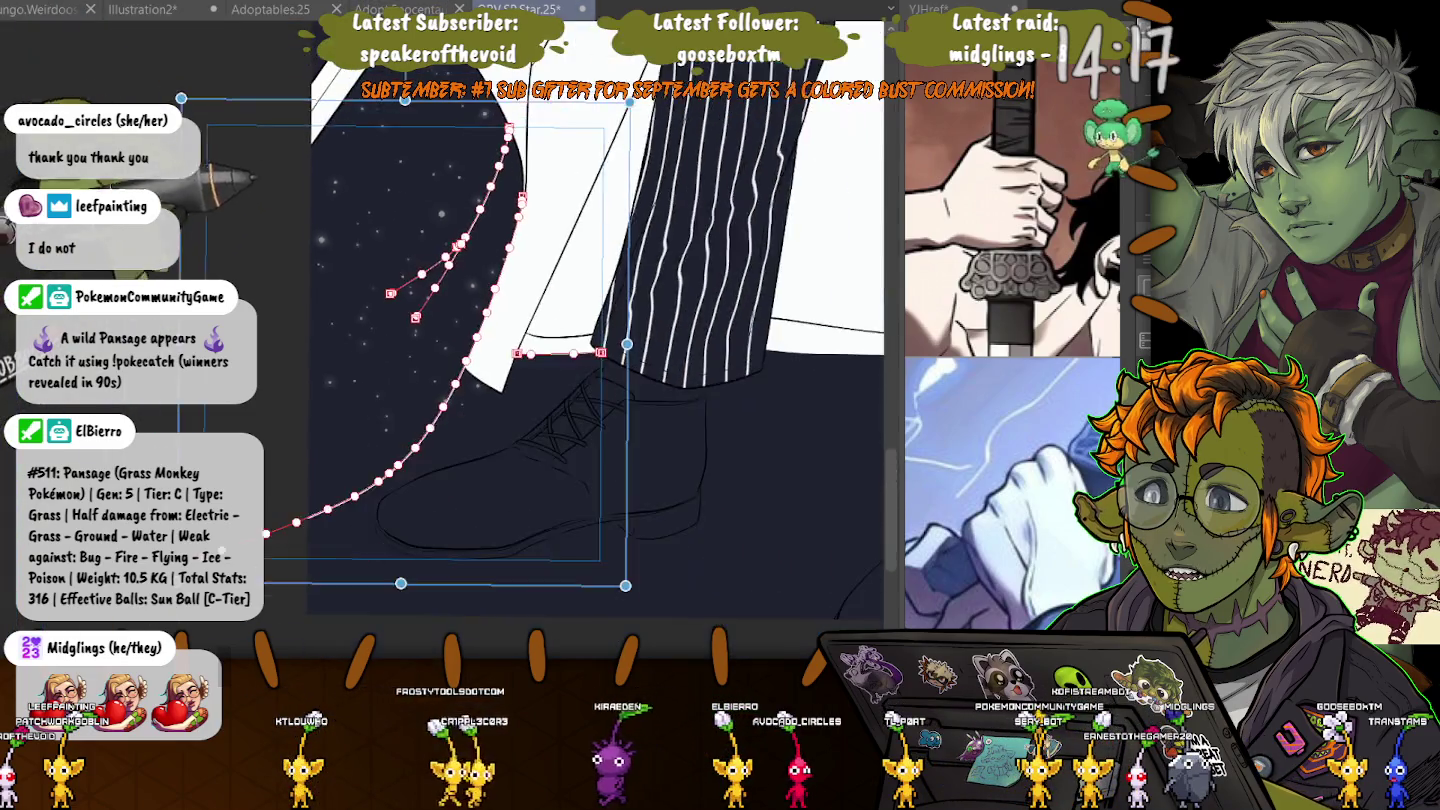
{"action": "scroll", "coordinate": [450, 340], "scroll_direction": "down", "scroll_amount": 2}
{"action": "scroll", "coordinate": [451, 339], "scroll_direction": "down", "scroll_amount": 2}
{"action": "scroll", "coordinate": [491, 301], "scroll_direction": "up", "scroll_amount": 3}
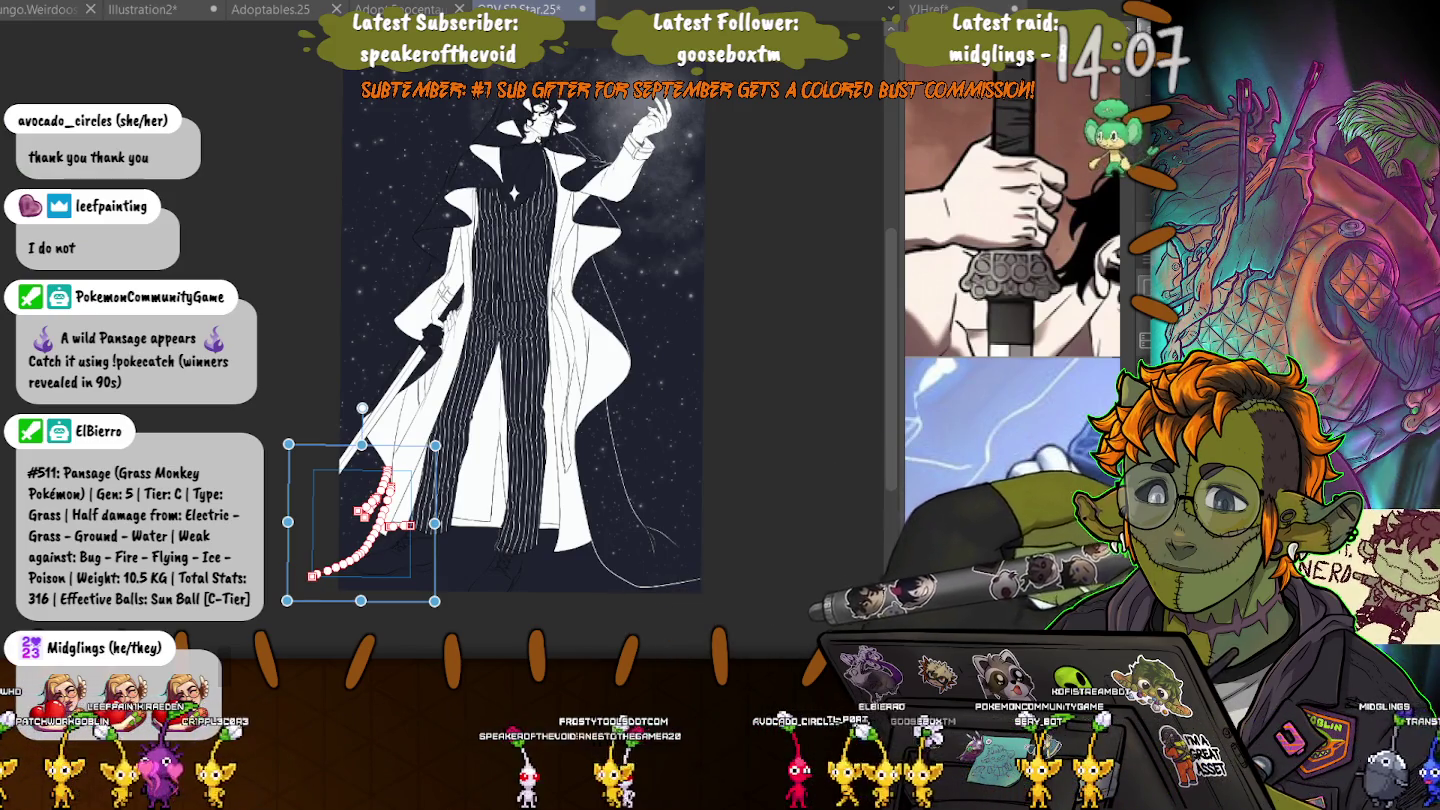
{"action": "key", "text": "ctrl+z"}
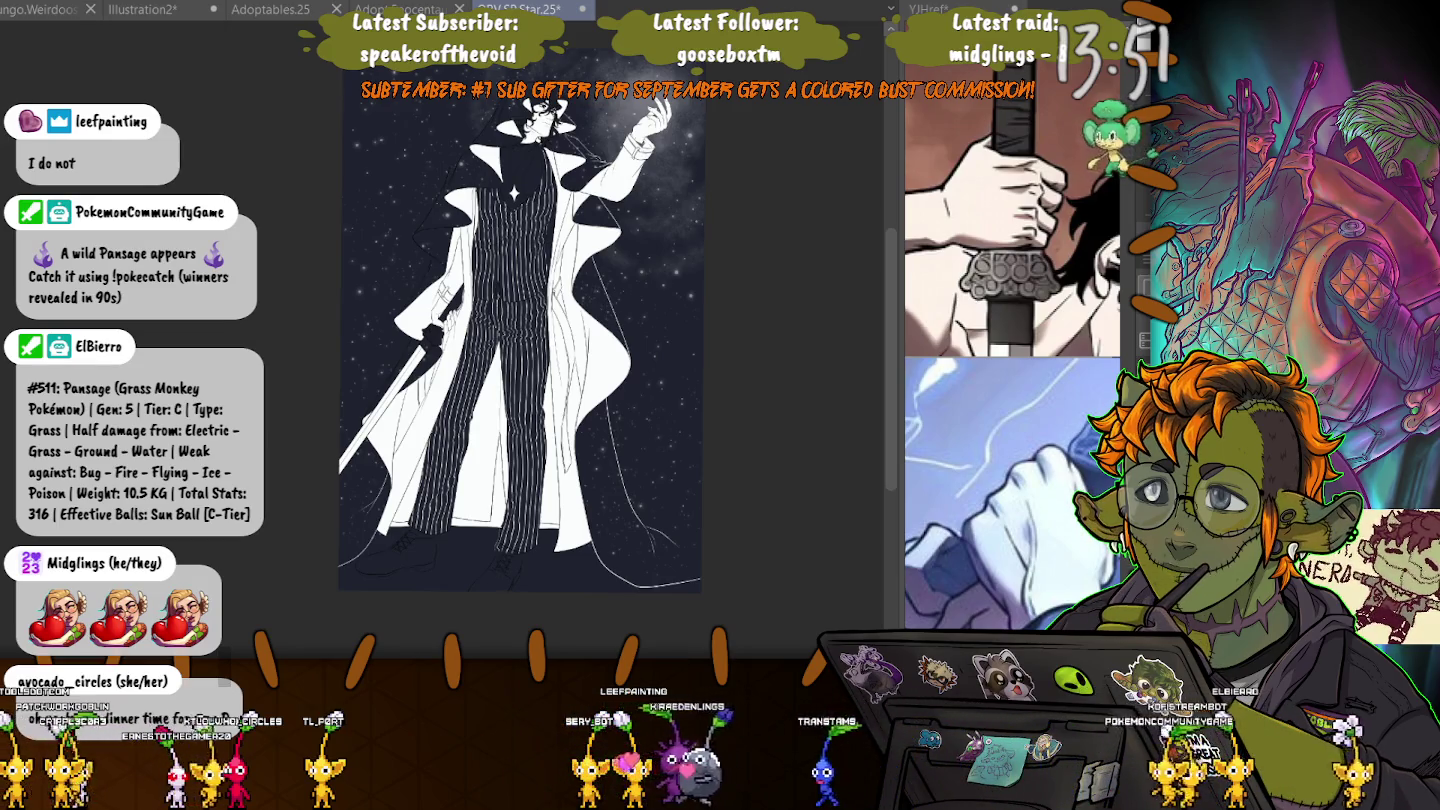
- Select the coat's left-edge diagonal, the second long line, the S-curve and the top curve, then deselect
{"action": "scroll", "coordinate": [620, 349], "scroll_direction": "up", "scroll_amount": 1}
{"action": "scroll", "coordinate": [619, 350], "scroll_direction": "up", "scroll_amount": 3}
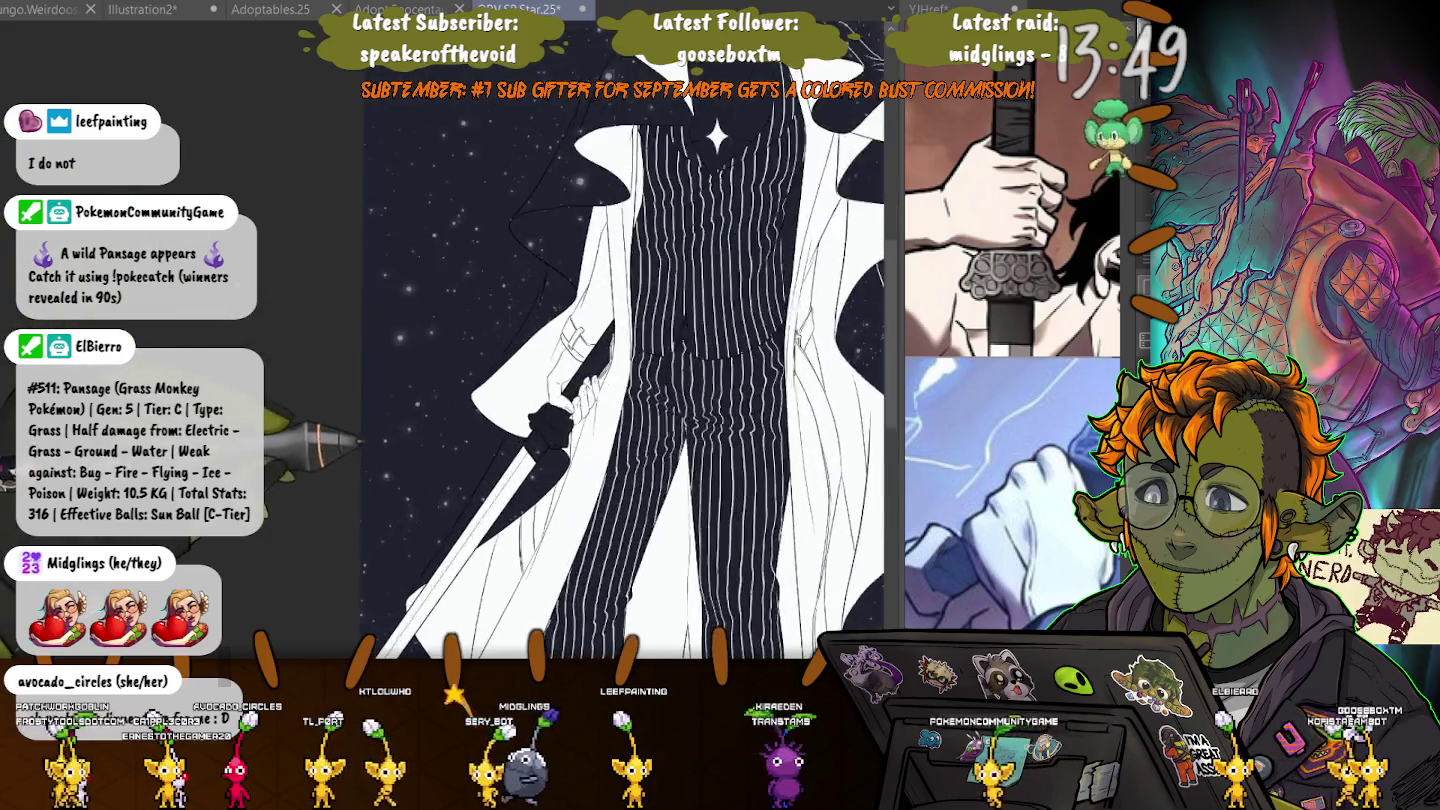
{"action": "scroll", "coordinate": [600, 350], "scroll_direction": "up", "scroll_amount": 3}
{"action": "scroll", "coordinate": [600, 350], "scroll_direction": "down", "scroll_amount": 1}
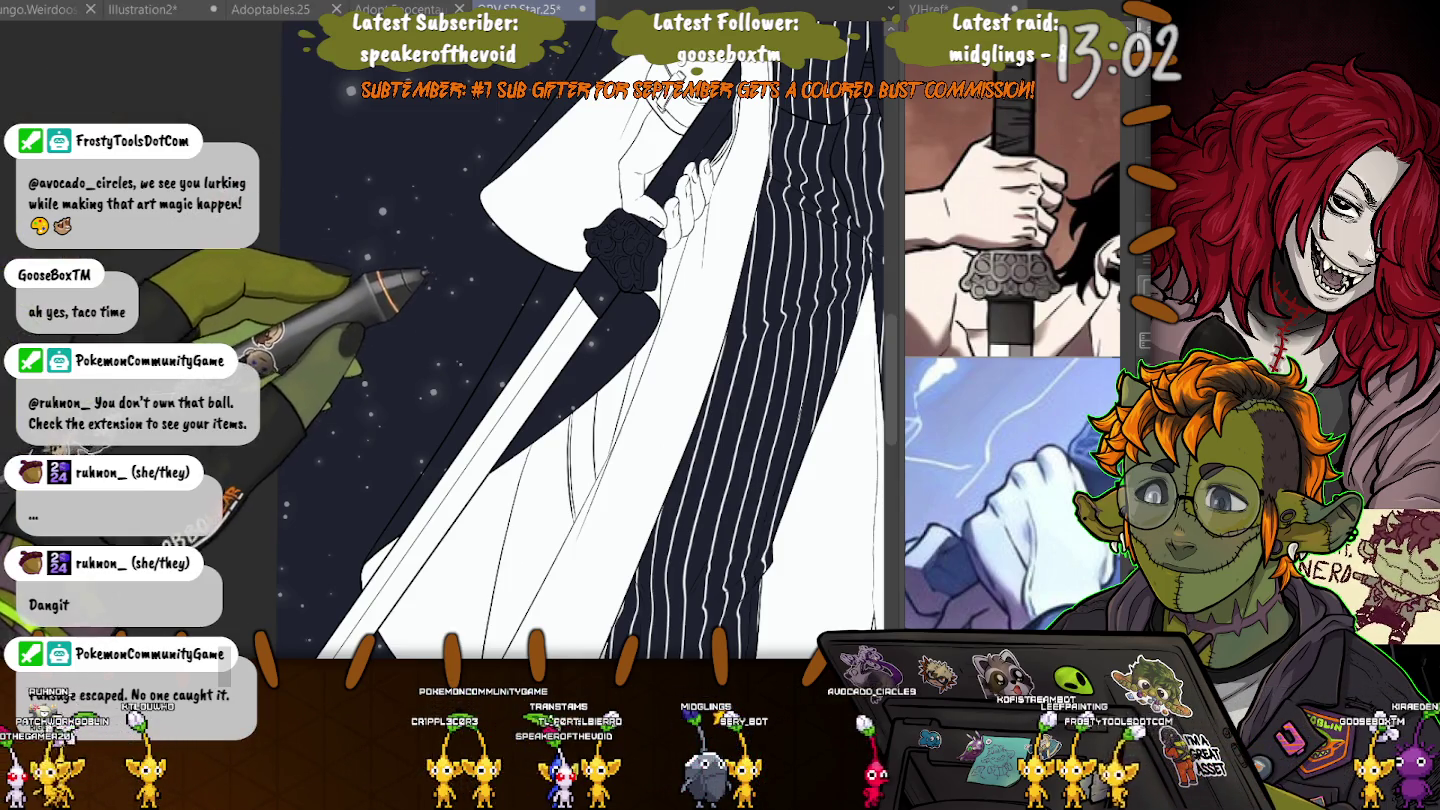
{"action": "left_click", "coordinate": [455, 420]}
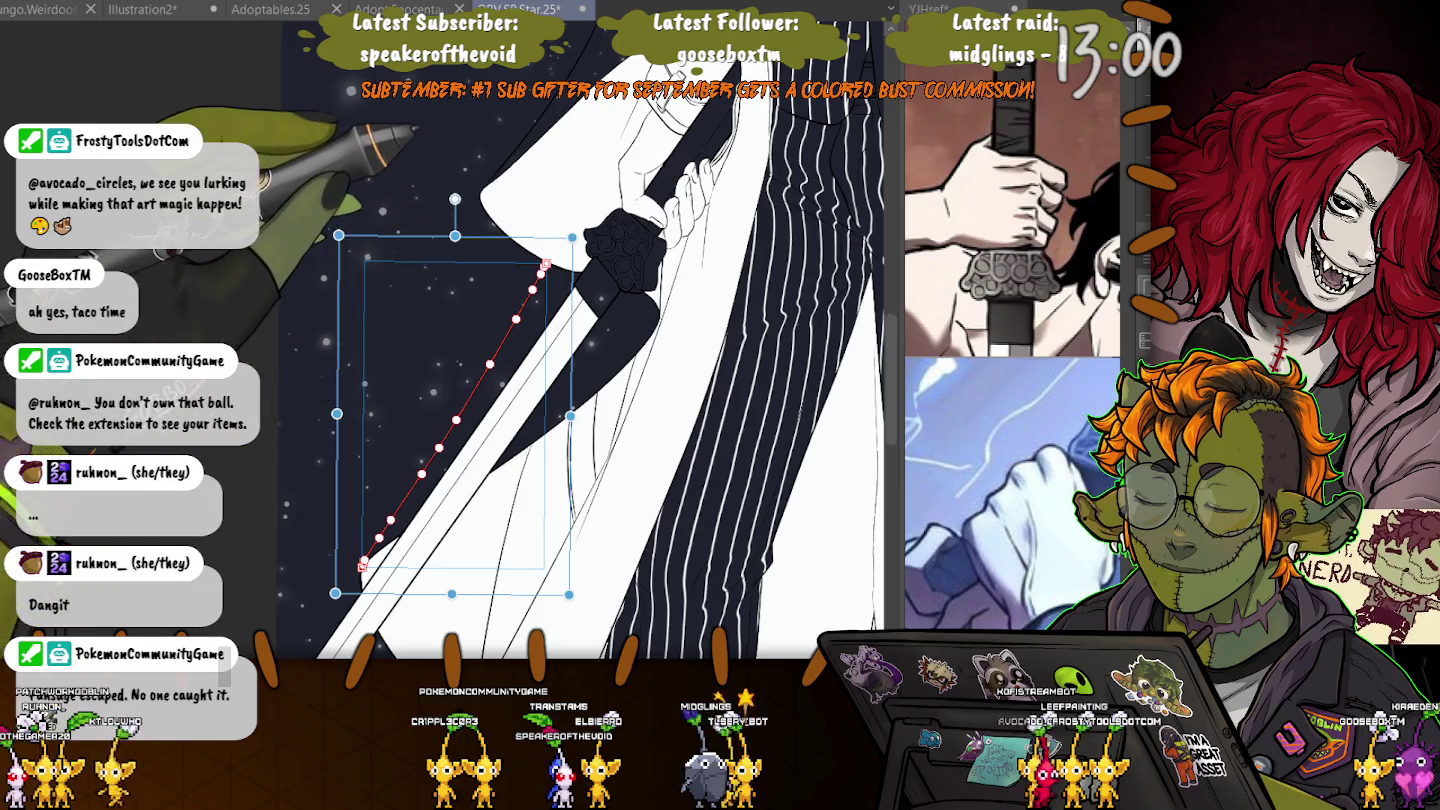
{"action": "left_click", "coordinate": [520, 140], "text": "shift"}
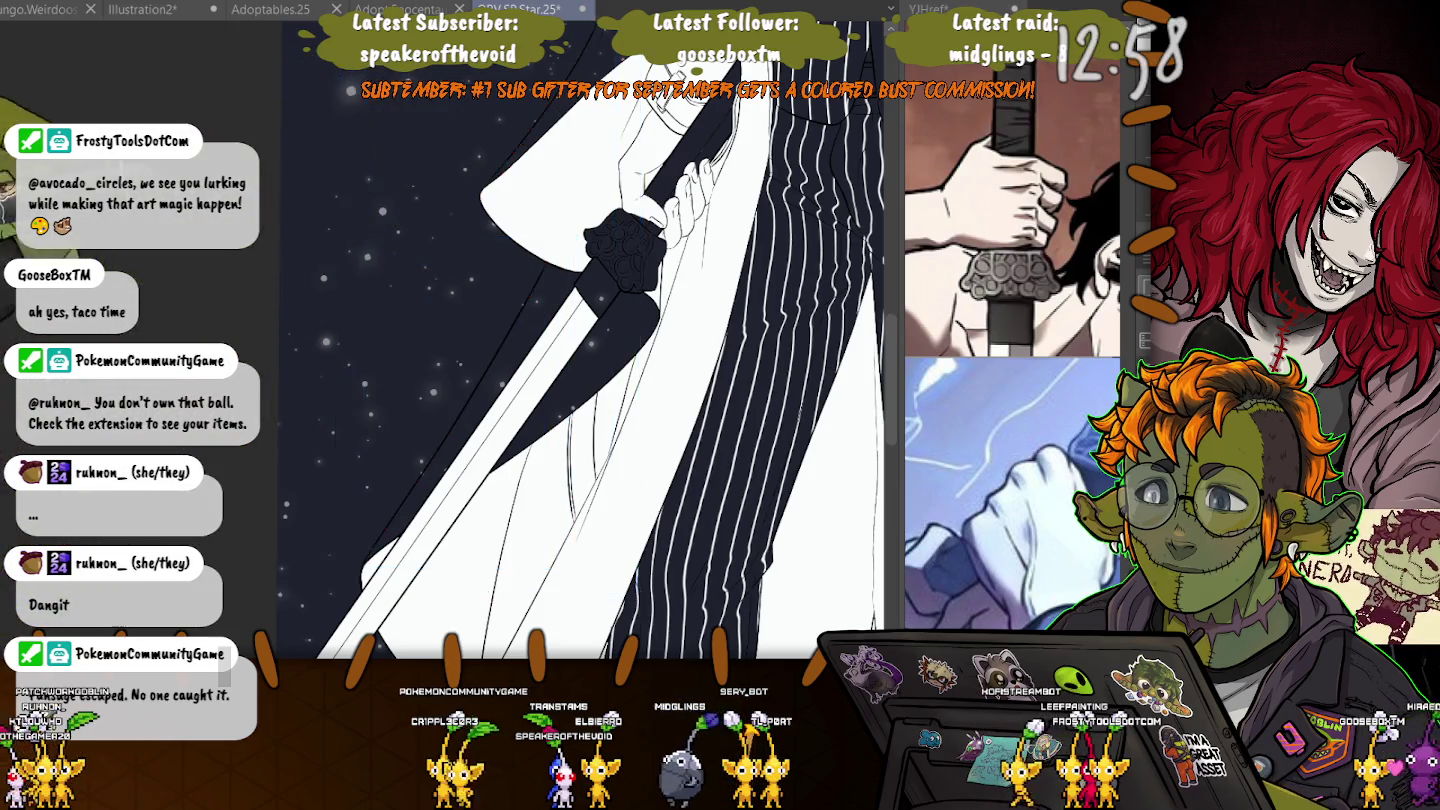
{"action": "scroll", "coordinate": [600, 350], "scroll_direction": "up", "scroll_amount": 5}
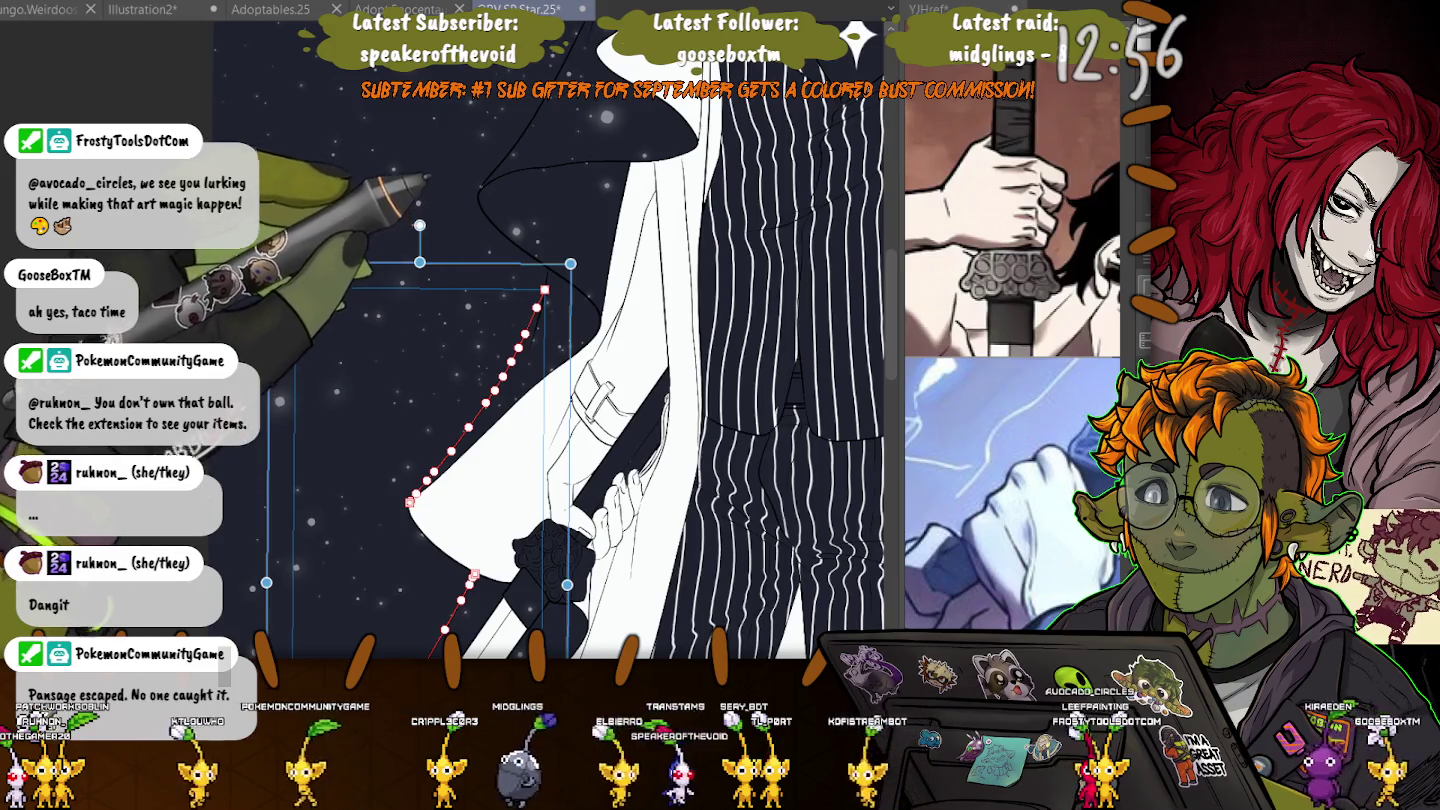
{"action": "left_click", "coordinate": [565, 280], "text": "shift"}
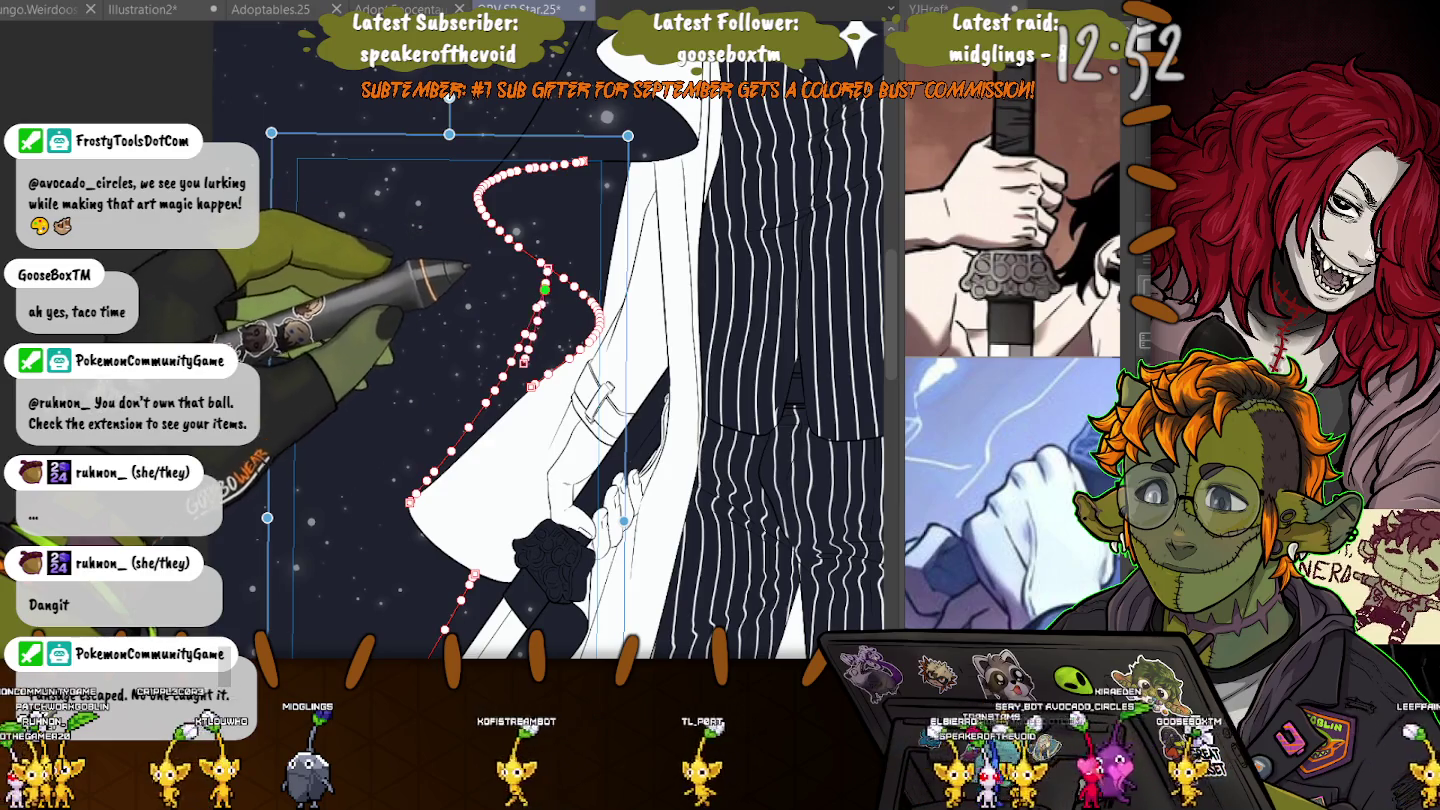
{"action": "left_click", "coordinate": [530, 330], "text": "shift"}
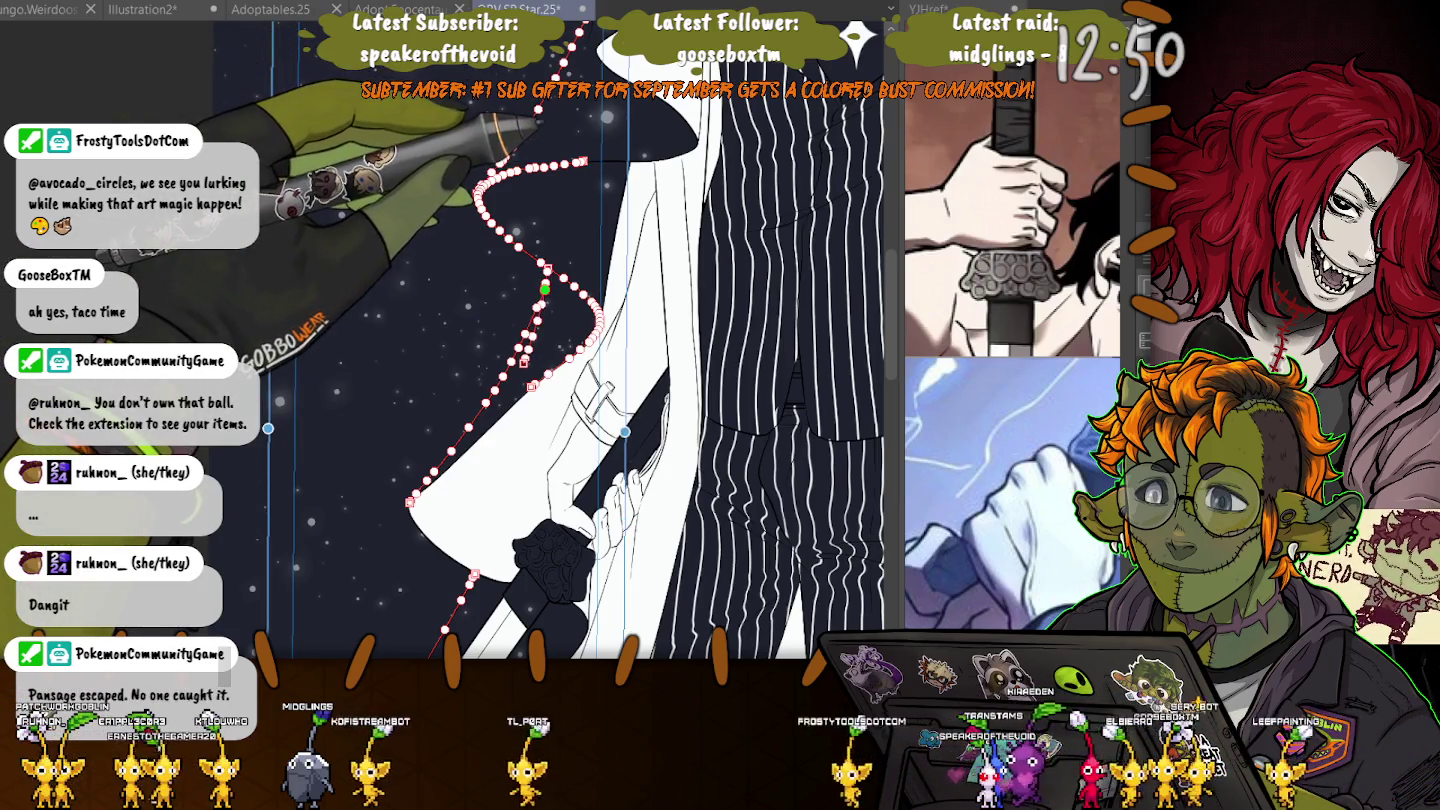
{"action": "key", "text": "ctrl+d"}
- Rotate the canvas view and restore the selection on the coat-edge curves
{"action": "left_click_drag", "start_coordinate": [600, 350], "coordinate": [661, 229]}
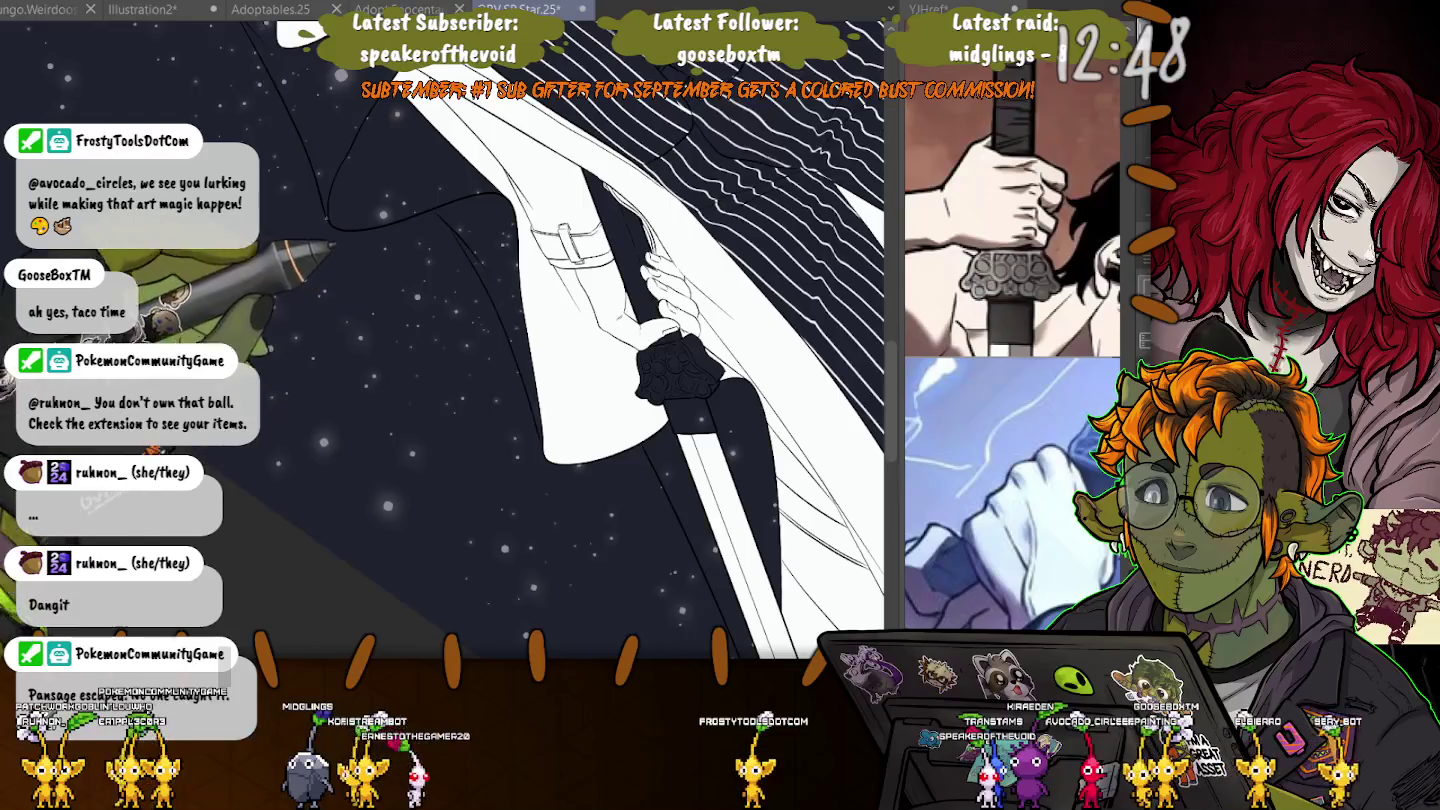
{"action": "left_click_drag", "start_coordinate": [600, 350], "coordinate": [561, 301]}
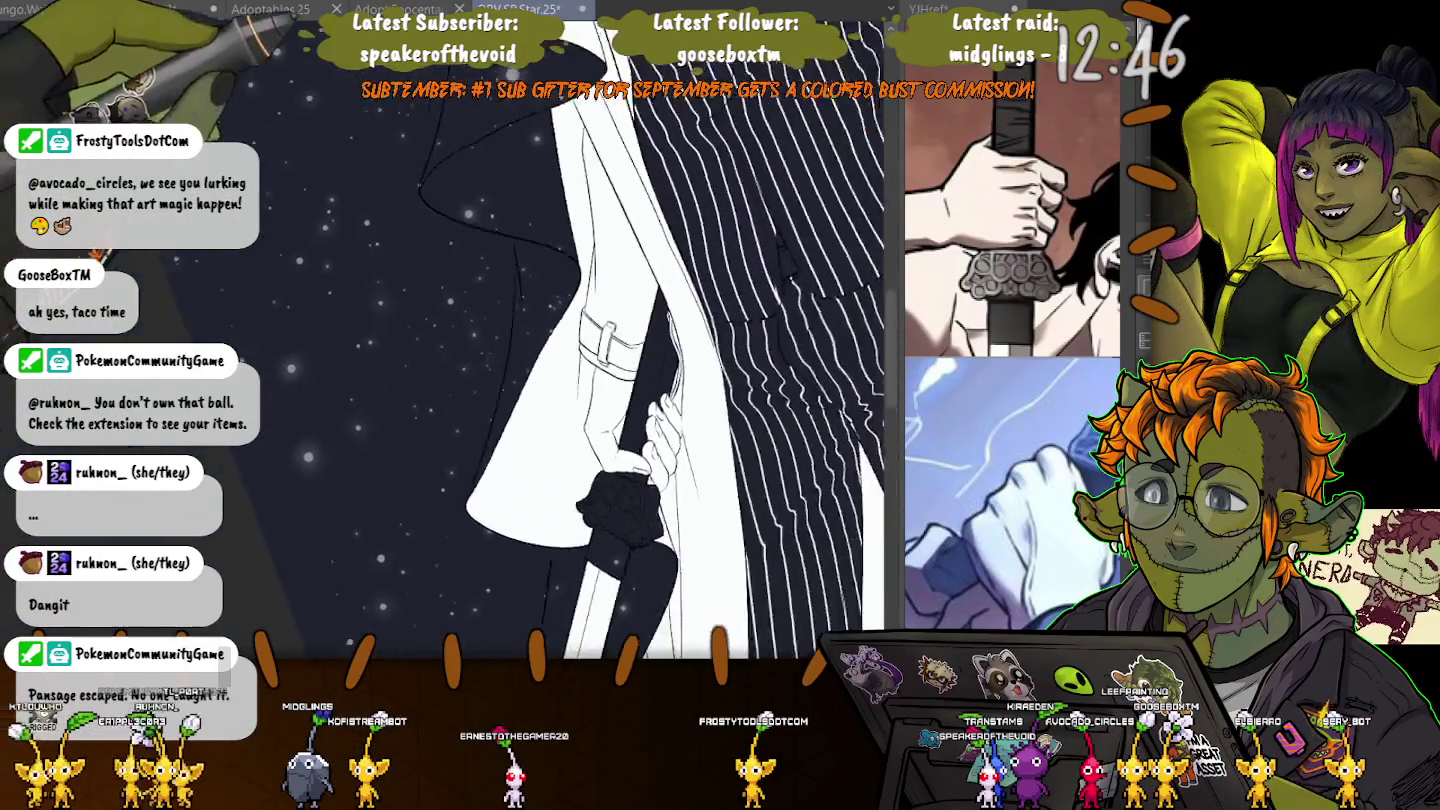
{"action": "key", "text": "ctrl+z"}
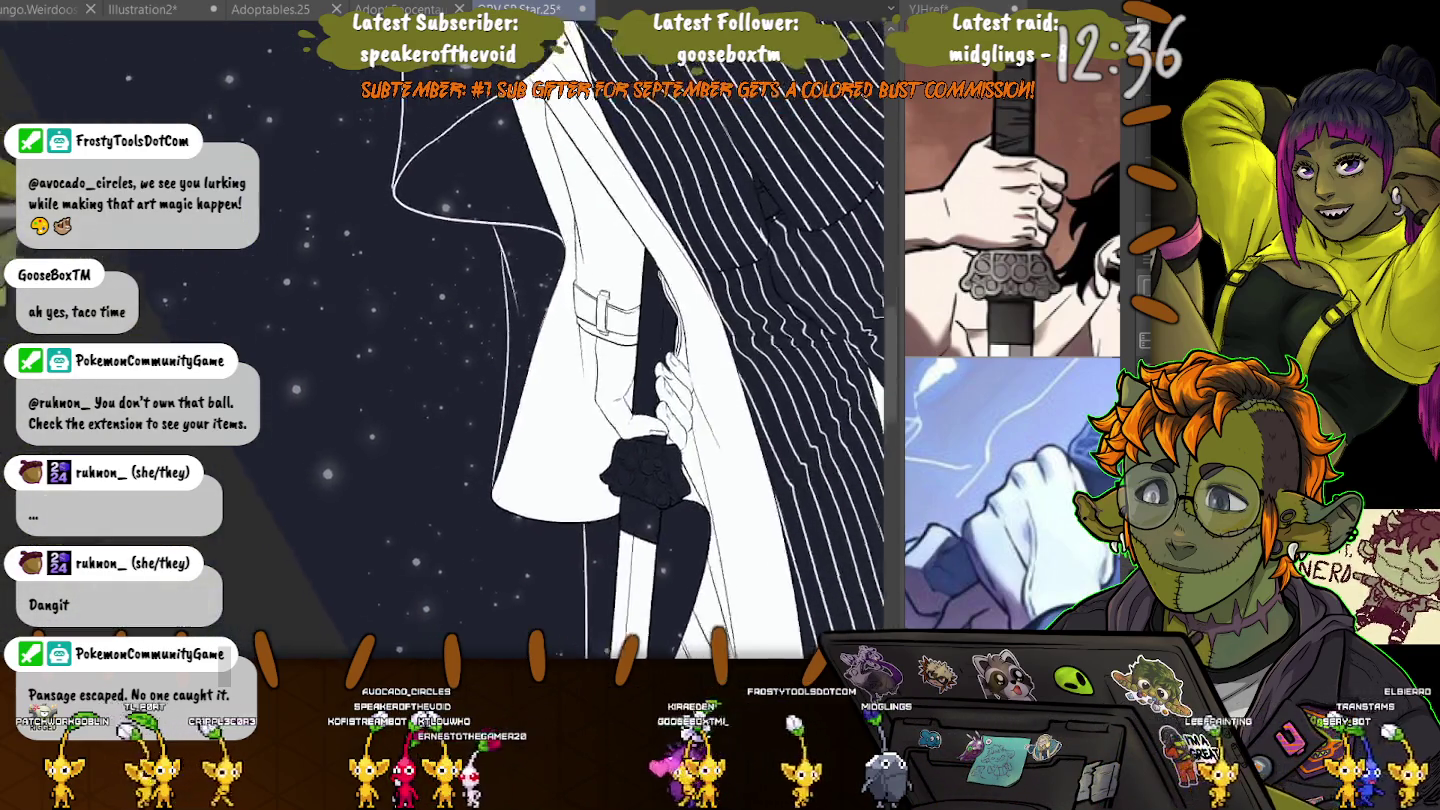
{"action": "left_click_drag", "start_coordinate": [640, 380], "coordinate": [600, 360]}
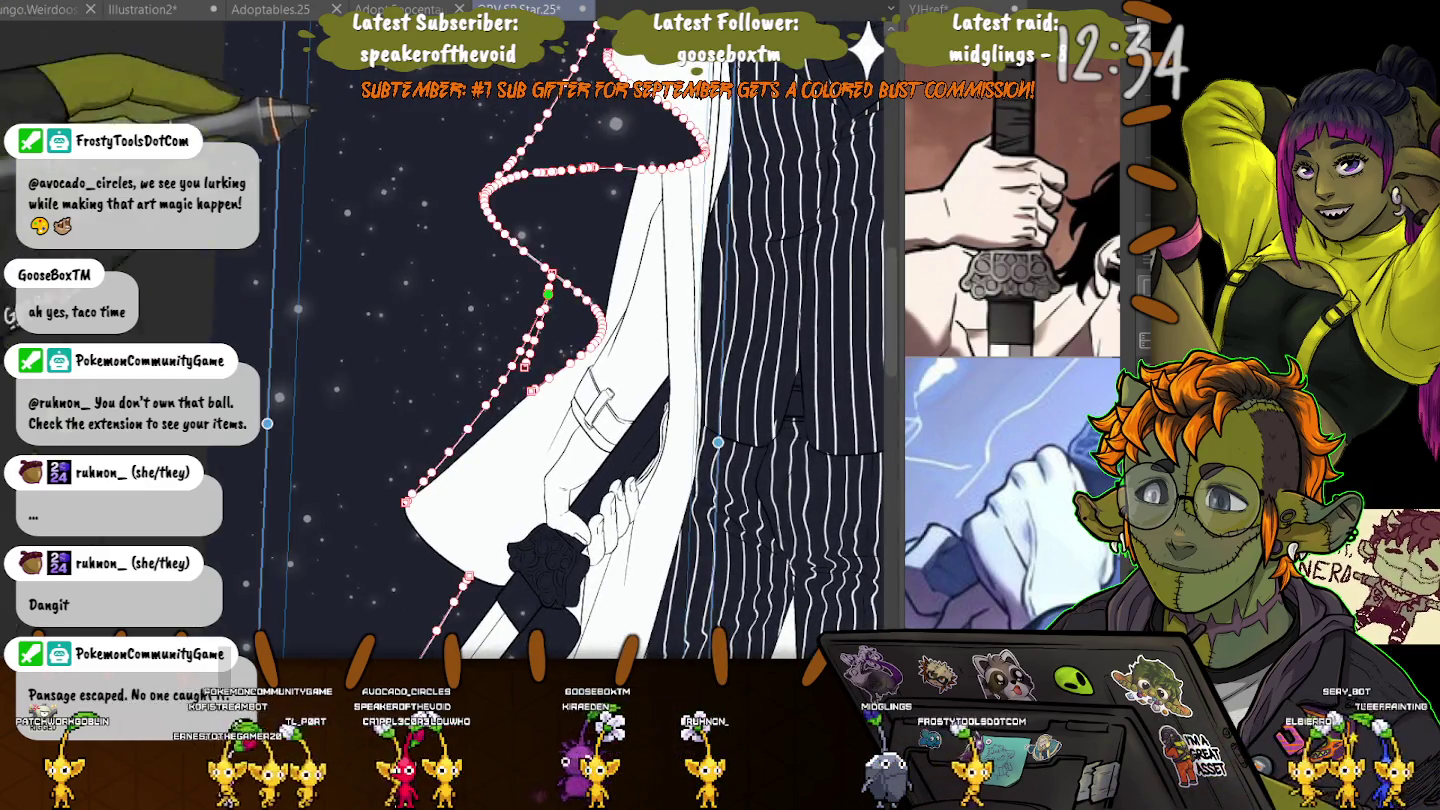
{"action": "left_click_drag", "start_coordinate": [600, 380], "coordinate": [561, 360]}
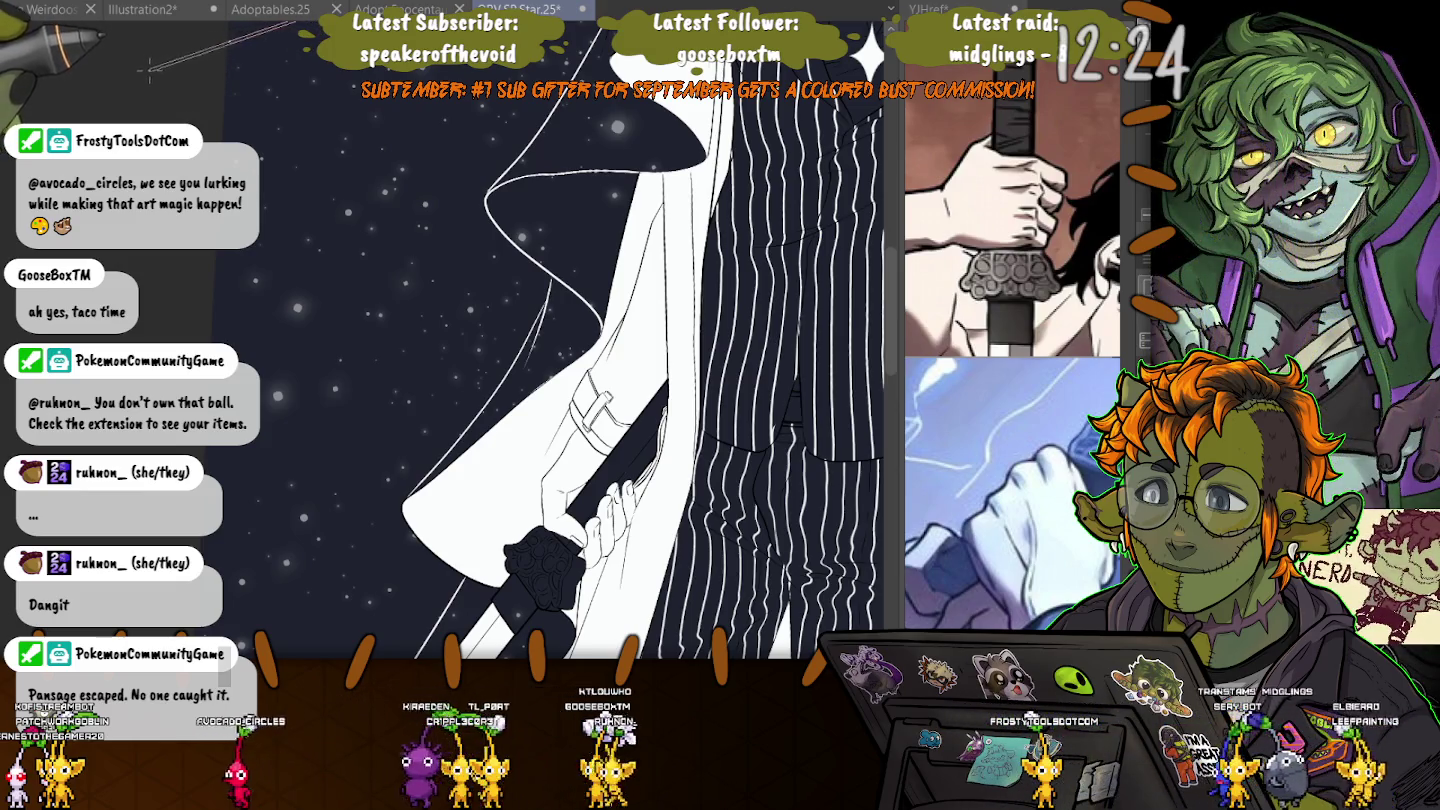
{"action": "scroll", "coordinate": [650, 355], "scroll_direction": "up", "scroll_amount": 5}
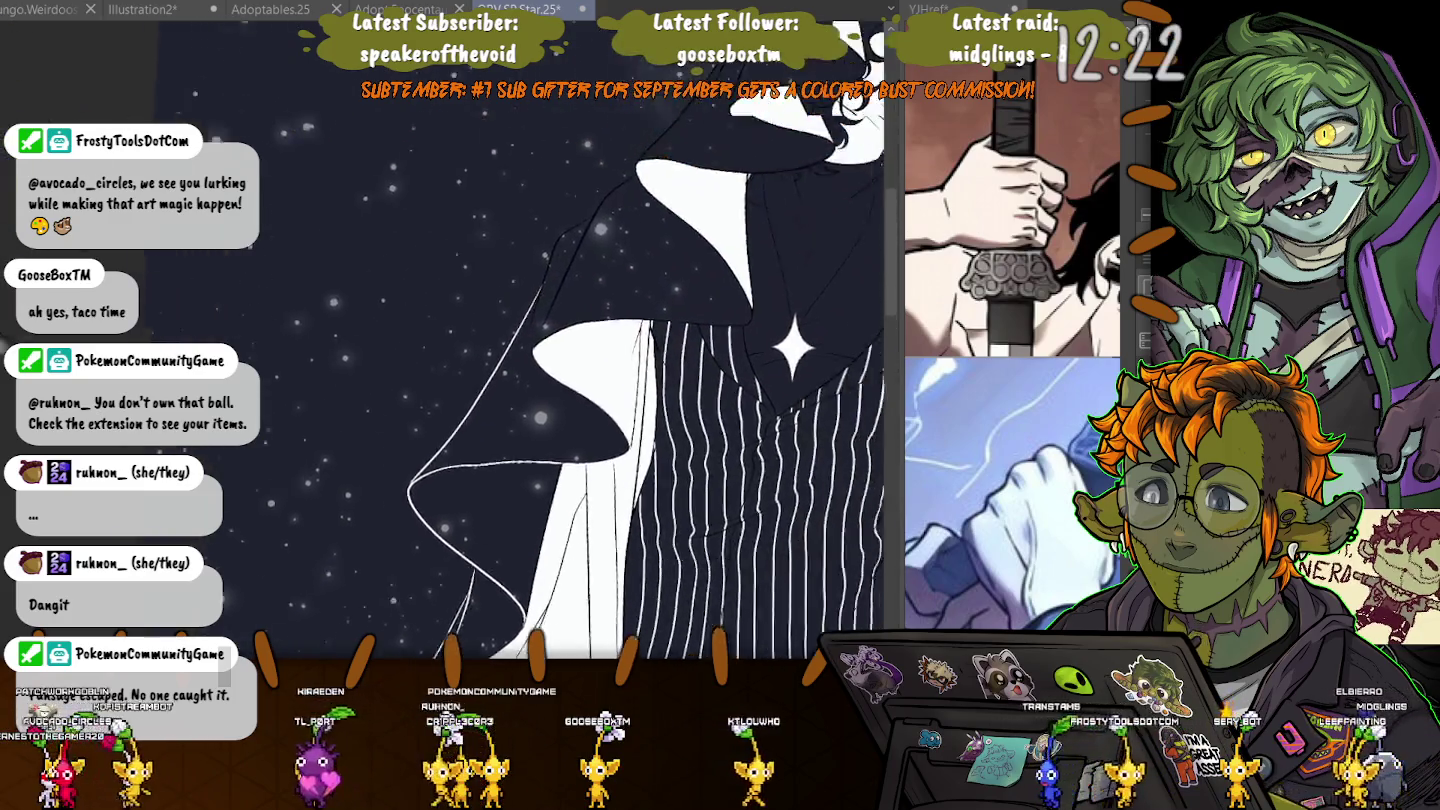
- Draw a long stroke along the hood edge, undoing and redoing to correct missteps
{"action": "scroll", "coordinate": [630, 350], "scroll_direction": "up", "scroll_amount": 3}
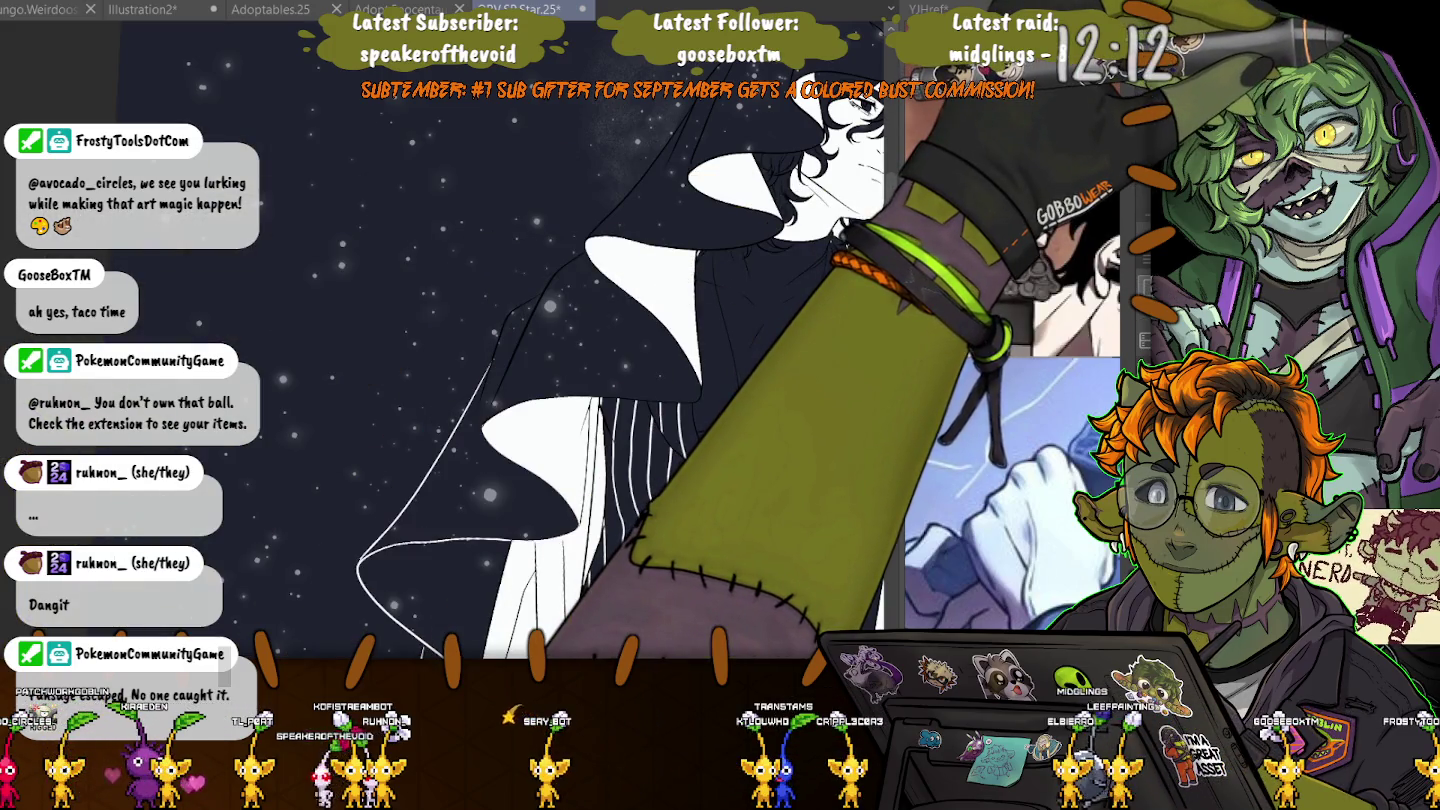
{"action": "left_click", "coordinate": [498, 356]}
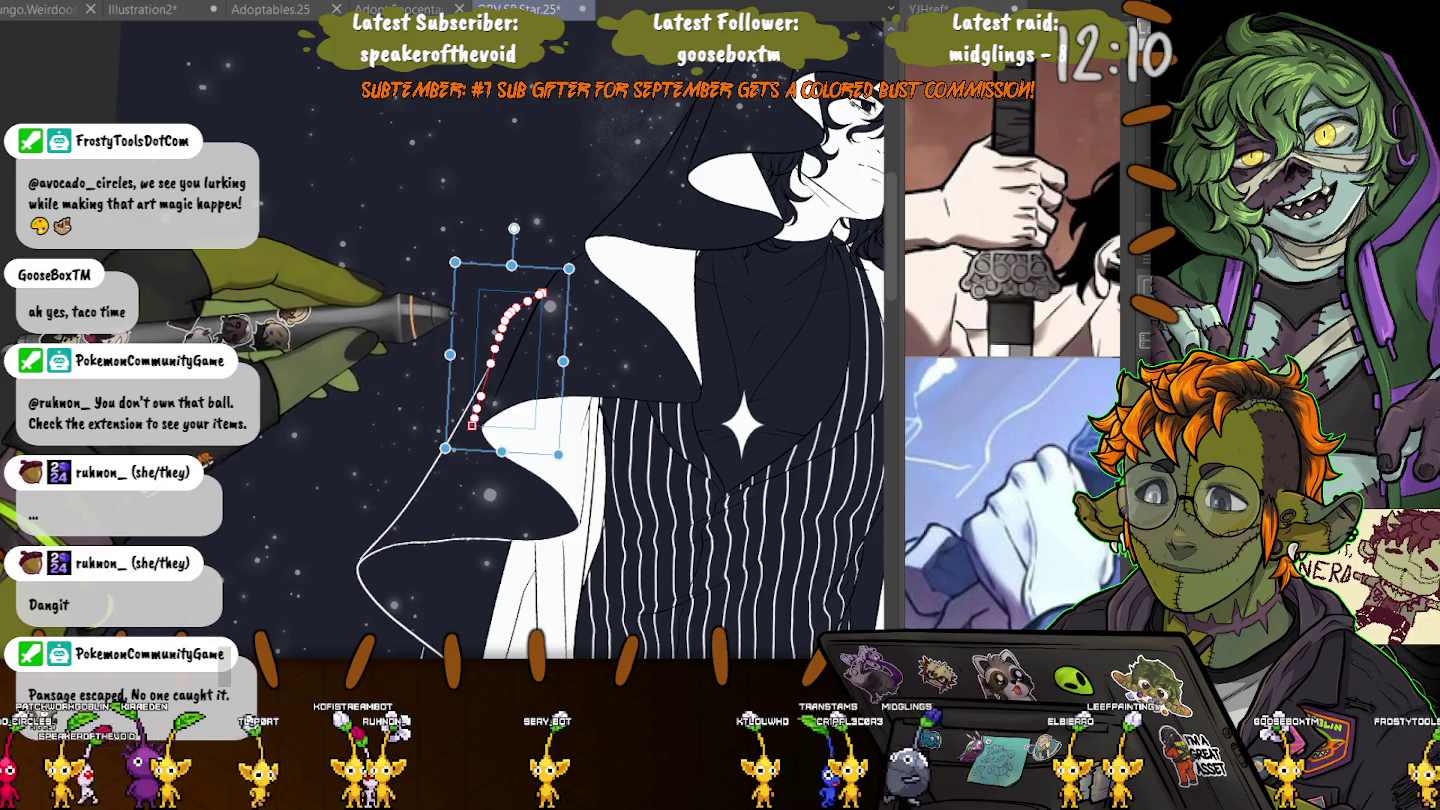
{"action": "left_click_drag", "start_coordinate": [488, 410], "coordinate": [690, 110]}
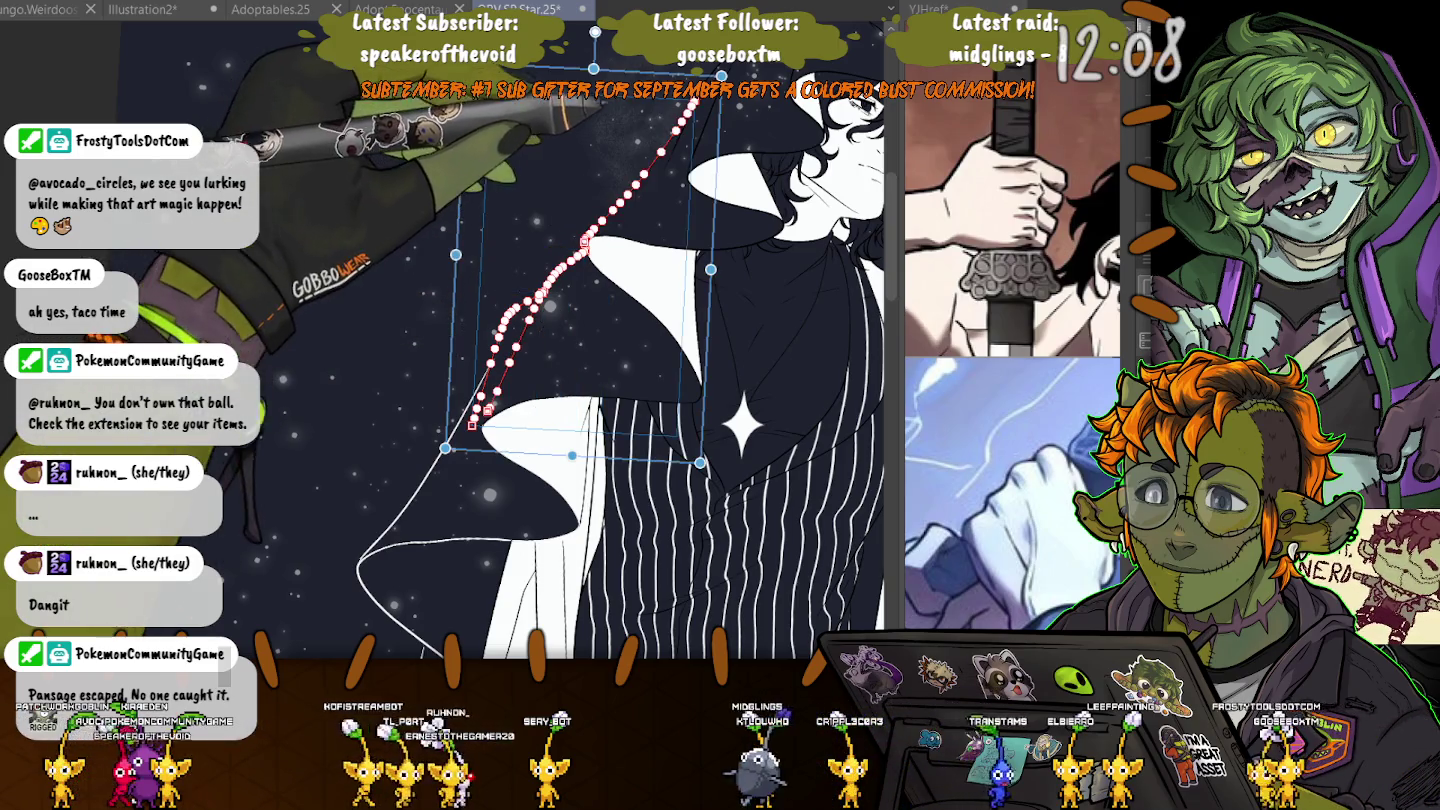
{"action": "key", "text": "ctrl+z"}
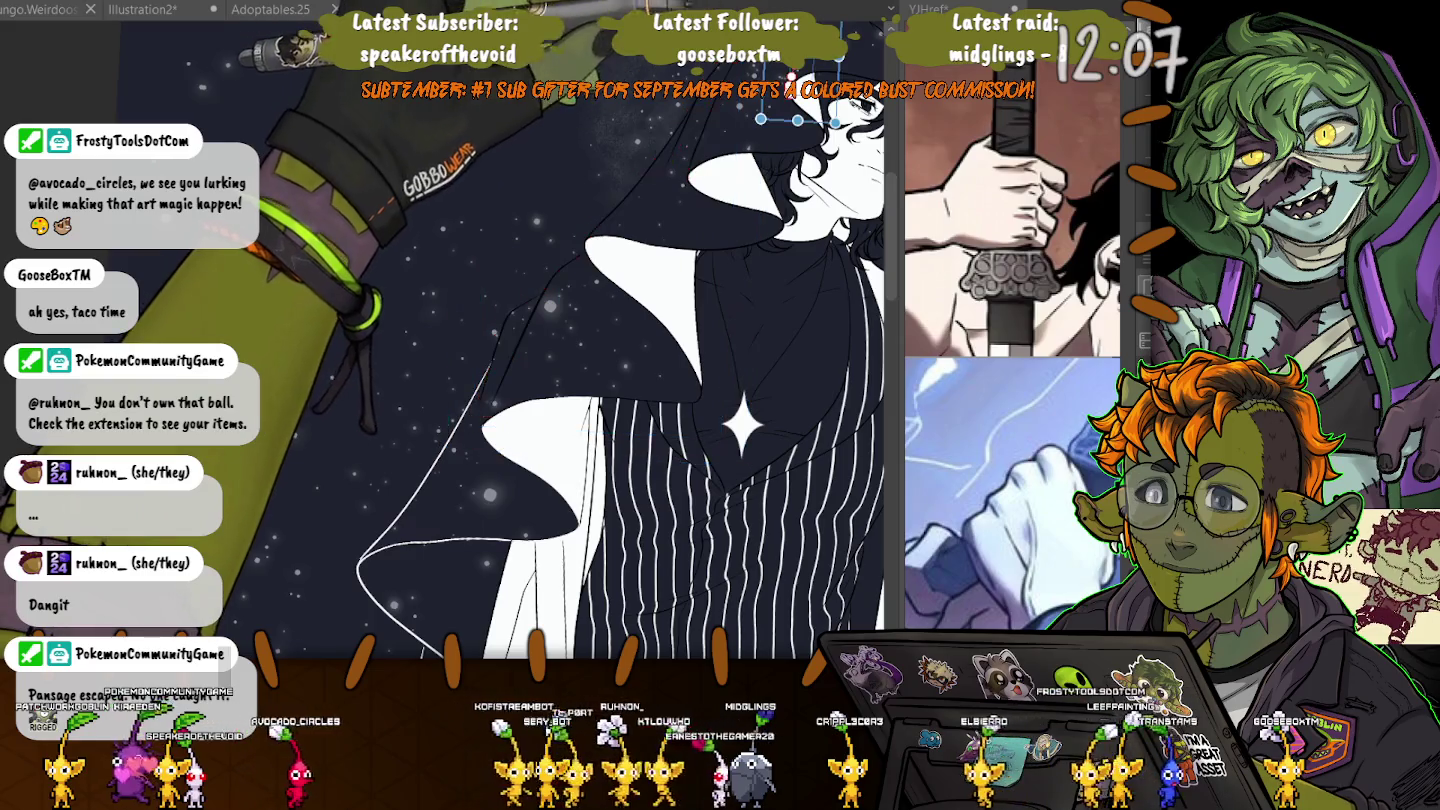
{"action": "key", "text": "ctrl+d"}
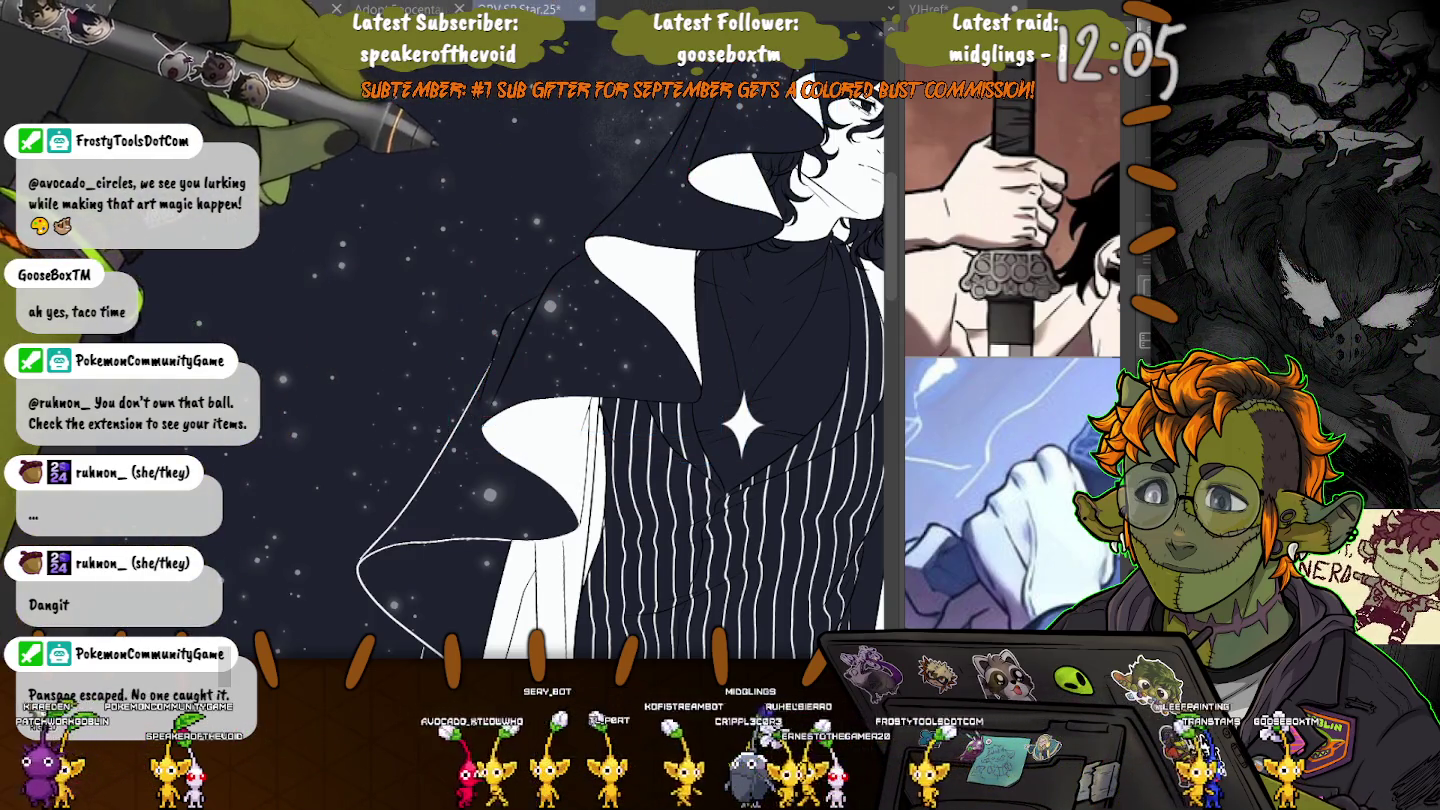
{"action": "key", "text": "ctrl+minus"}
{"action": "key", "text": "ctrl+z"}
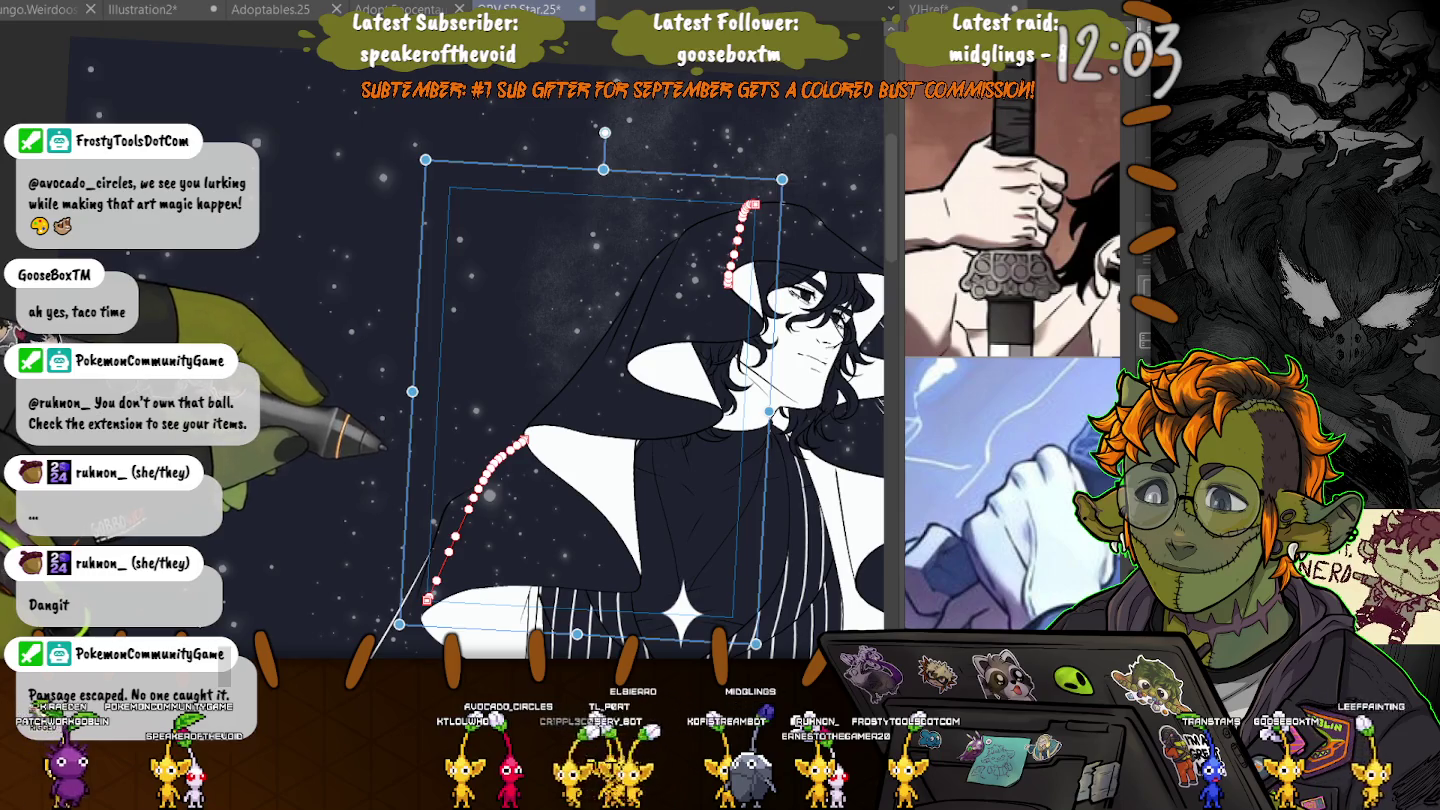
{"action": "key", "text": "ctrl+z"}
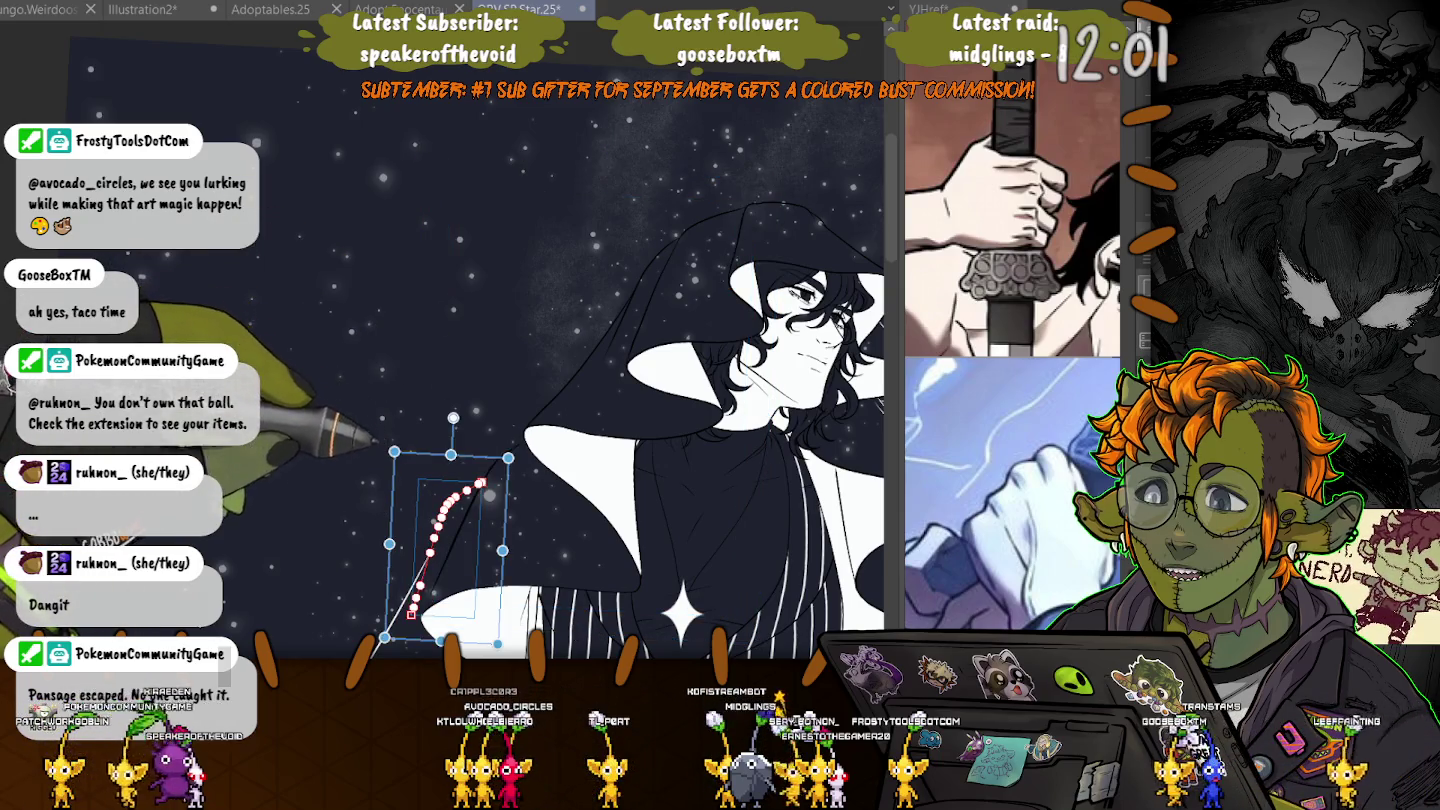
{"action": "key", "text": "ctrl+y"}
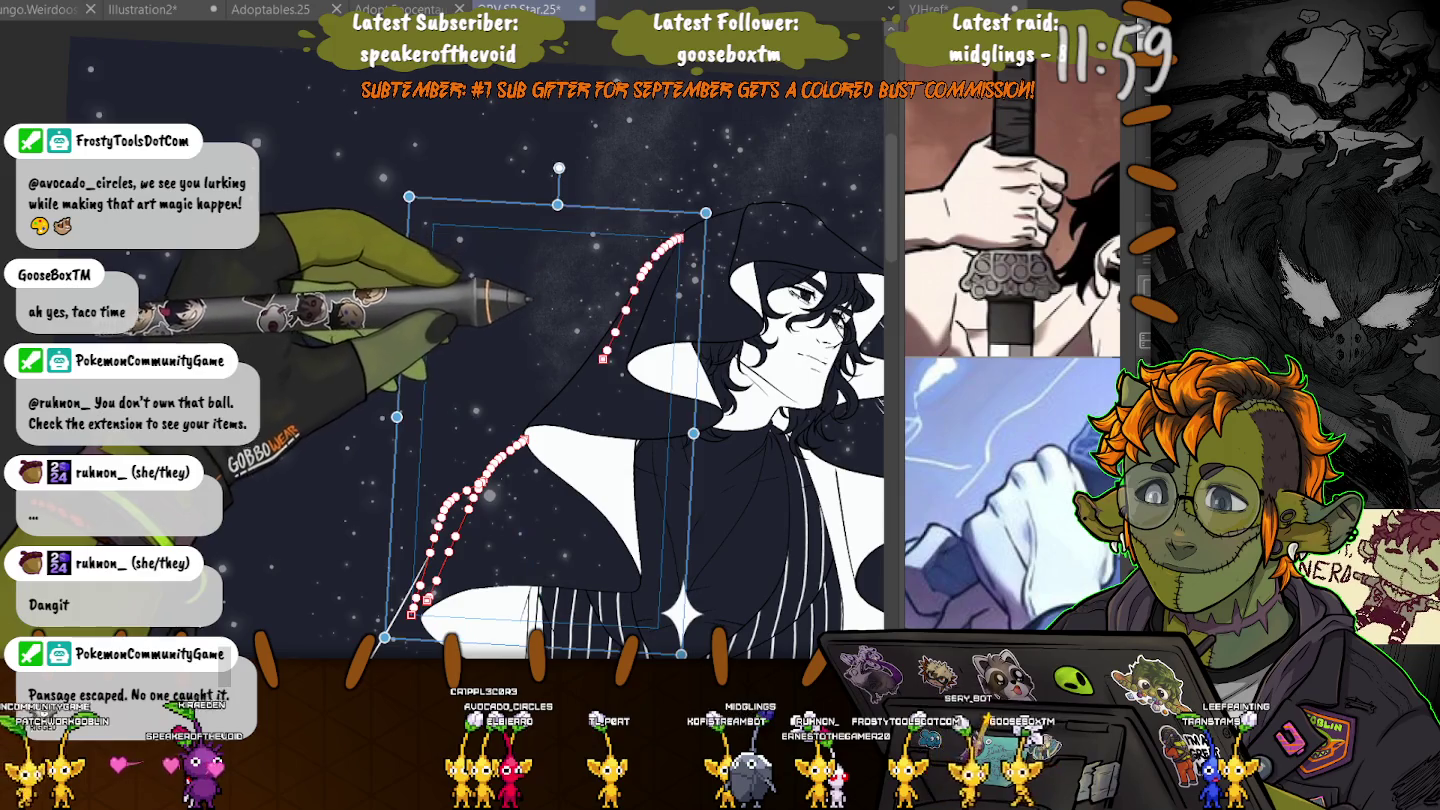
- Trace the outer hood edge, the top of the hair and the collar bottom, then deselect
{"action": "left_click_drag", "start_coordinate": [625, 364], "coordinate": [729, 284]}
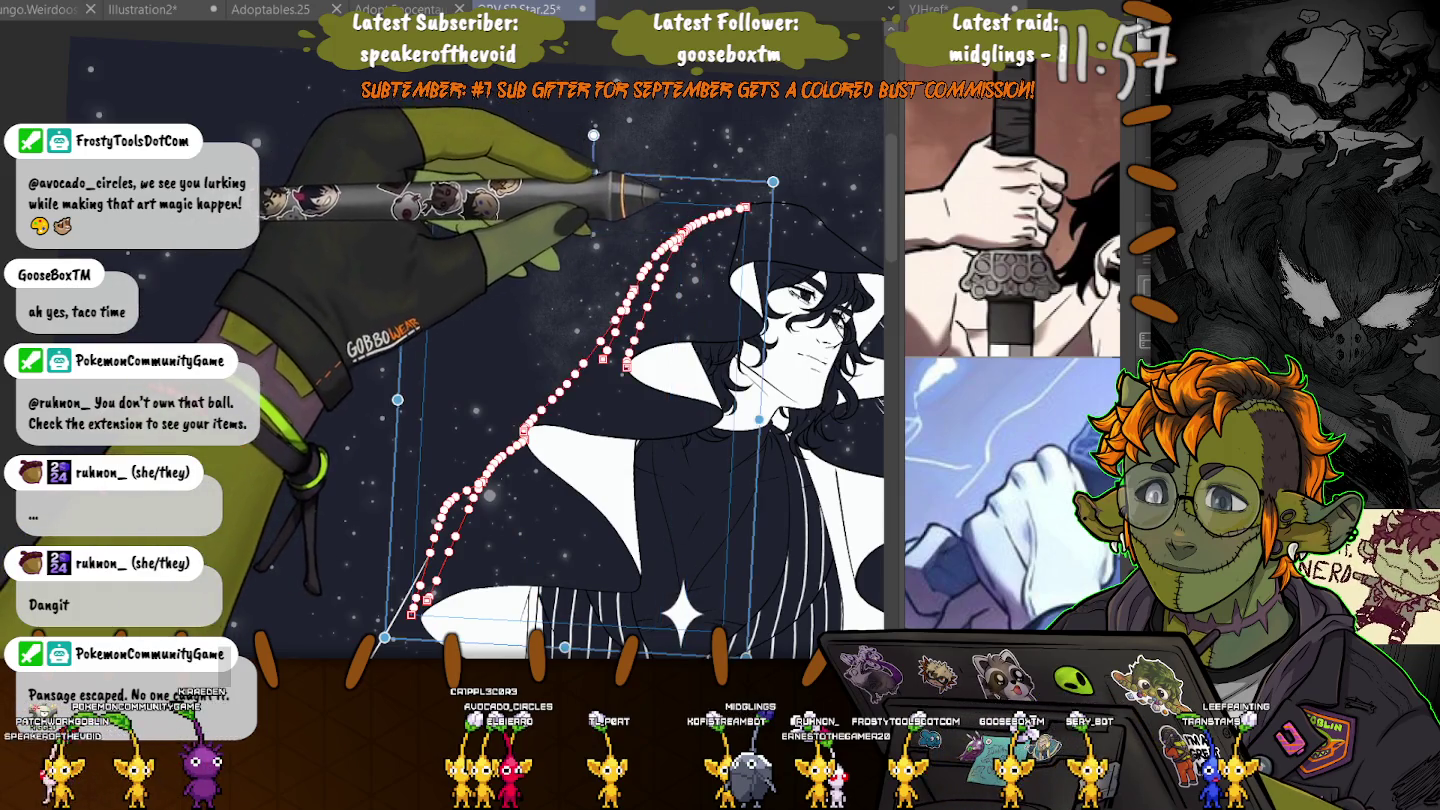
{"action": "mouse_move", "coordinate": [743, 212]}
{"action": "left_mouse_down"}
{"action": "mouse_move", "coordinate": [761, 330]}
{"action": "mouse_move", "coordinate": [583, 432]}
{"action": "mouse_move", "coordinate": [515, 585]}
{"action": "left_mouse_up"}
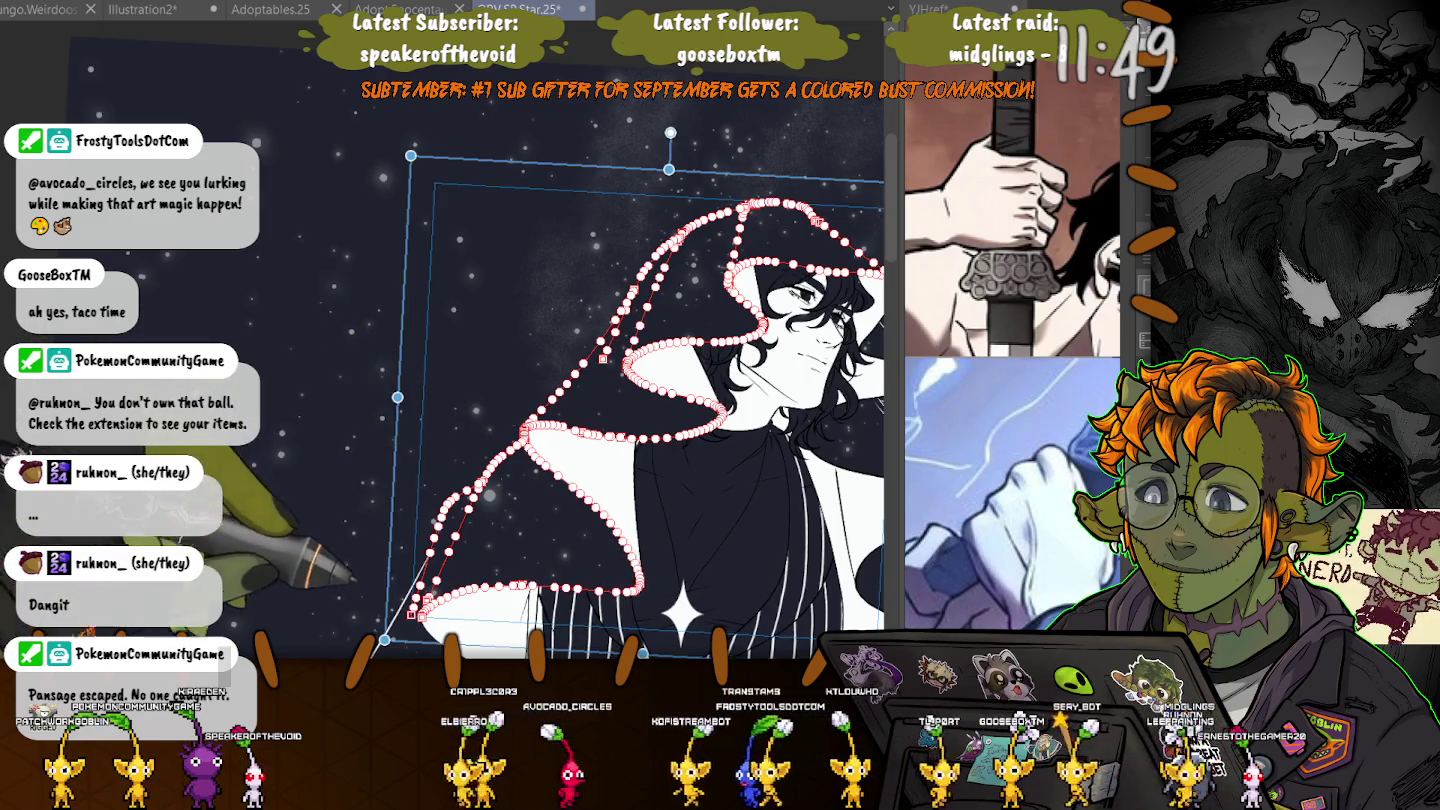
{"action": "left_click_drag", "start_coordinate": [515, 585], "coordinate": [412, 612]}
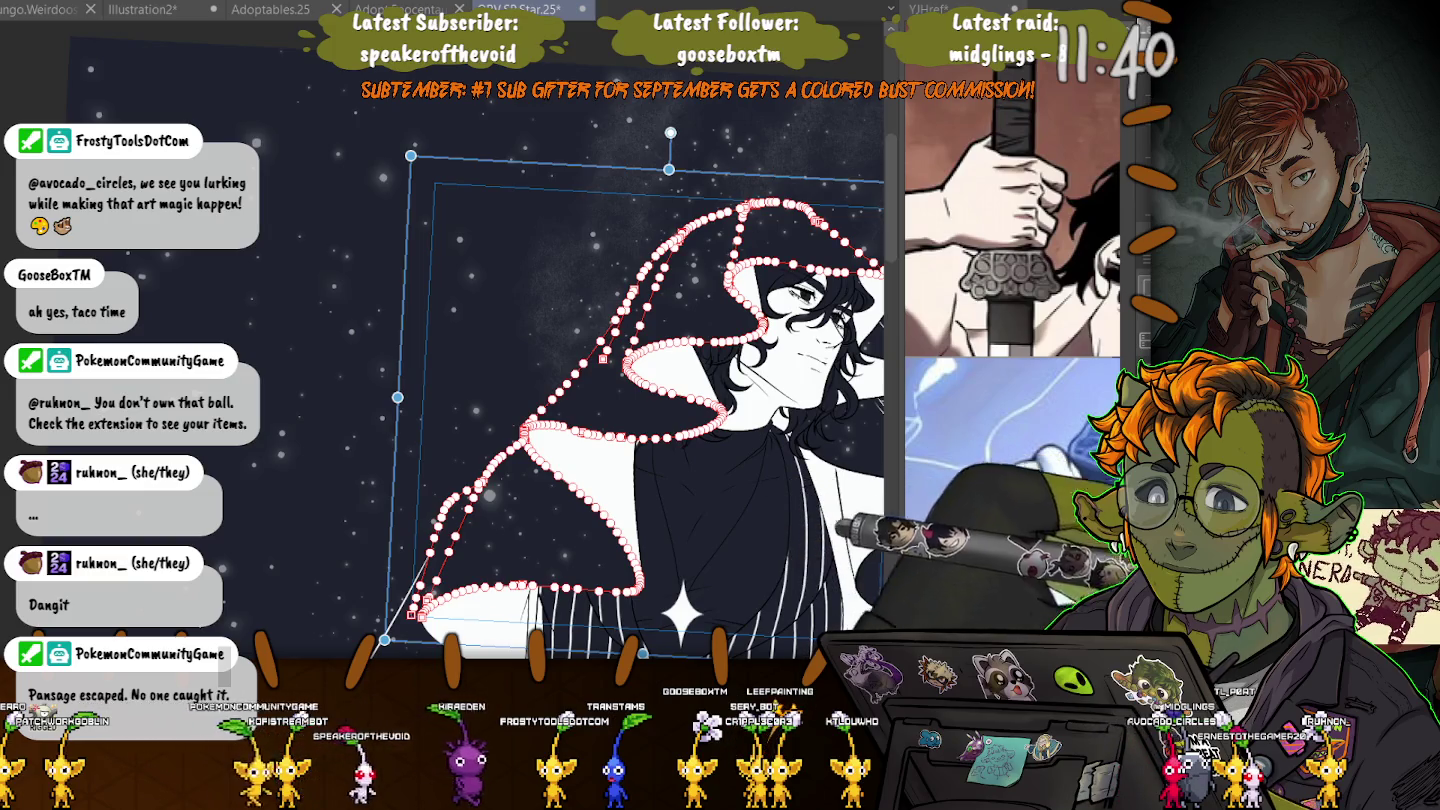
{"action": "key", "text": "Return"}
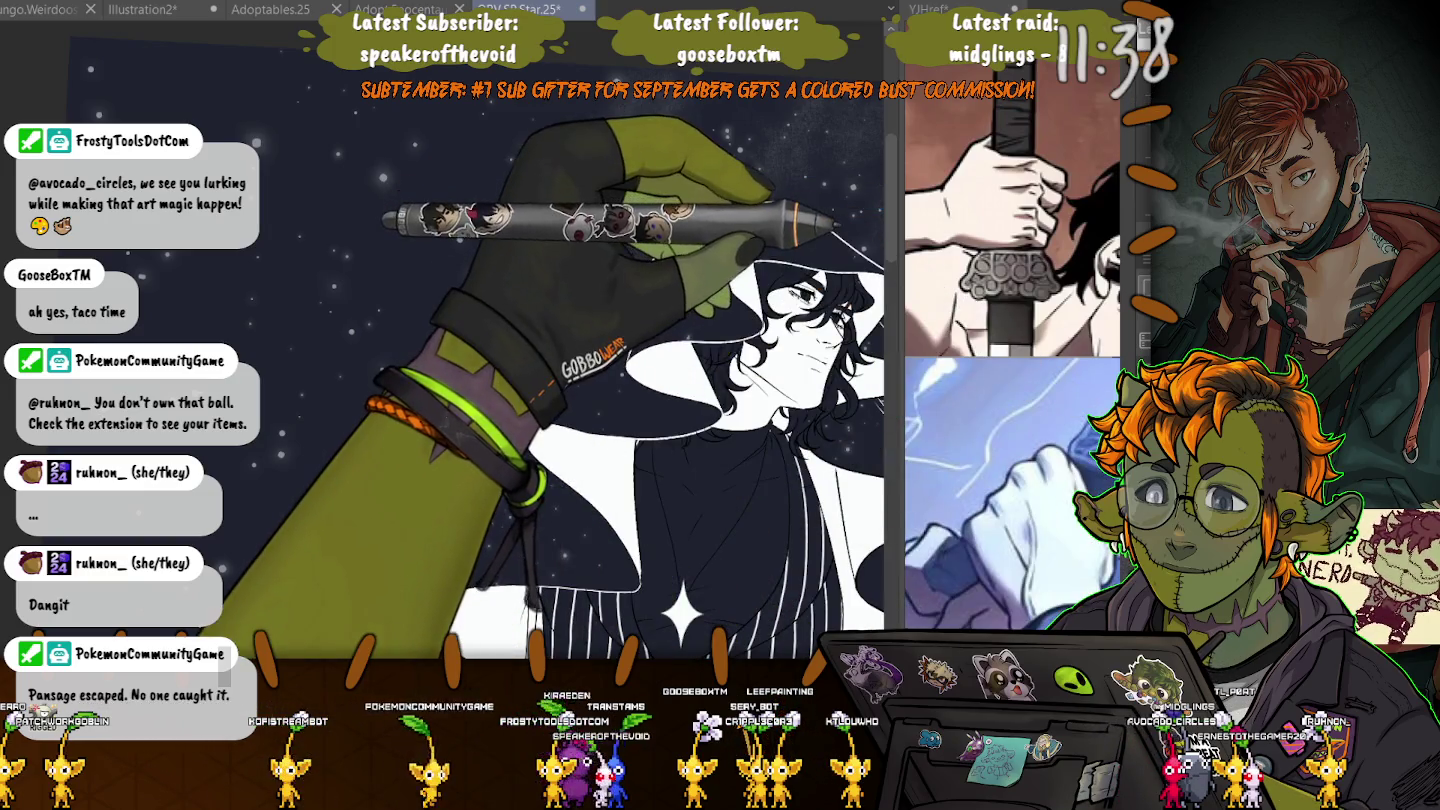
{"action": "key", "text": "ctrl+z"}
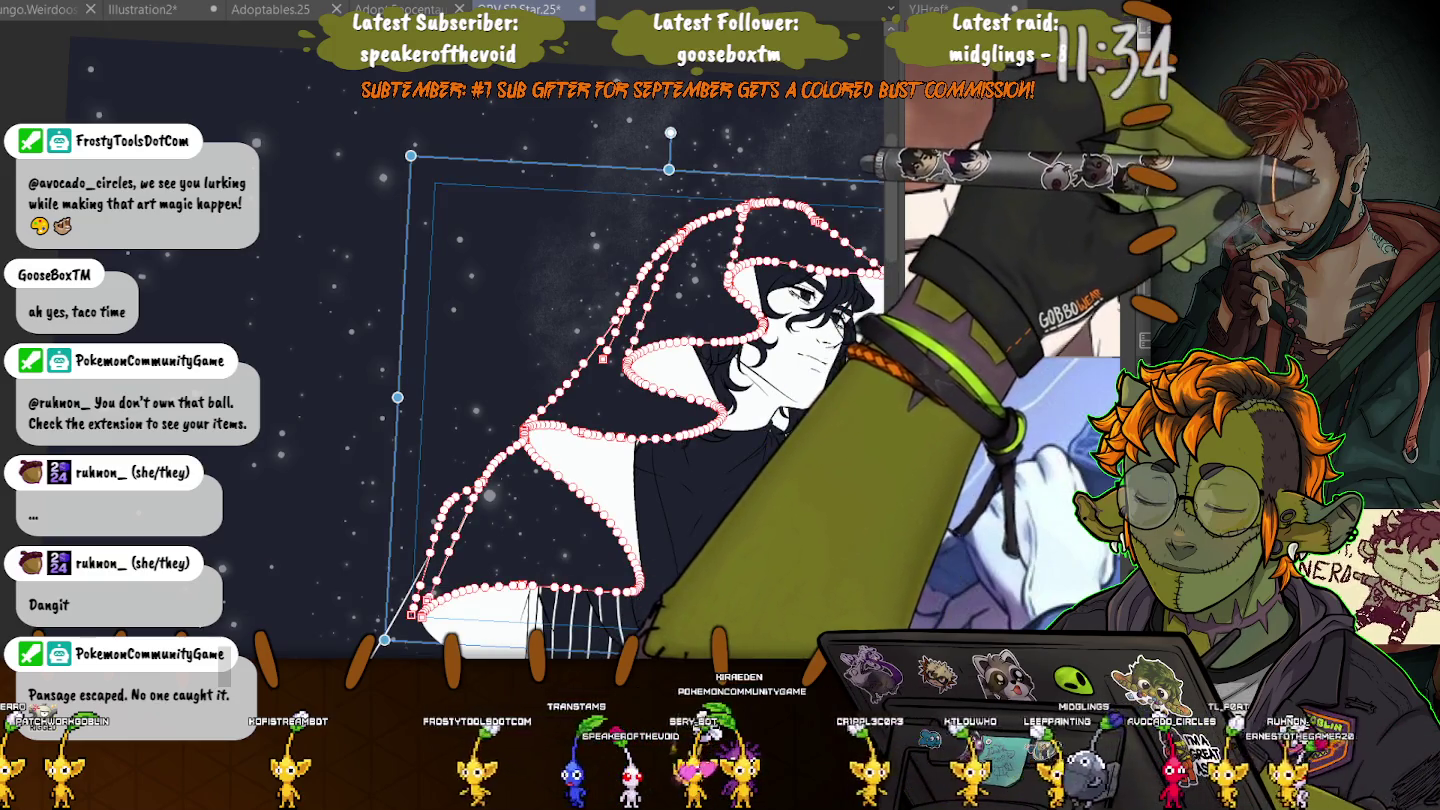
{"action": "key", "text": "Return"}
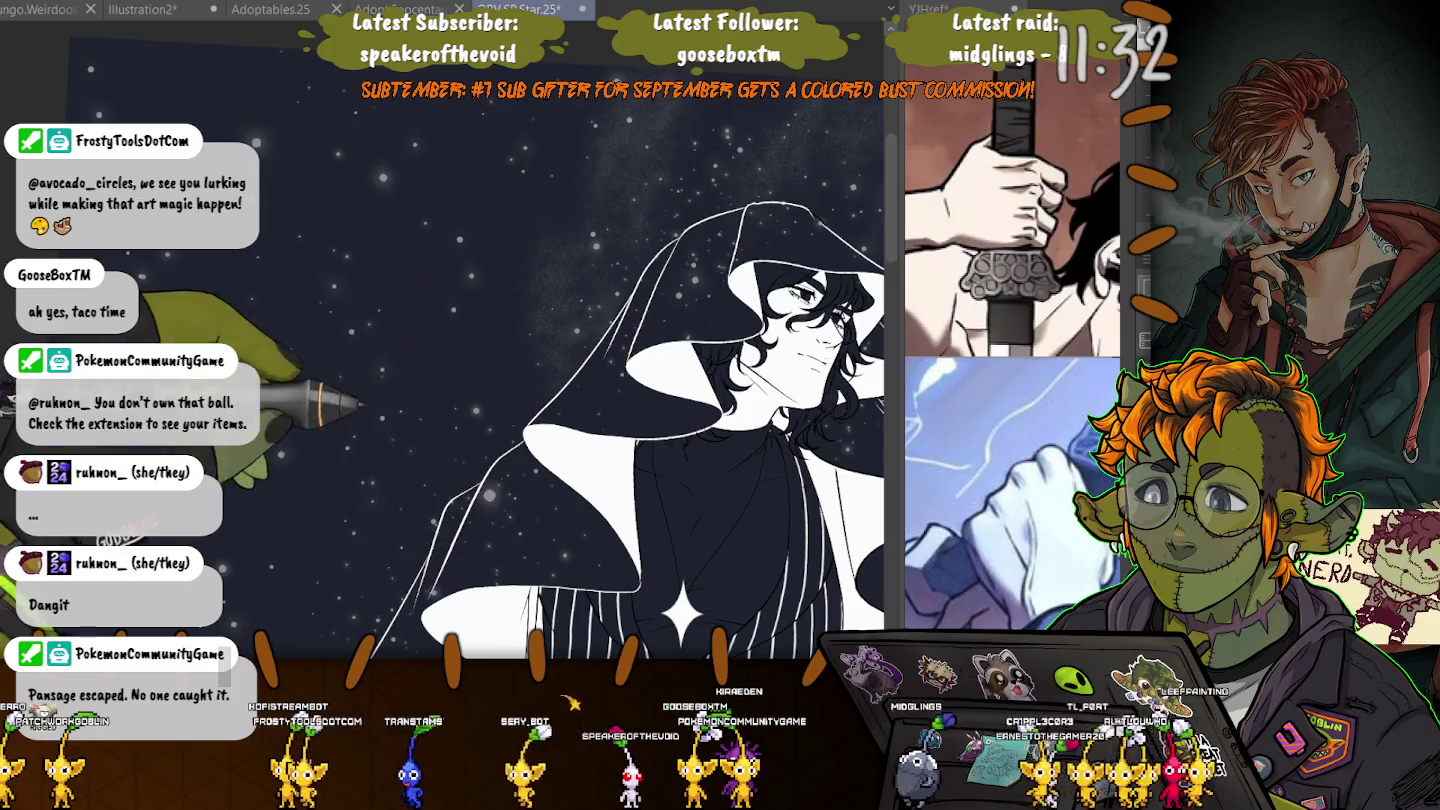
{"action": "left_click_drag", "start_coordinate": [599, 450], "coordinate": [340, 256]}
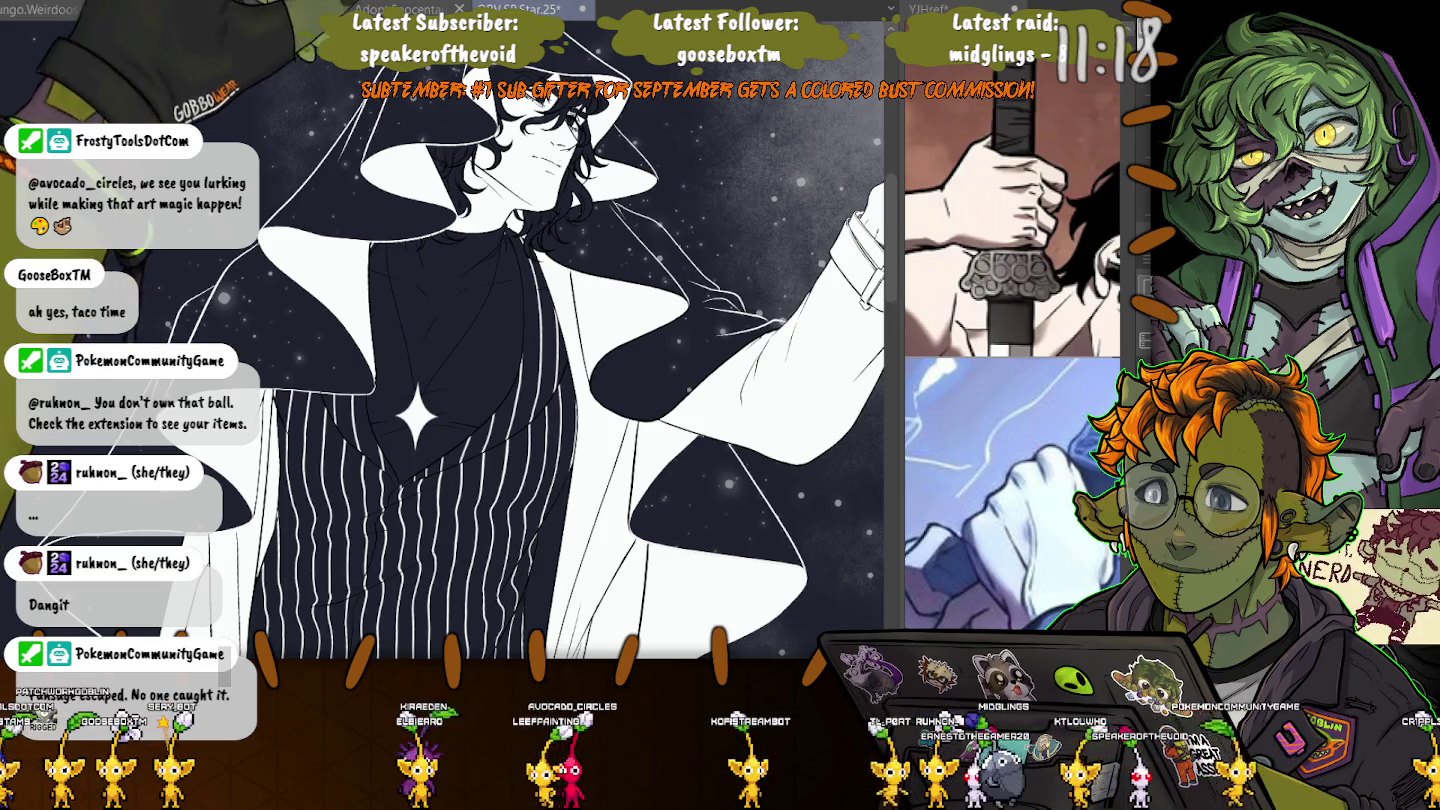
- Rotate the view and stretch the short shoulder stroke downward
{"action": "key", "text": "minus"}
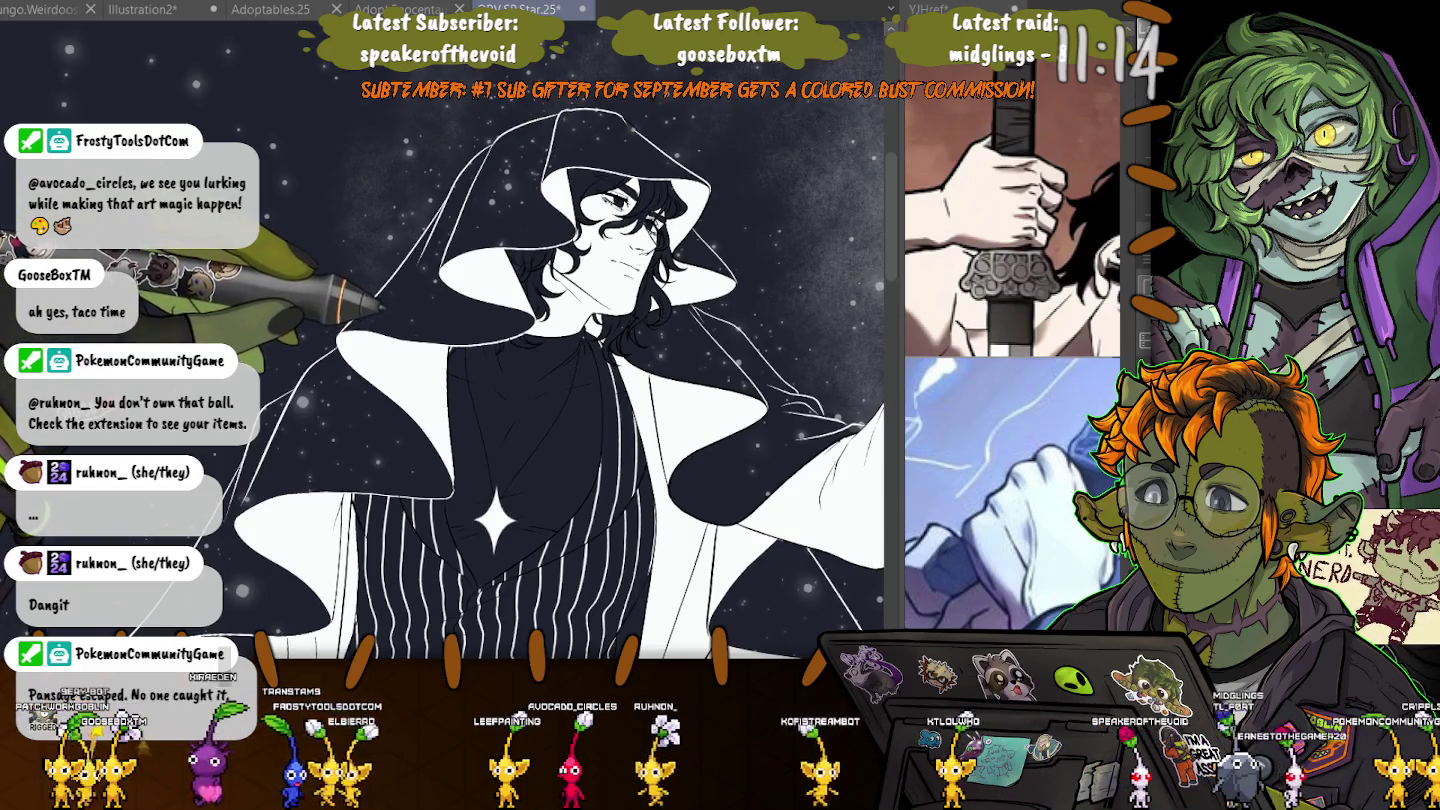
{"action": "key", "text": "ctrl+t"}
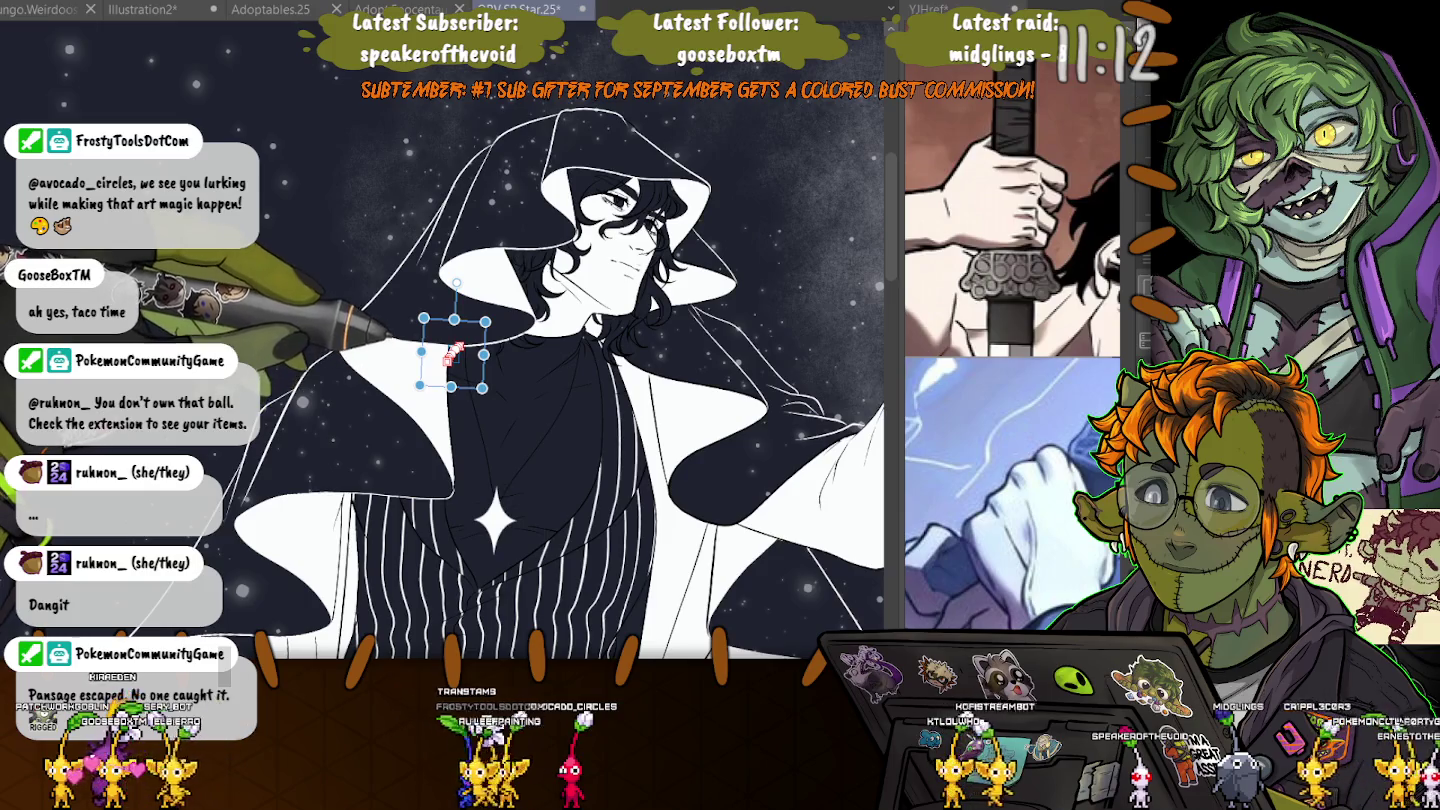
{"action": "left_click_drag", "start_coordinate": [451, 387], "coordinate": [444, 521]}
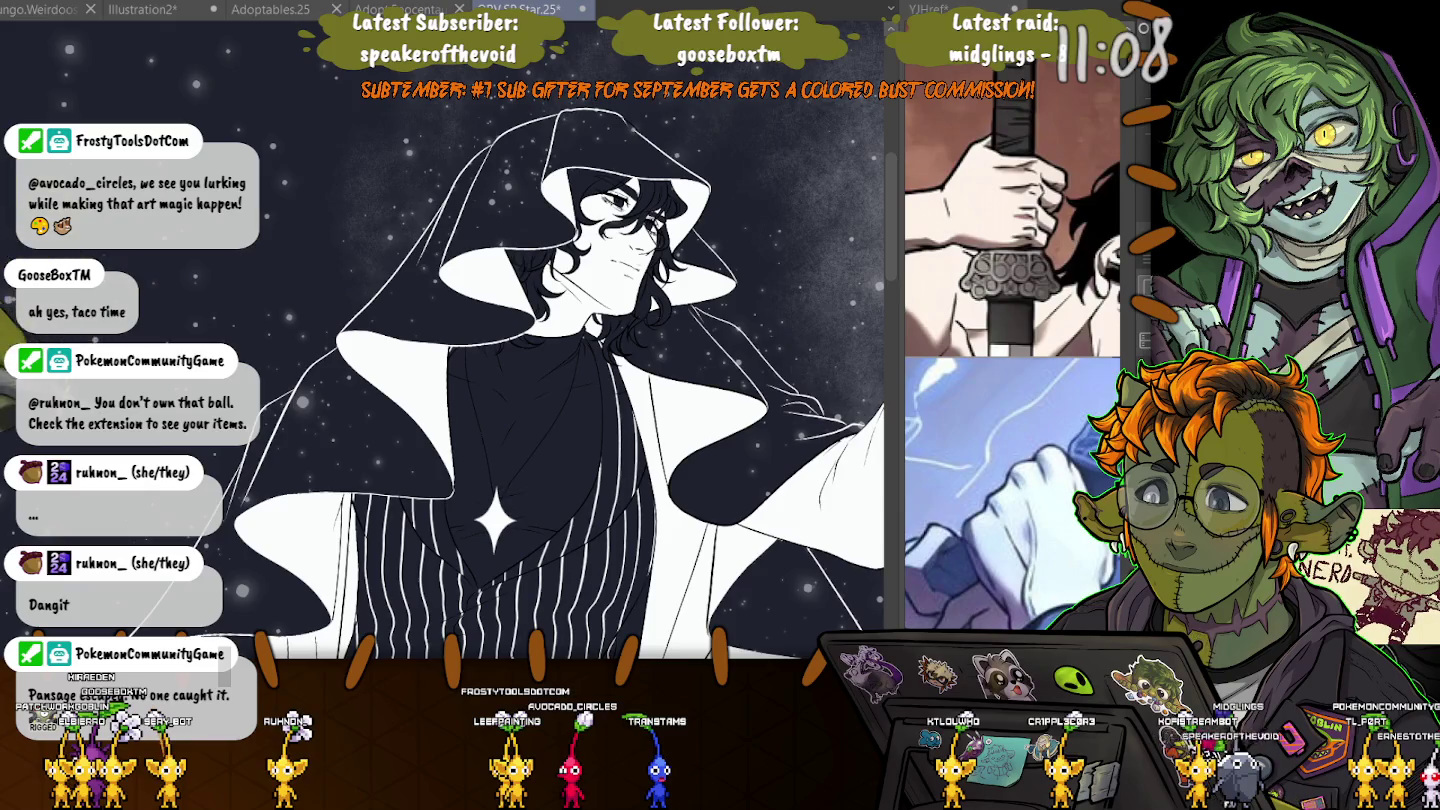
{"action": "scroll", "coordinate": [495, 401], "scroll_direction": "down", "scroll_amount": 5}
{"action": "scroll", "coordinate": [496, 401], "scroll_direction": "down", "scroll_amount": 2}
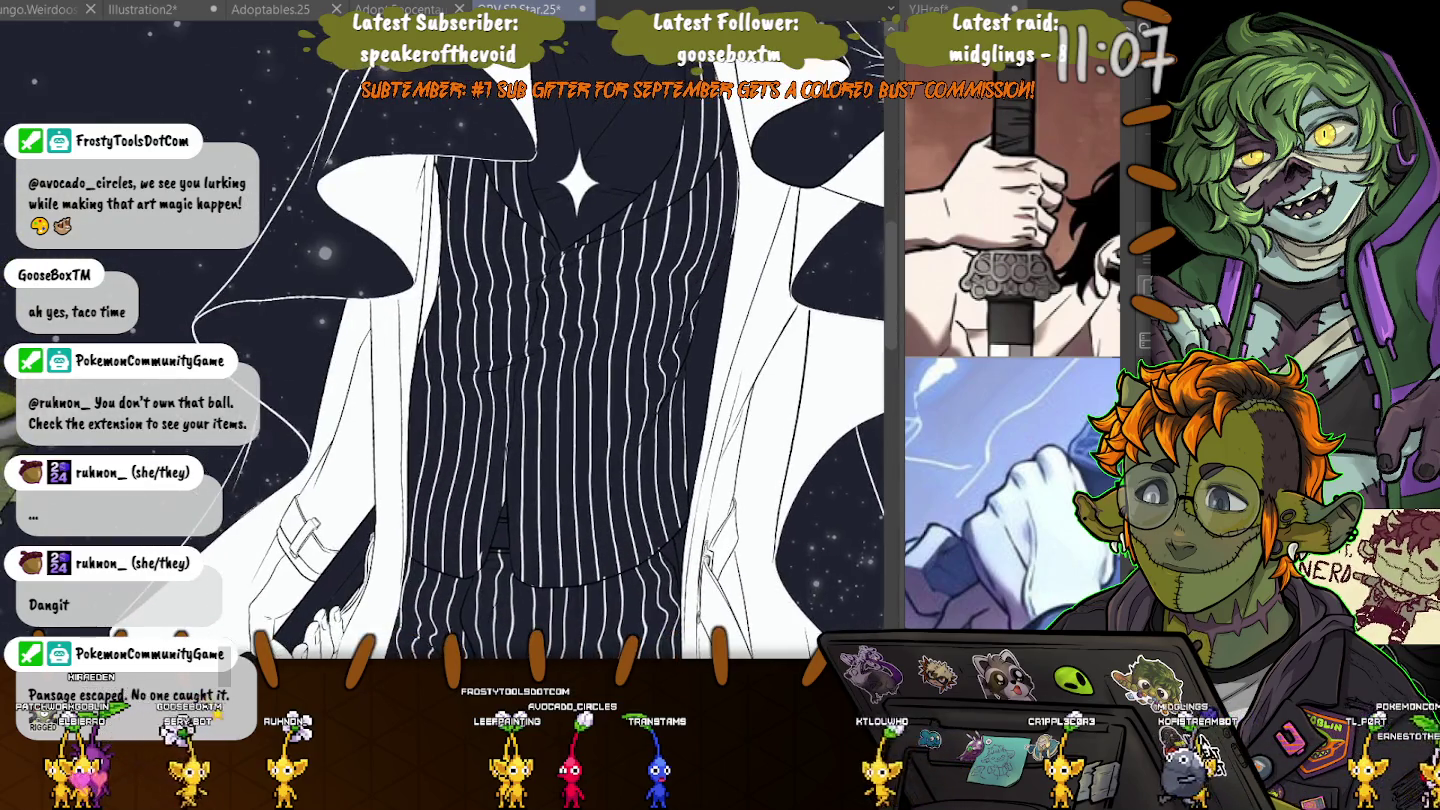
{"action": "scroll", "coordinate": [495, 400], "scroll_direction": "down", "scroll_amount": 5}
{"action": "scroll", "coordinate": [495, 401], "scroll_direction": "up", "scroll_amount": 2}
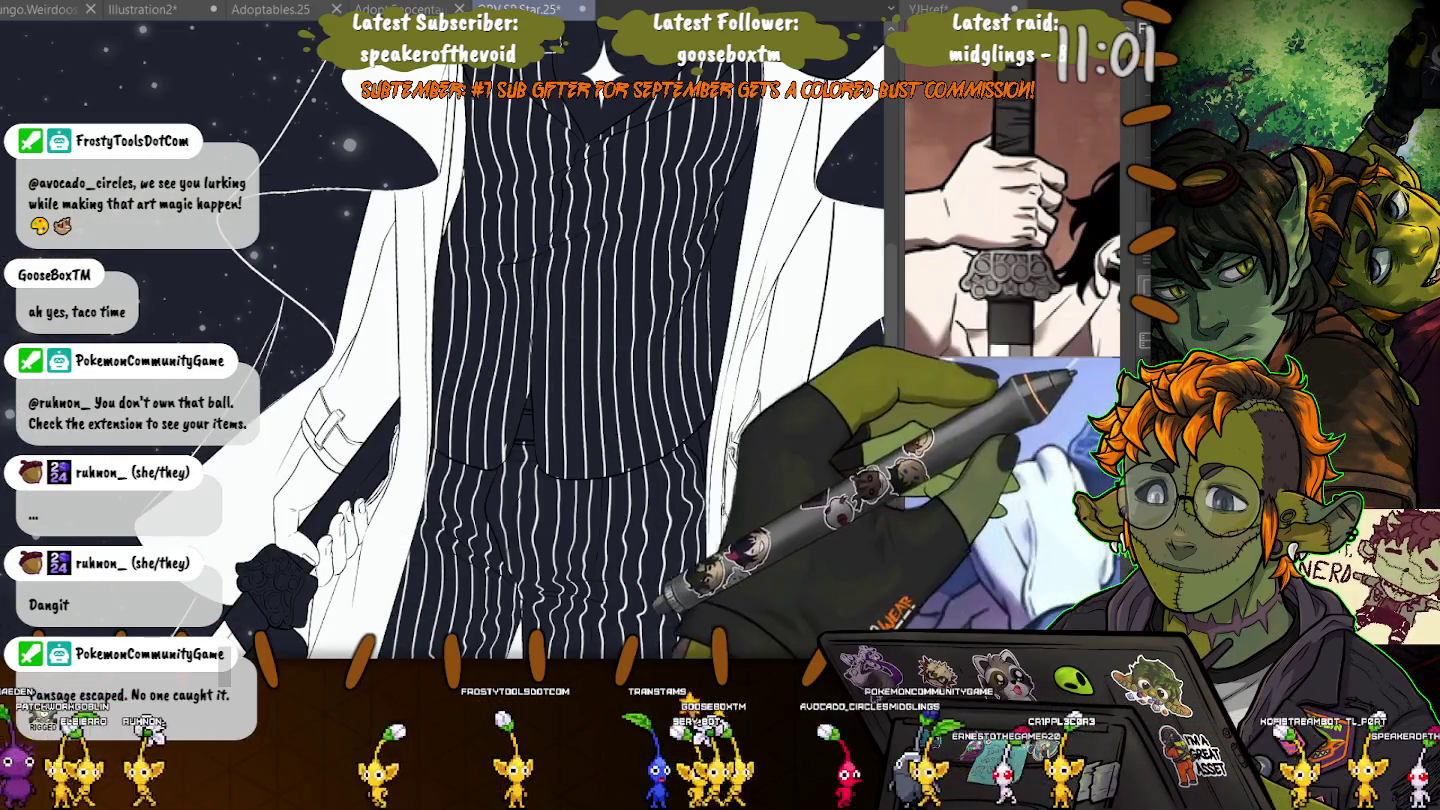
- Hide the dark fill and starry background, then zoom into the sword hand
{"action": "key", "text": "ctrl+z"}
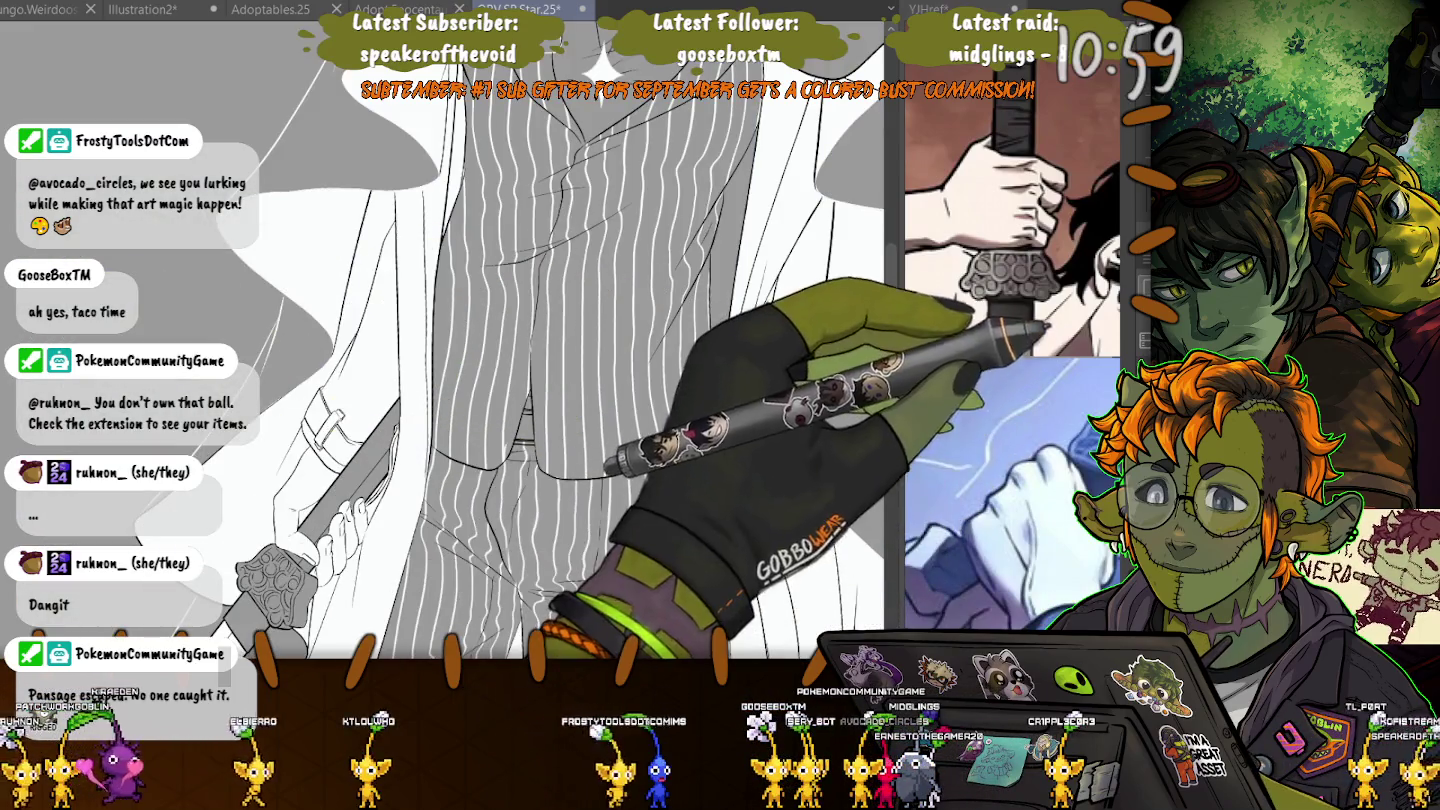
{"action": "key", "text": "ctrl+y"}
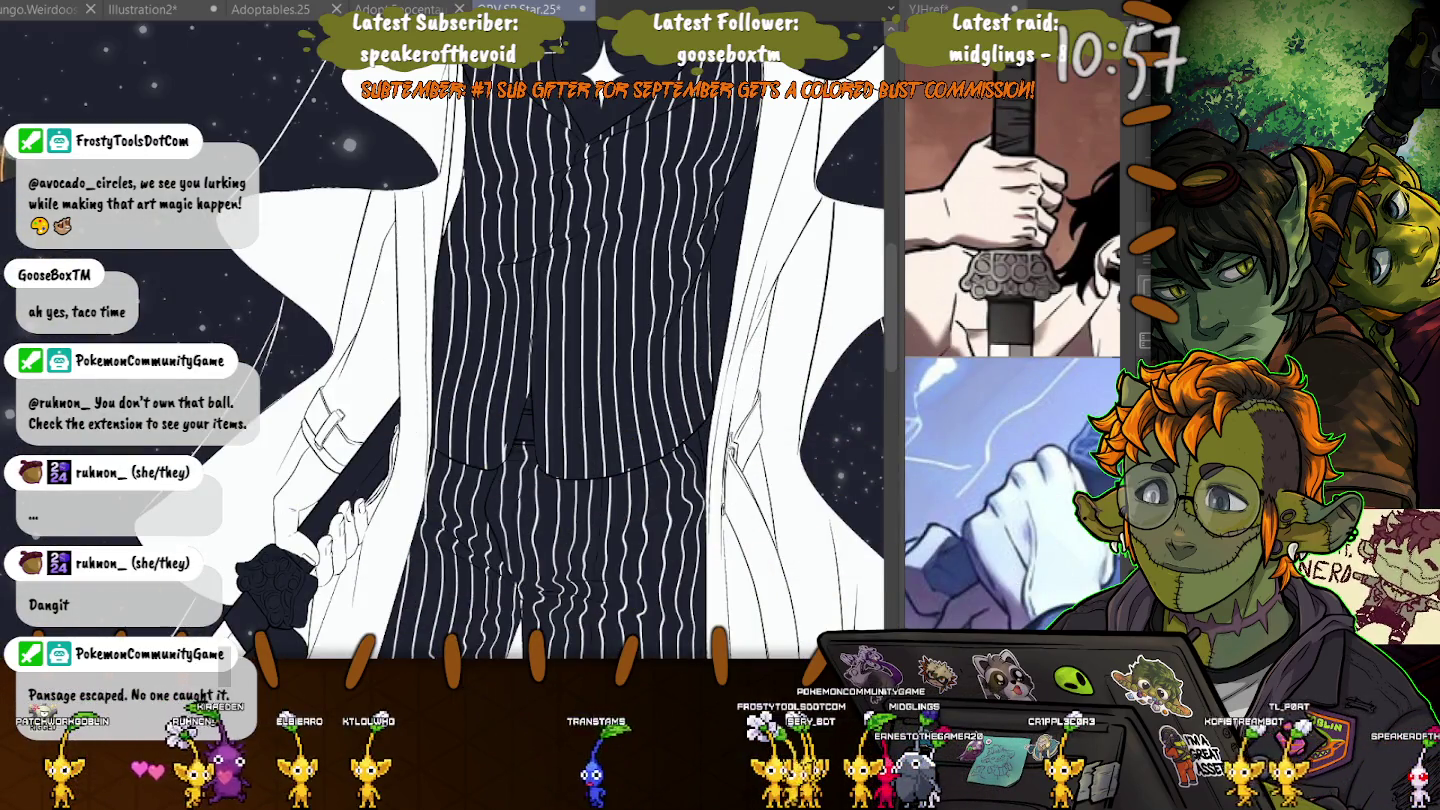
{"action": "key", "text": "ctrl+z"}
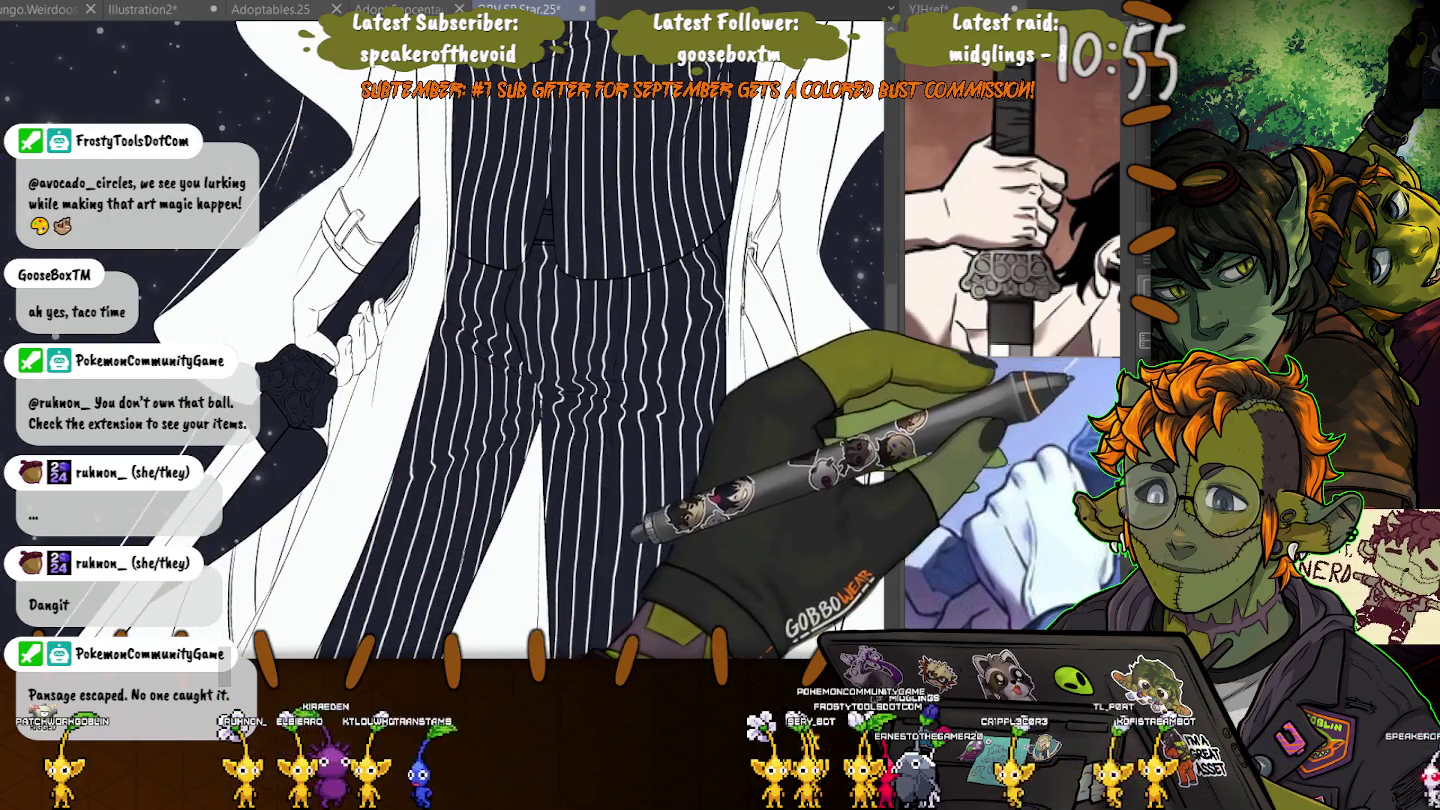
{"action": "scroll", "coordinate": [500, 350], "scroll_direction": "up", "scroll_amount": 1}
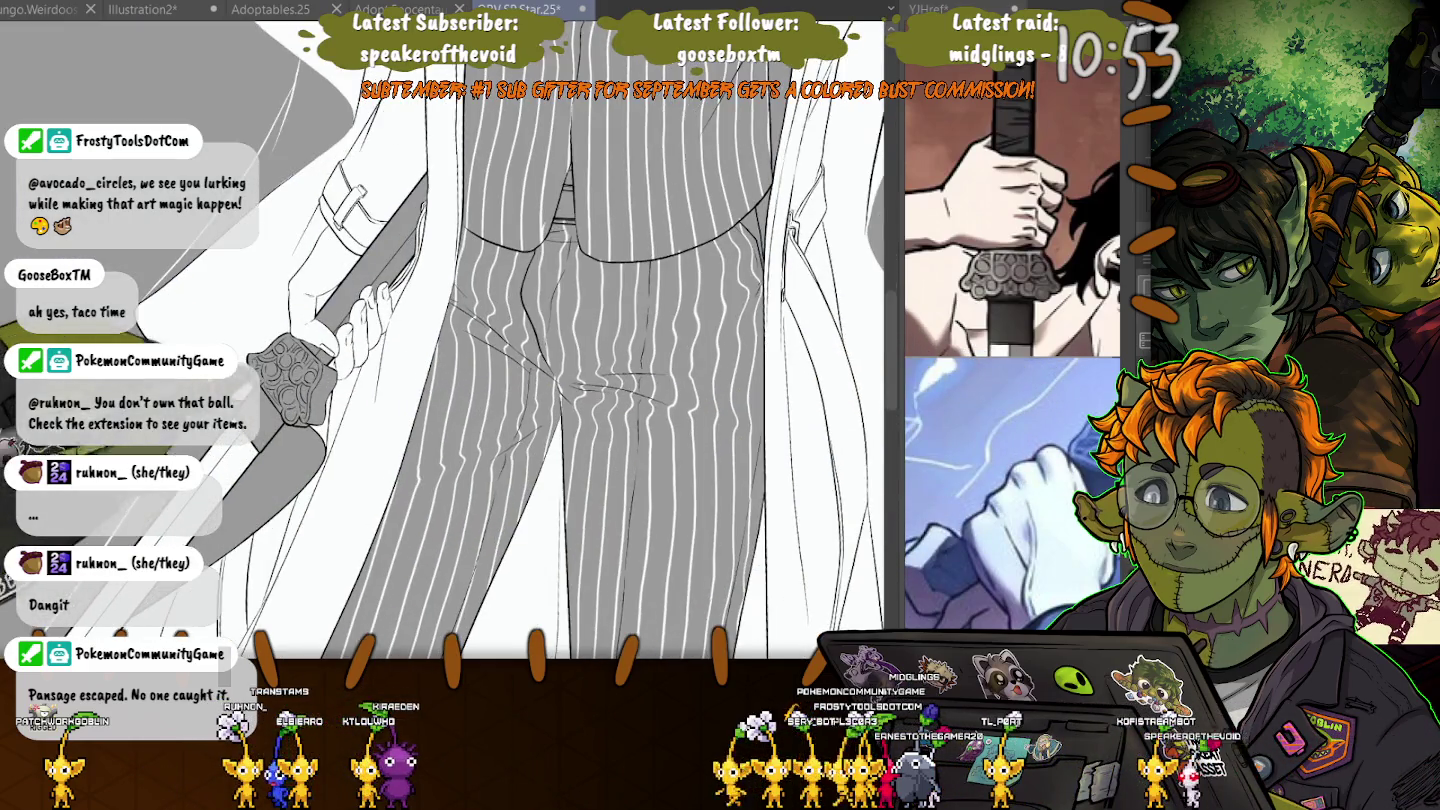
{"action": "scroll", "coordinate": [500, 350], "scroll_direction": "up", "scroll_amount": 1}
{"action": "scroll", "coordinate": [330, 429], "scroll_direction": "up", "scroll_amount": 2}
{"action": "scroll", "coordinate": [330, 430], "scroll_direction": "up", "scroll_amount": 1}
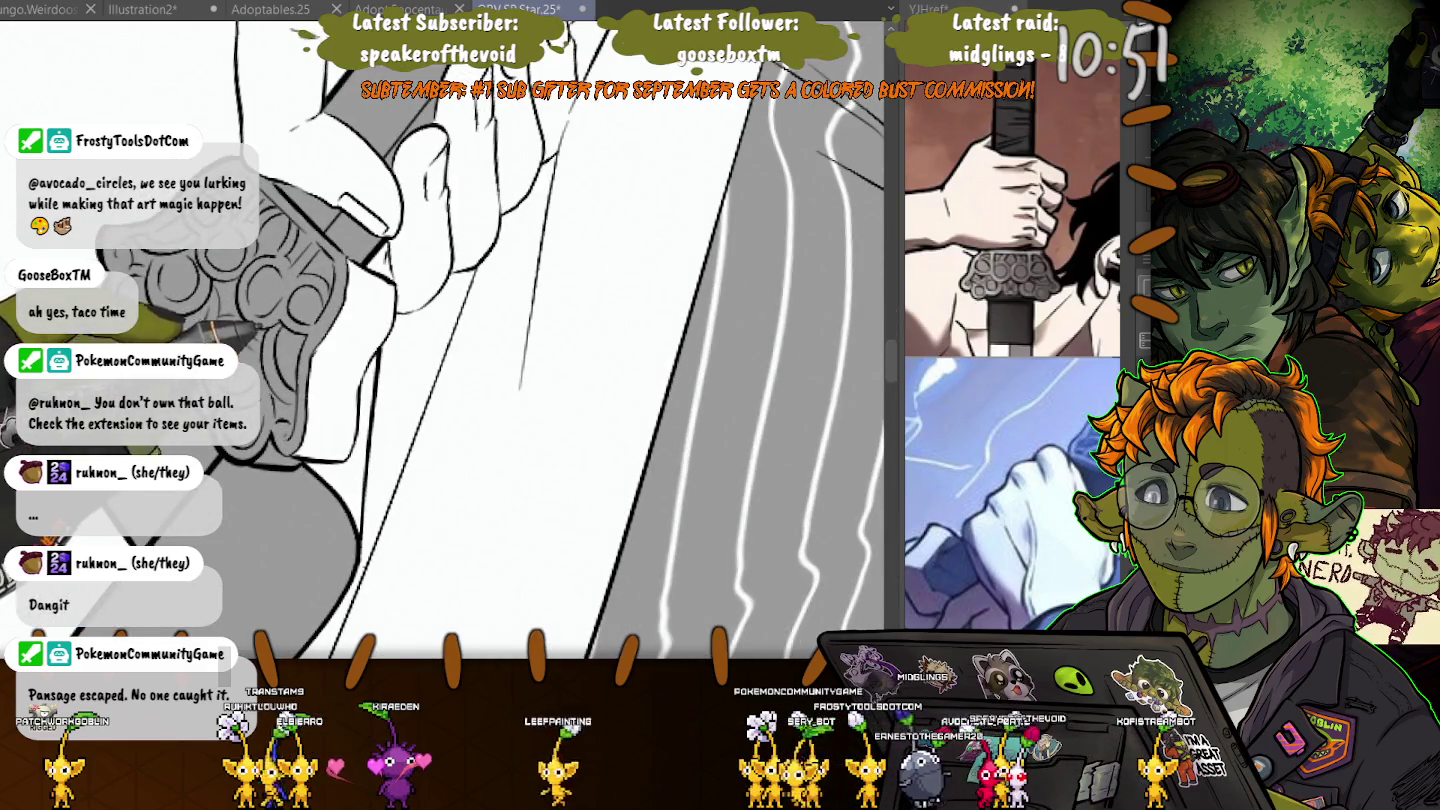
- Paint white over the curled hilt ornament, then zoom out to the full coat and suit
{"action": "left_click_drag", "start_coordinate": [318, 240], "coordinate": [325, 375]}
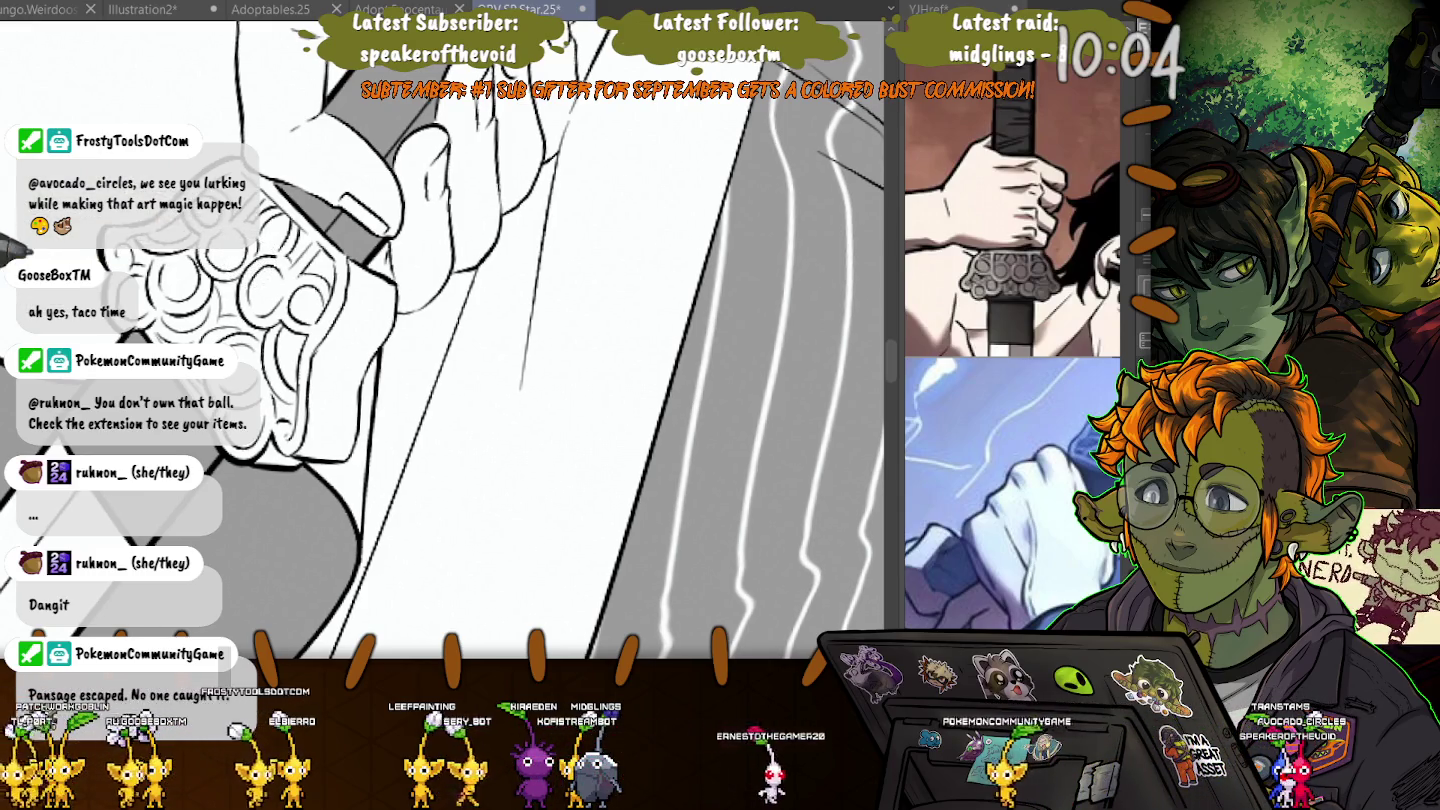
{"action": "key", "text": "ctrl+minus"}
{"action": "key", "text": "ctrl+minus"}
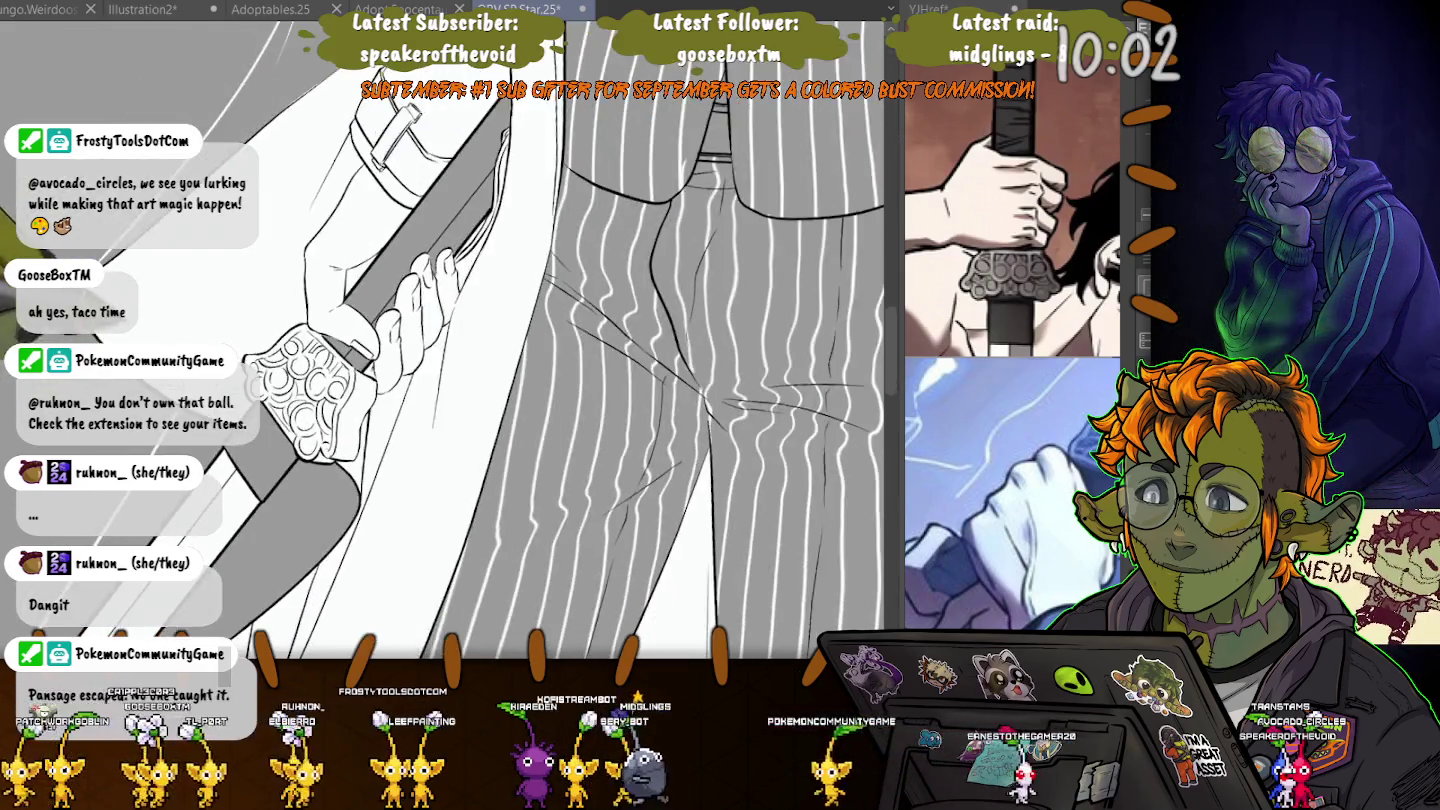
{"action": "key", "text": "ctrl+minus"}
{"action": "key", "text": "ctrl+minus"}
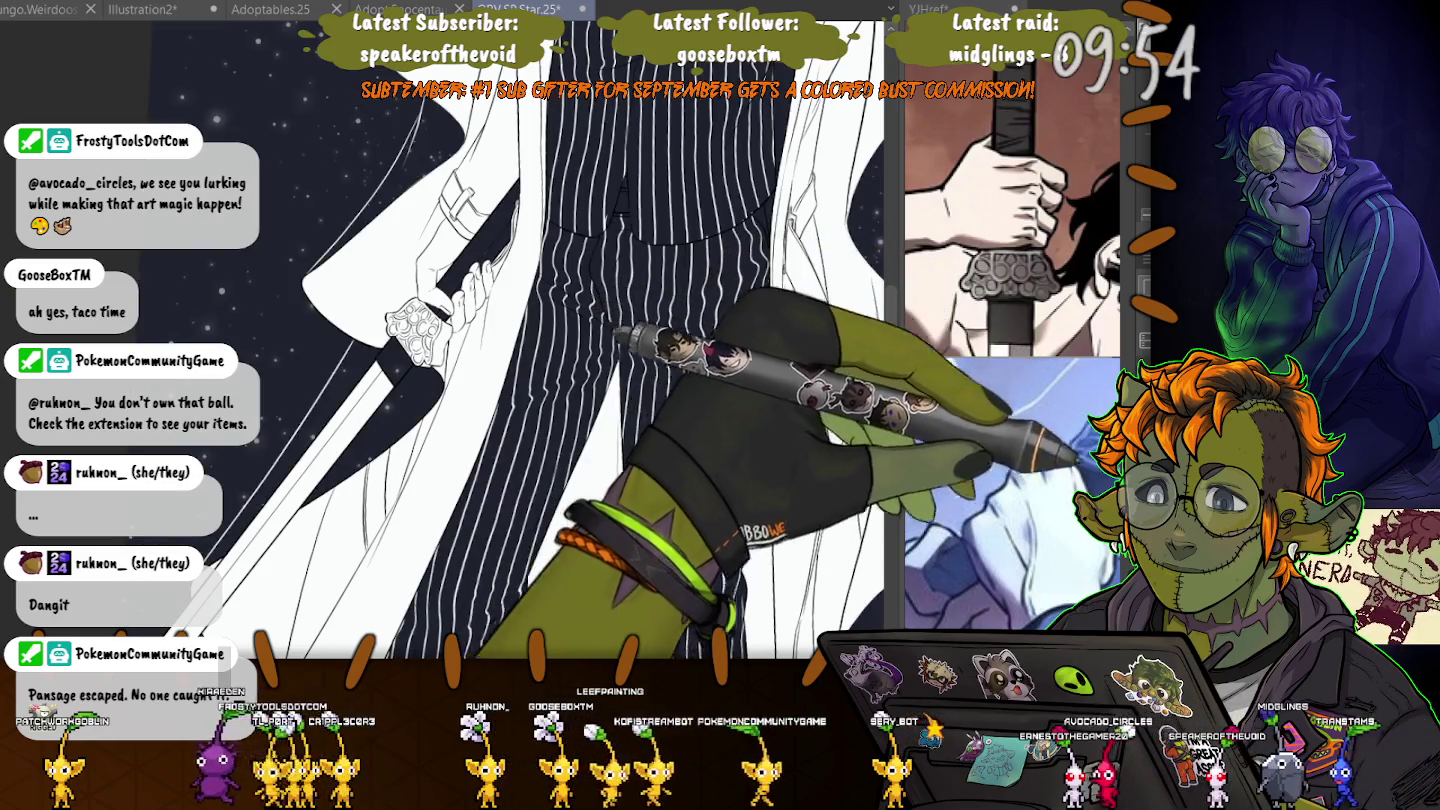
{"action": "key", "text": "ctrl+minus"}
{"action": "key", "text": "ctrl+minus"}
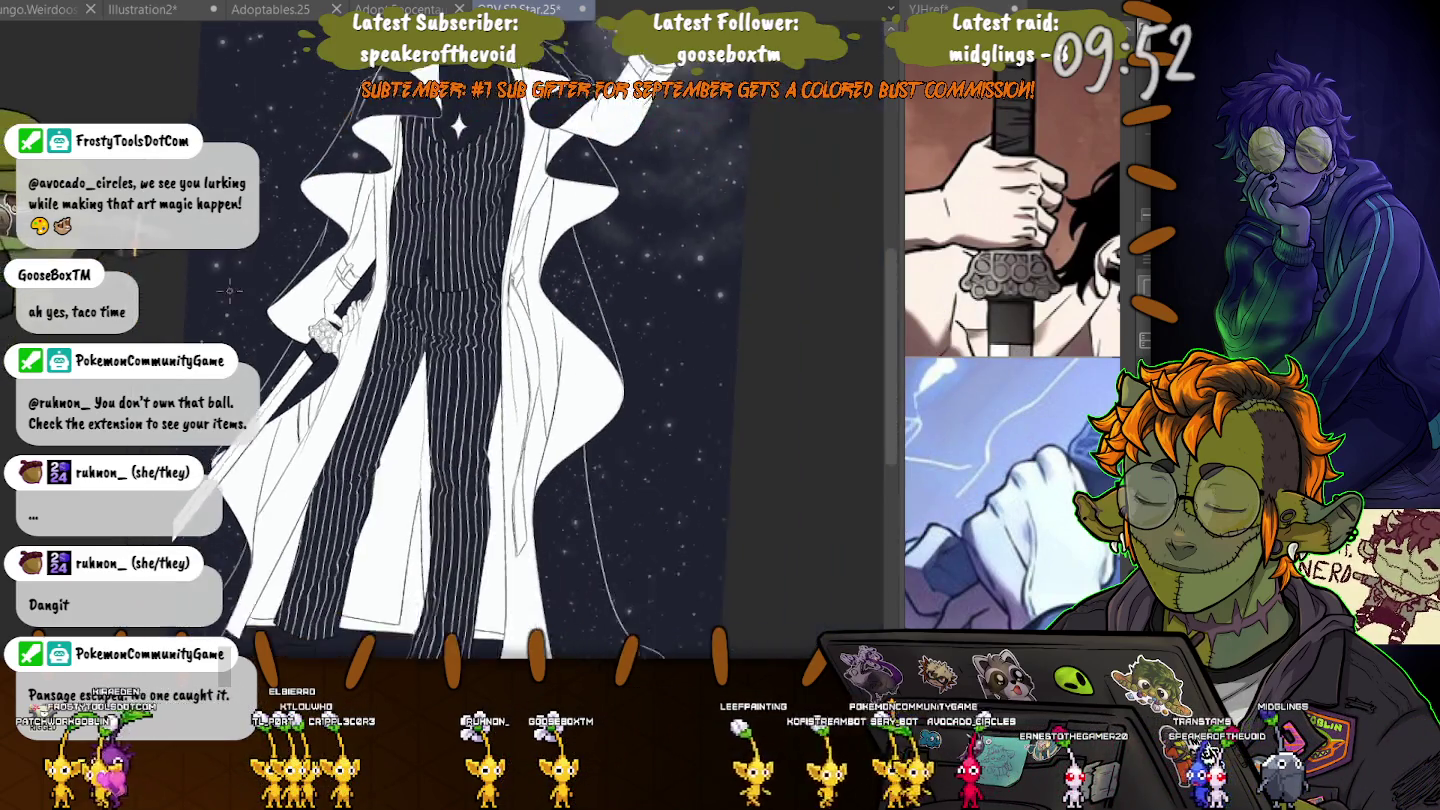
- Straighten and rotate the view so the strap along the blade runs upright
{"action": "left_click_drag", "start_coordinate": [230, 292], "coordinate": [375, 325]}
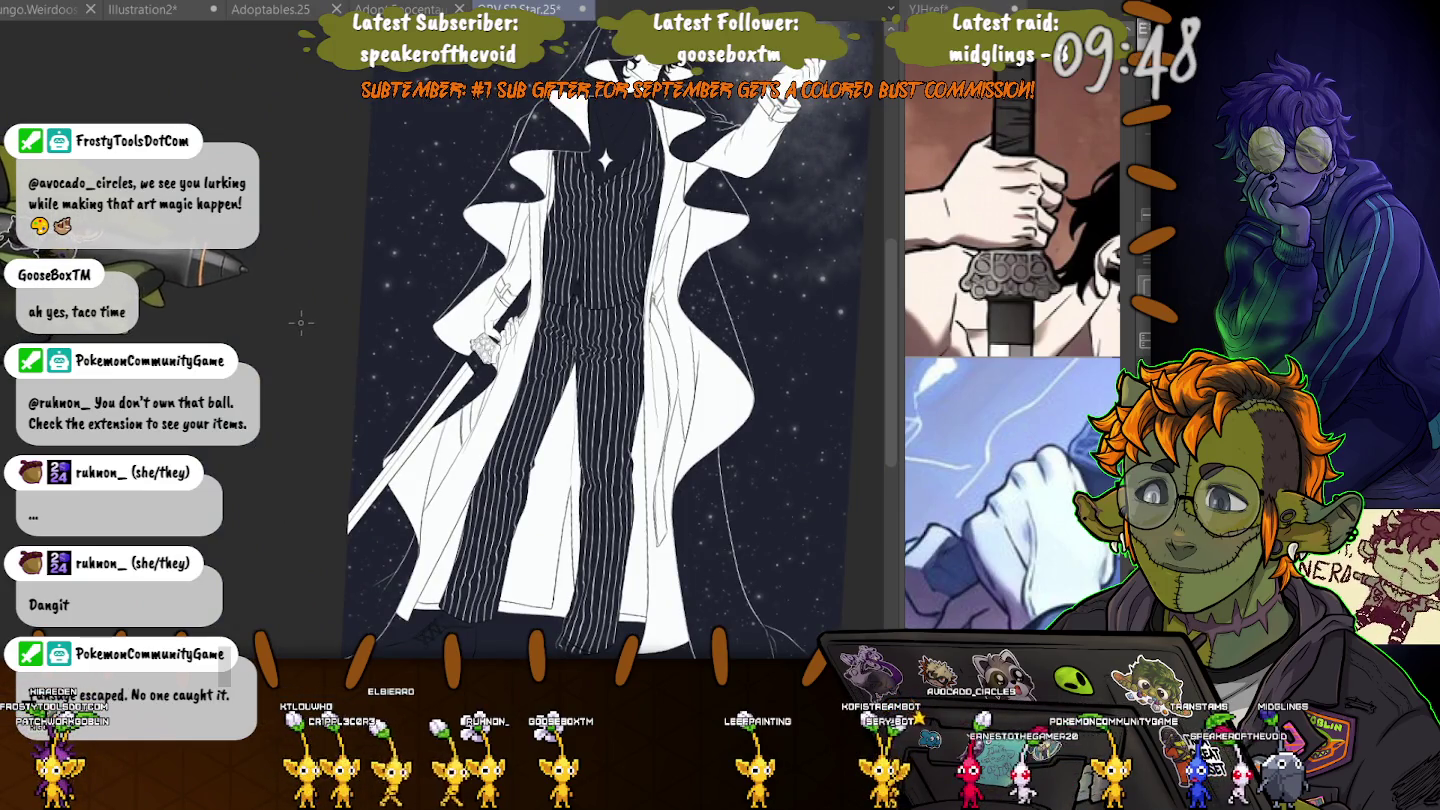
{"action": "scroll", "coordinate": [481, 383], "scroll_direction": "up", "scroll_amount": 3}
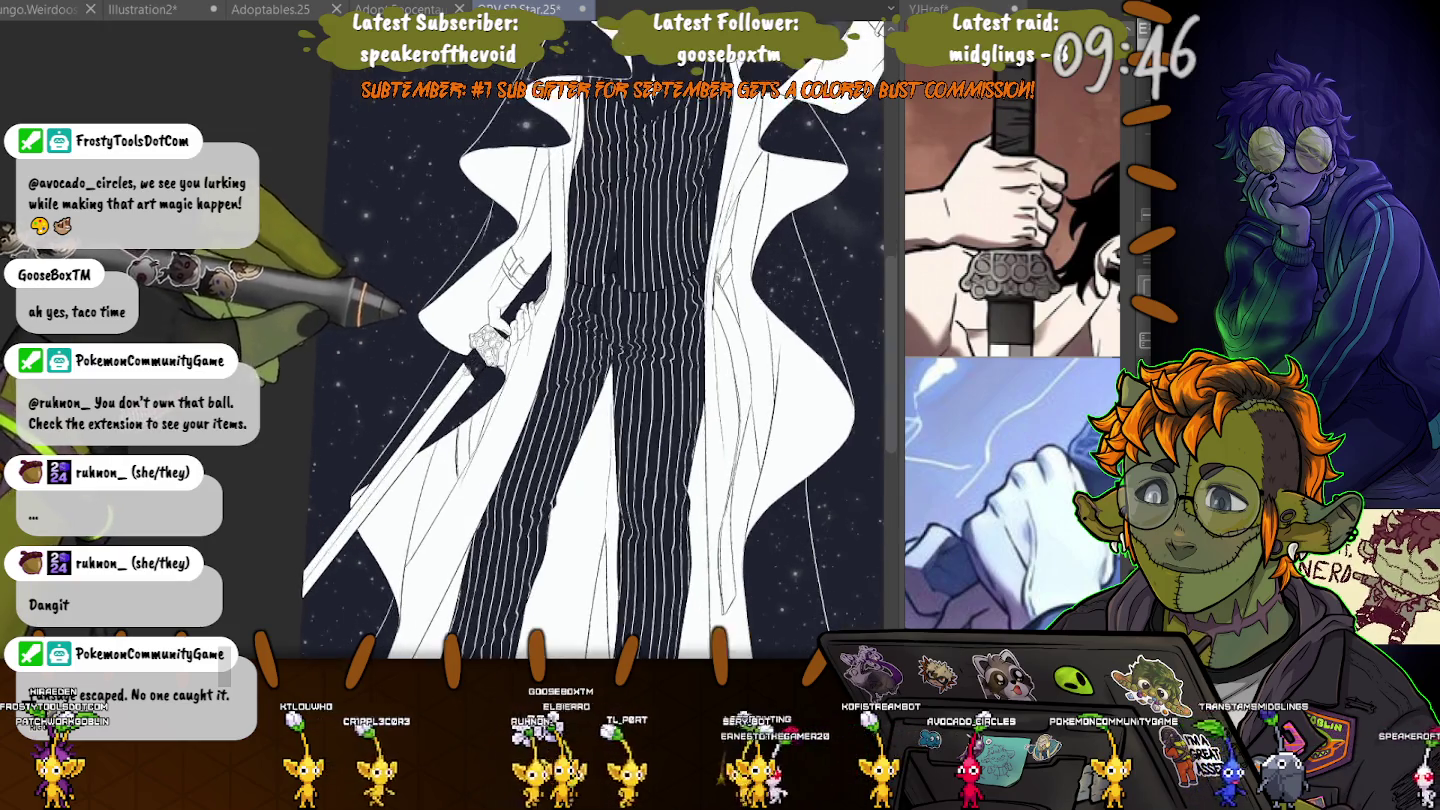
{"action": "scroll", "coordinate": [481, 382], "scroll_direction": "up", "scroll_amount": 2}
{"action": "scroll", "coordinate": [481, 382], "scroll_direction": "up", "scroll_amount": 2}
{"action": "scroll", "coordinate": [481, 382], "scroll_direction": "up", "scroll_amount": 2}
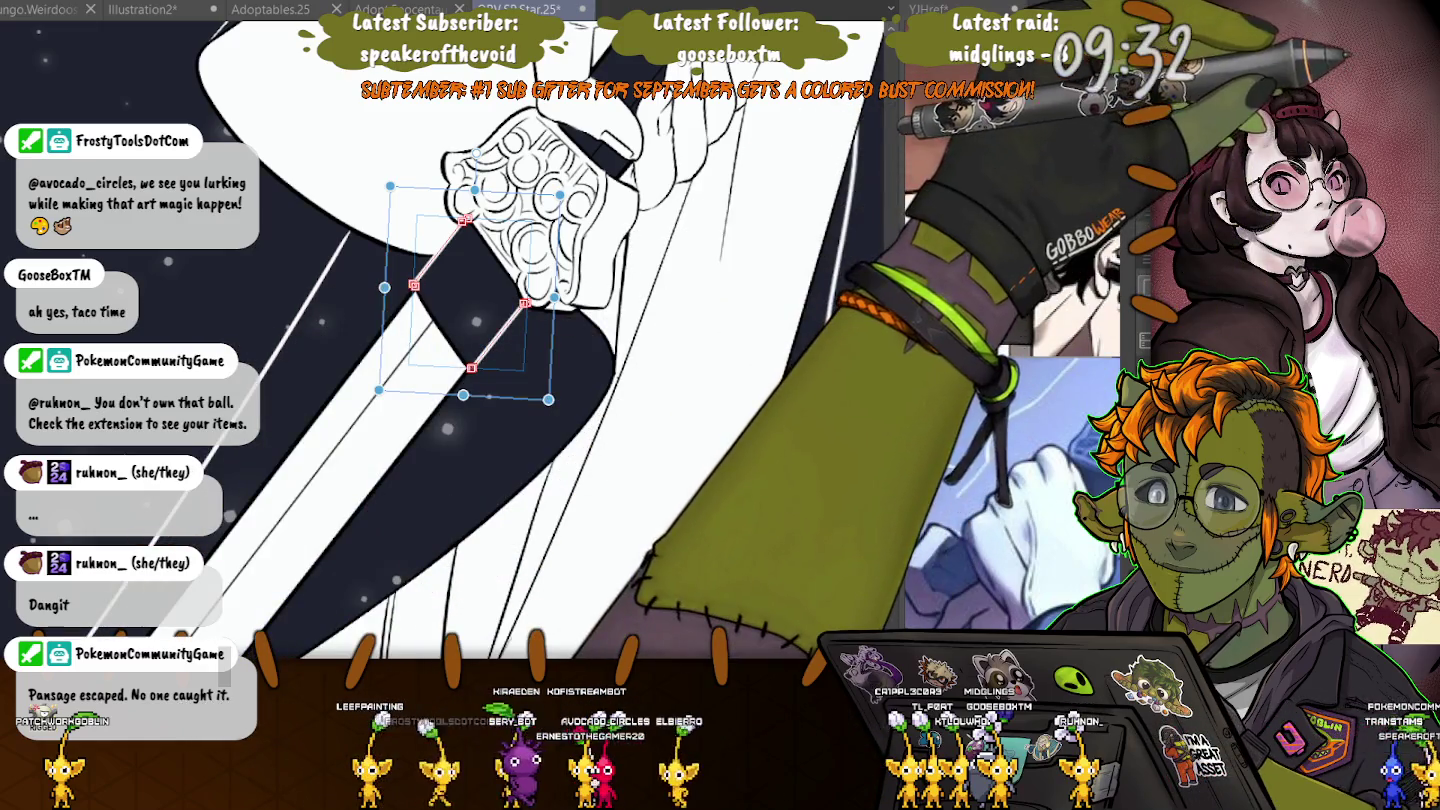
{"action": "key", "text": "Return"}
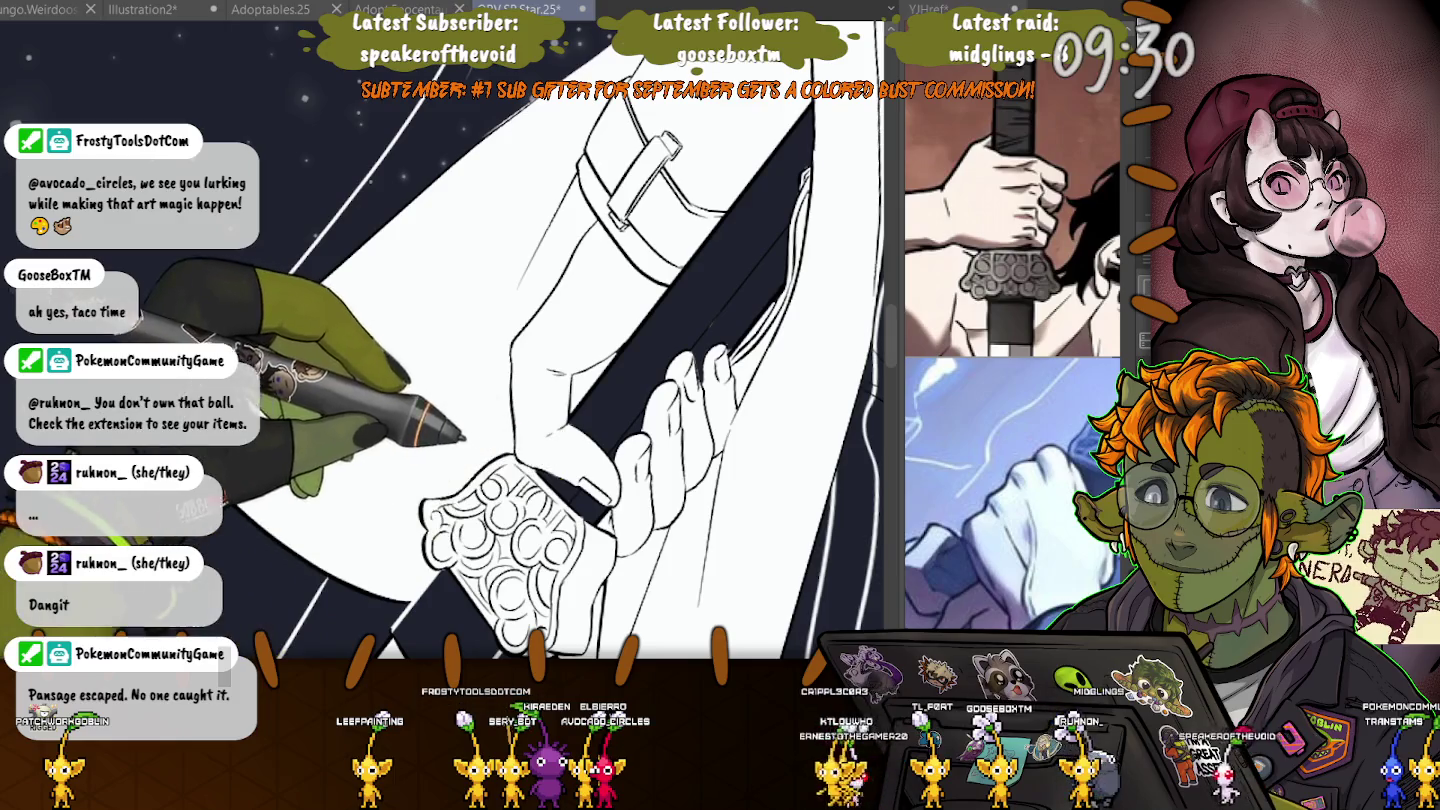
{"action": "key", "text": "minus"}
- Stretch the light line on the strap down past the gloved hand and commit it
{"action": "key", "text": "ctrl+t"}
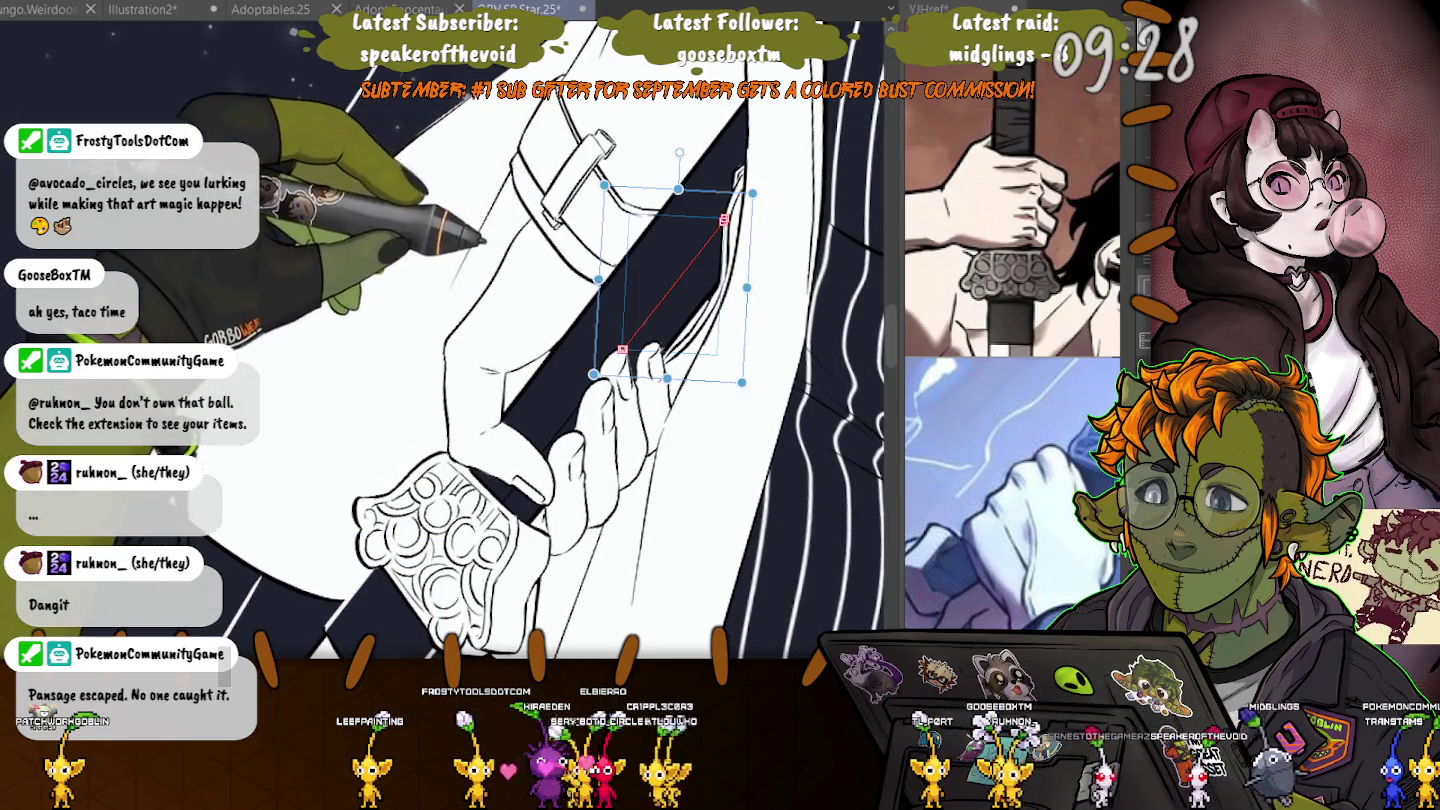
{"action": "left_click_drag", "start_coordinate": [593, 374], "coordinate": [513, 480]}
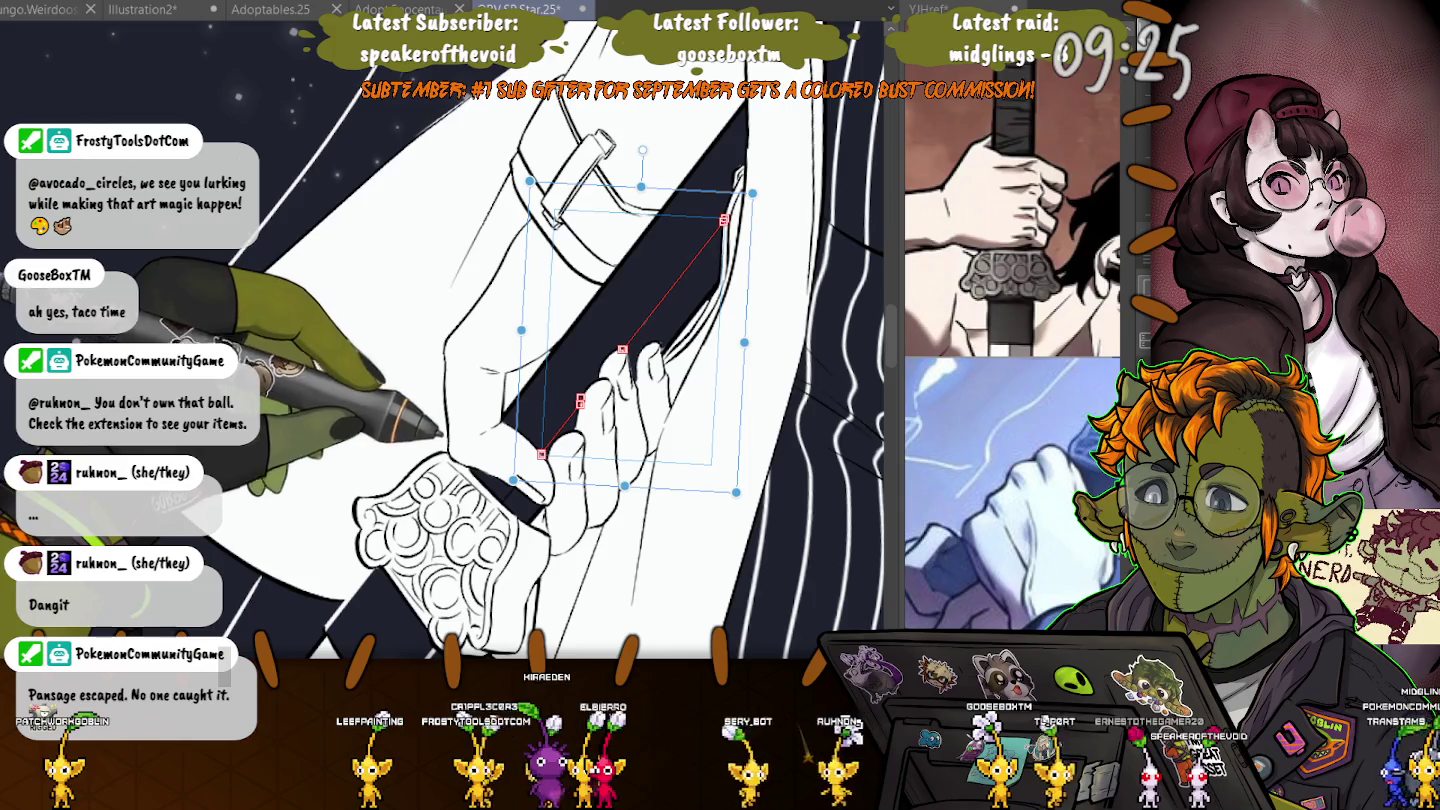
{"action": "key", "text": "ctrl+plus"}
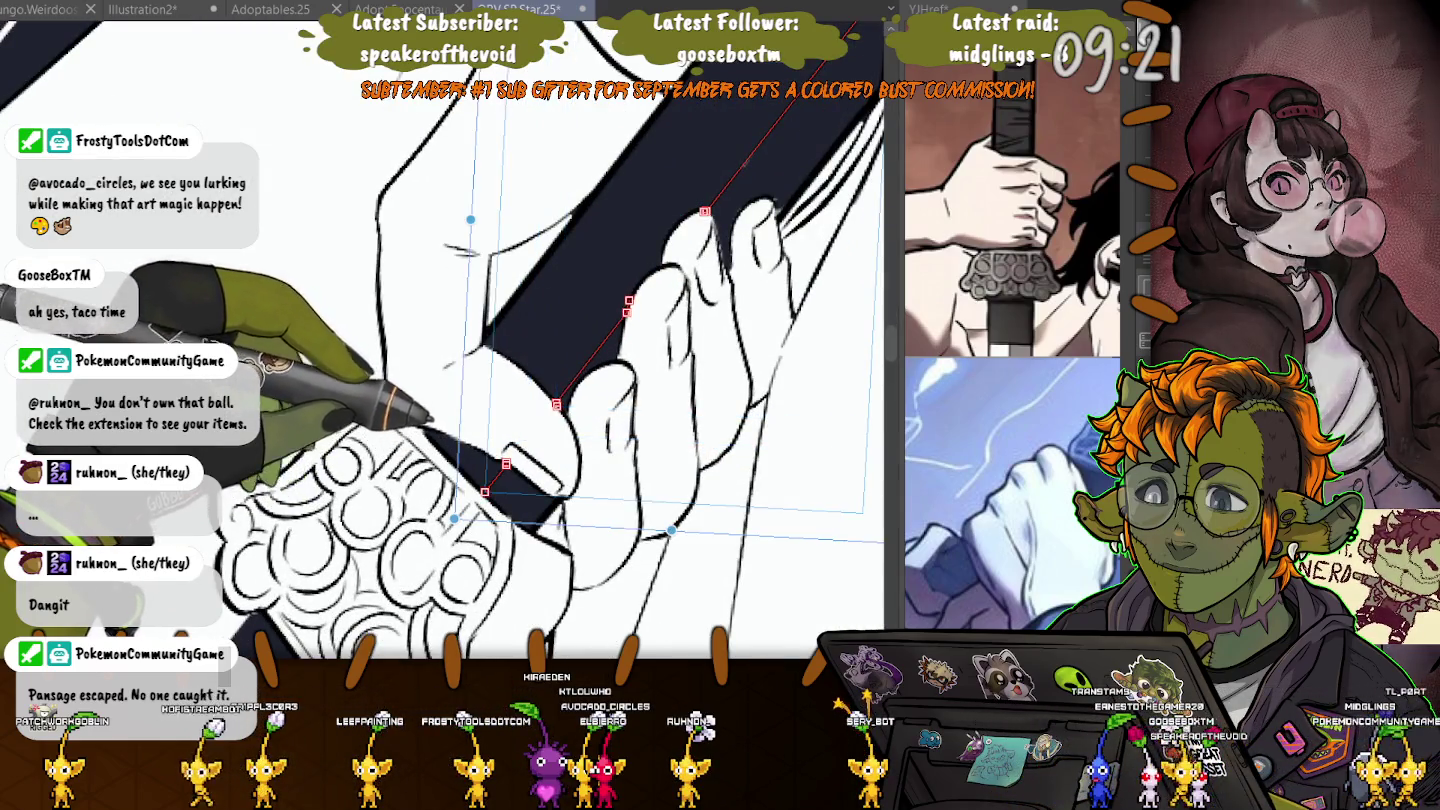
{"action": "left_click_drag", "start_coordinate": [527, 433], "coordinate": [455, 518]}
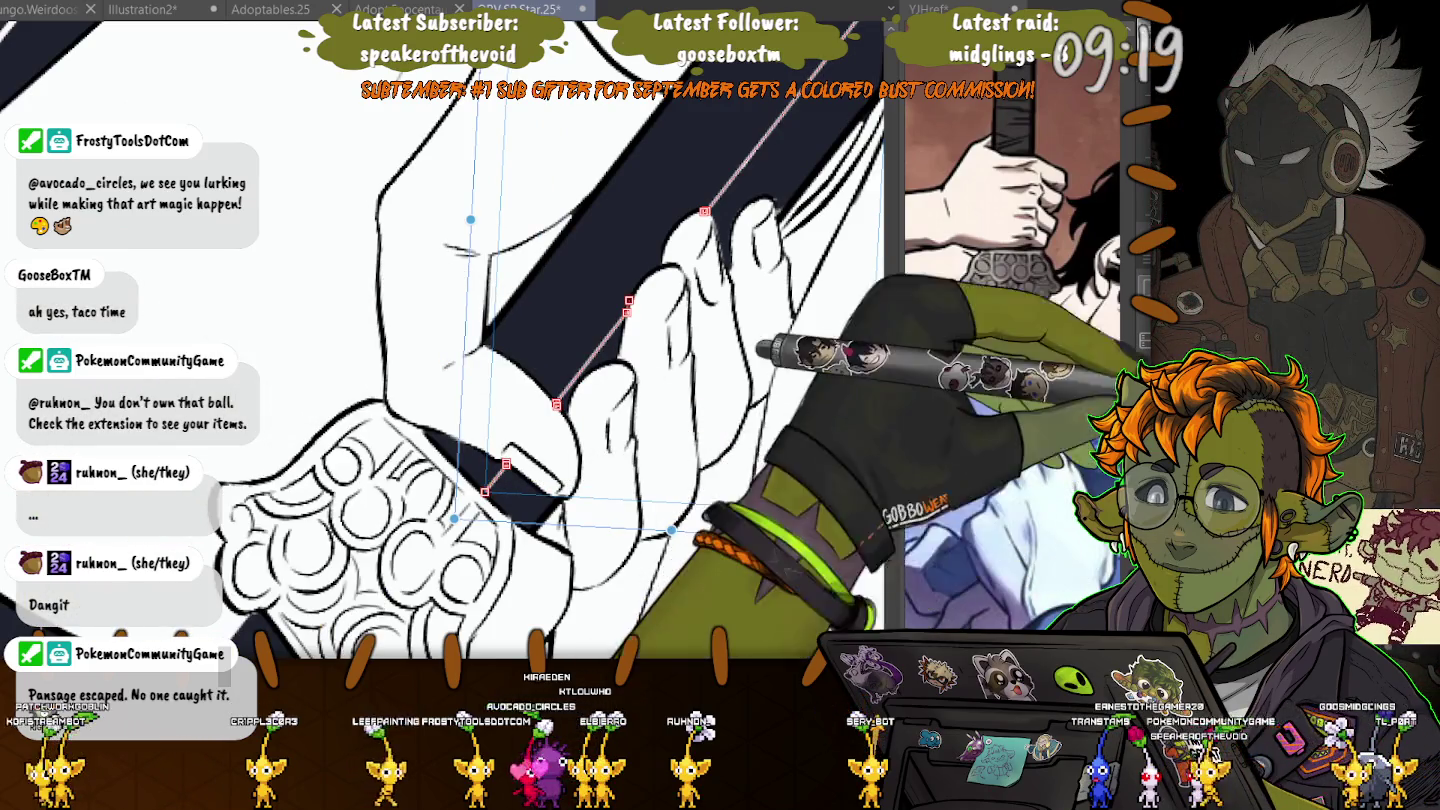
{"action": "key", "text": "Return"}
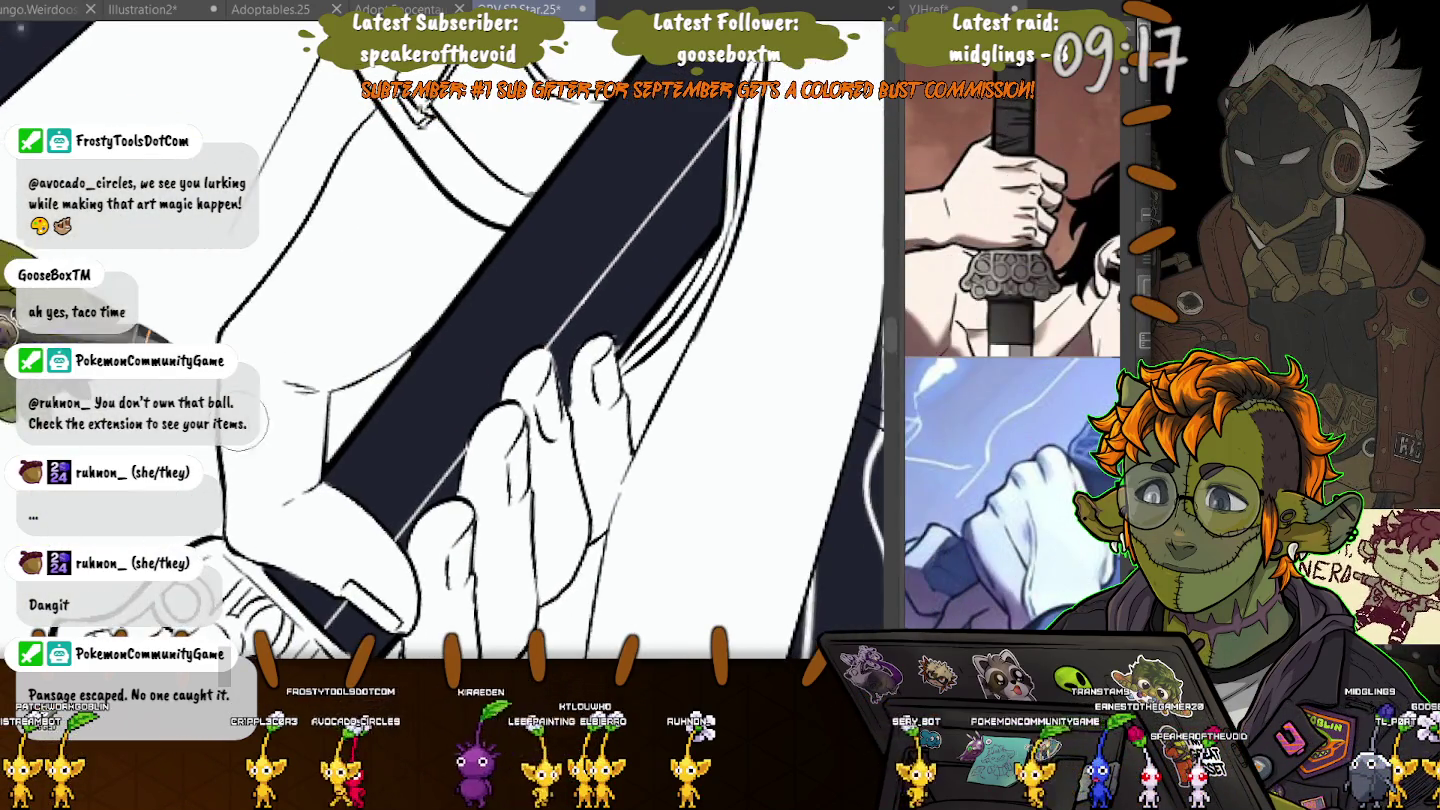
{"action": "key", "text": "ctrl+minus"}
{"action": "key", "text": "ctrl+minus"}
{"action": "key", "text": "ctrl+minus"}
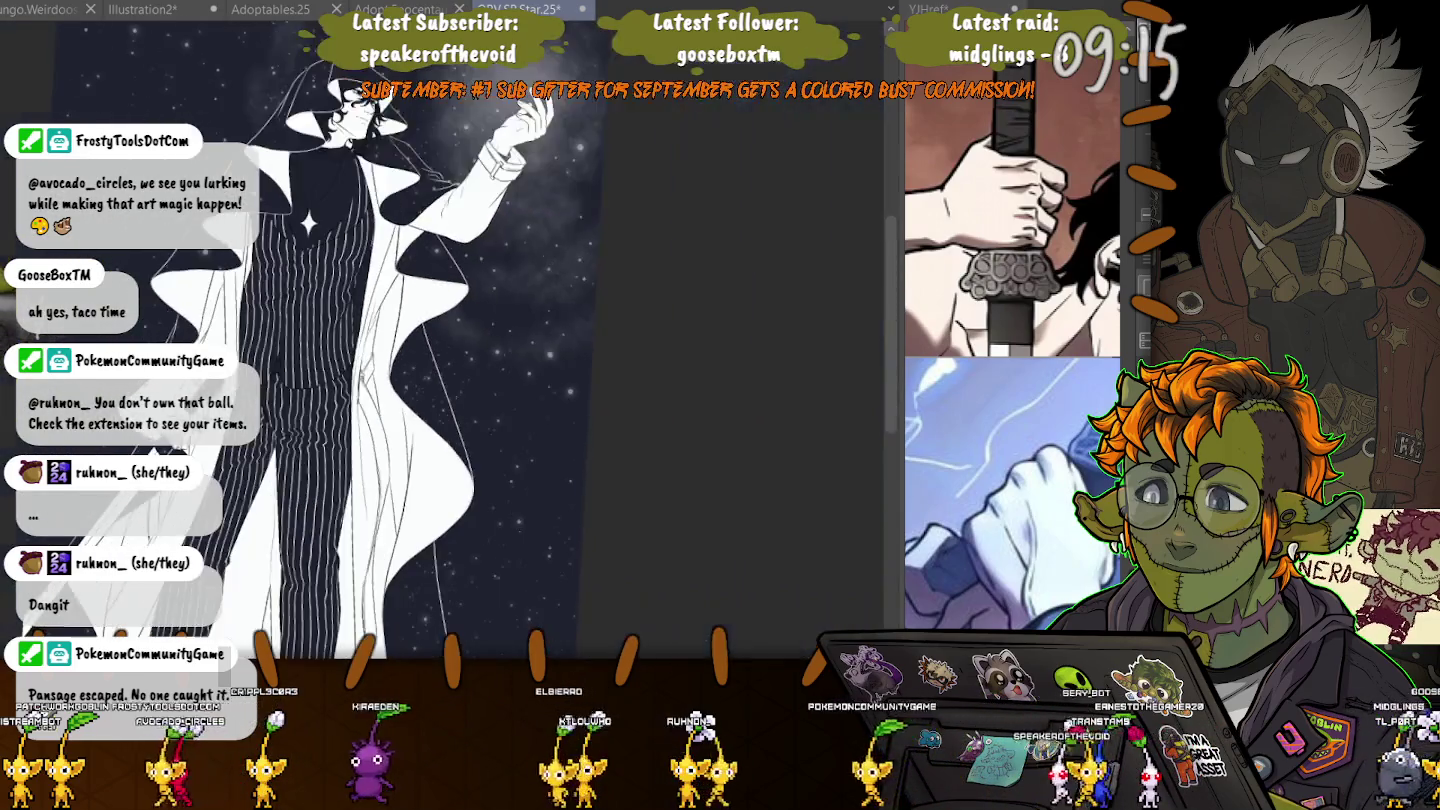
{"action": "key", "text": "ctrl+plus"}
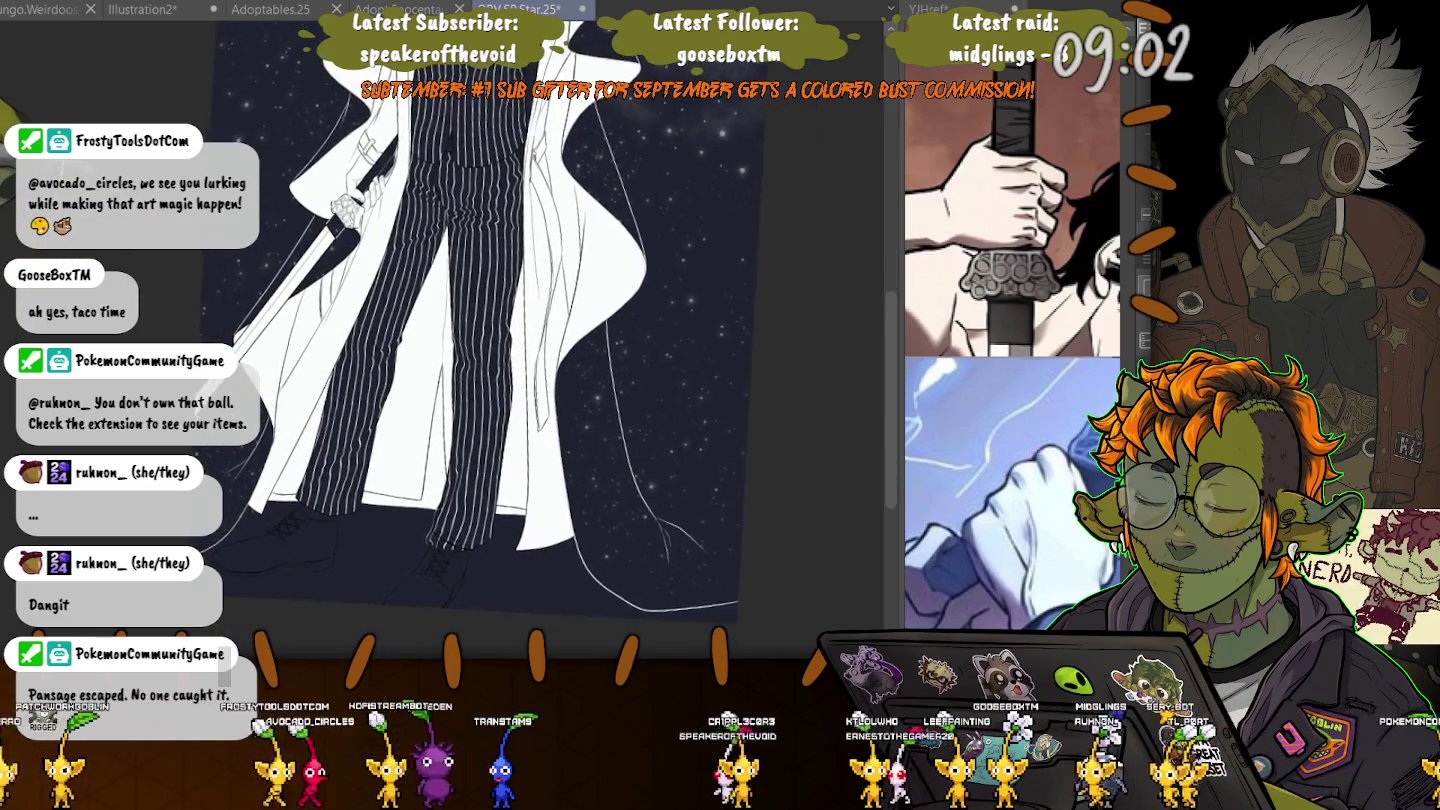
{"action": "scroll", "coordinate": [570, 360], "scroll_direction": "down", "scroll_amount": 3}
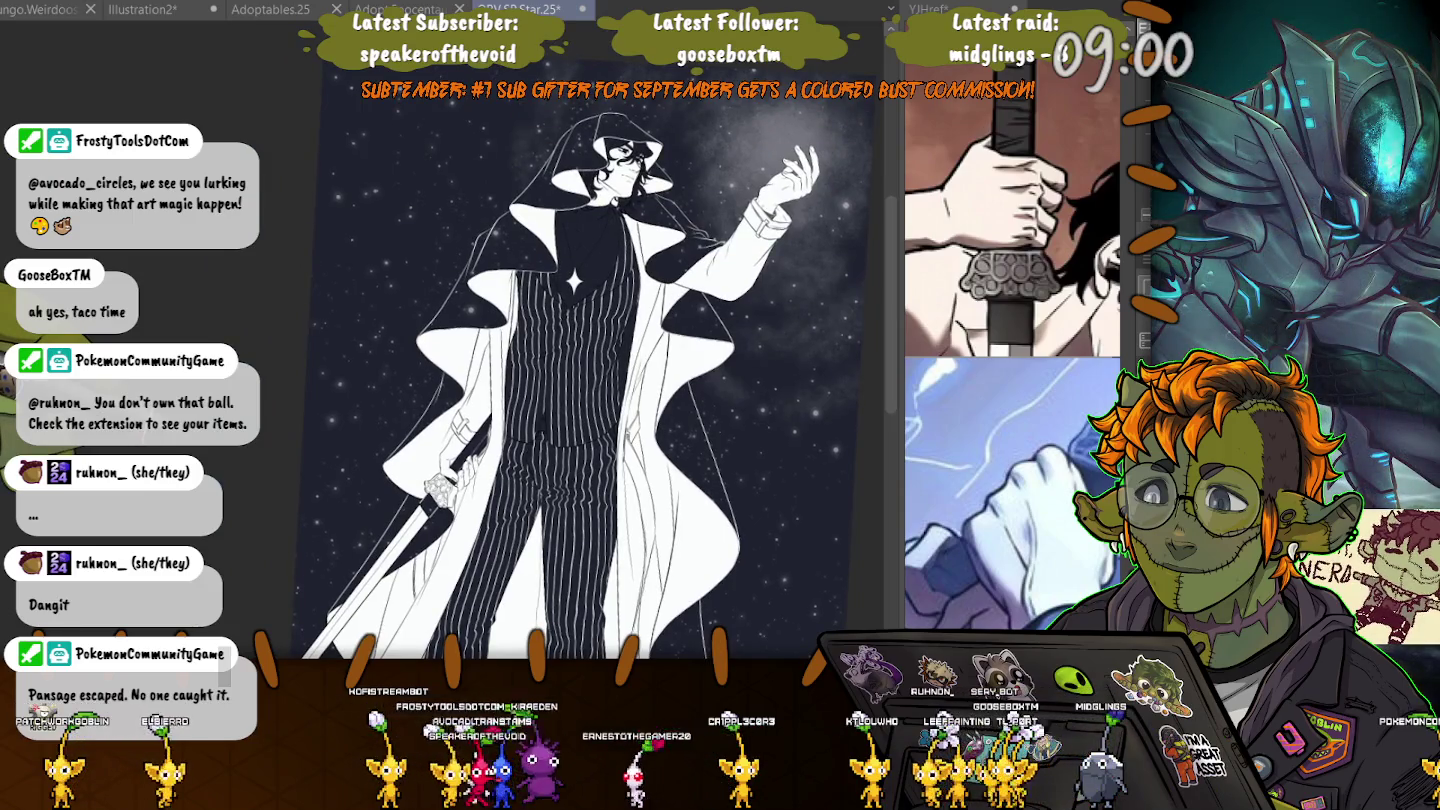
- Tilt and zoom the view to the trouser hems and select the existing pant-leg hem curve
{"action": "left_click_drag", "start_coordinate": [599, 380], "coordinate": [580, 360]}
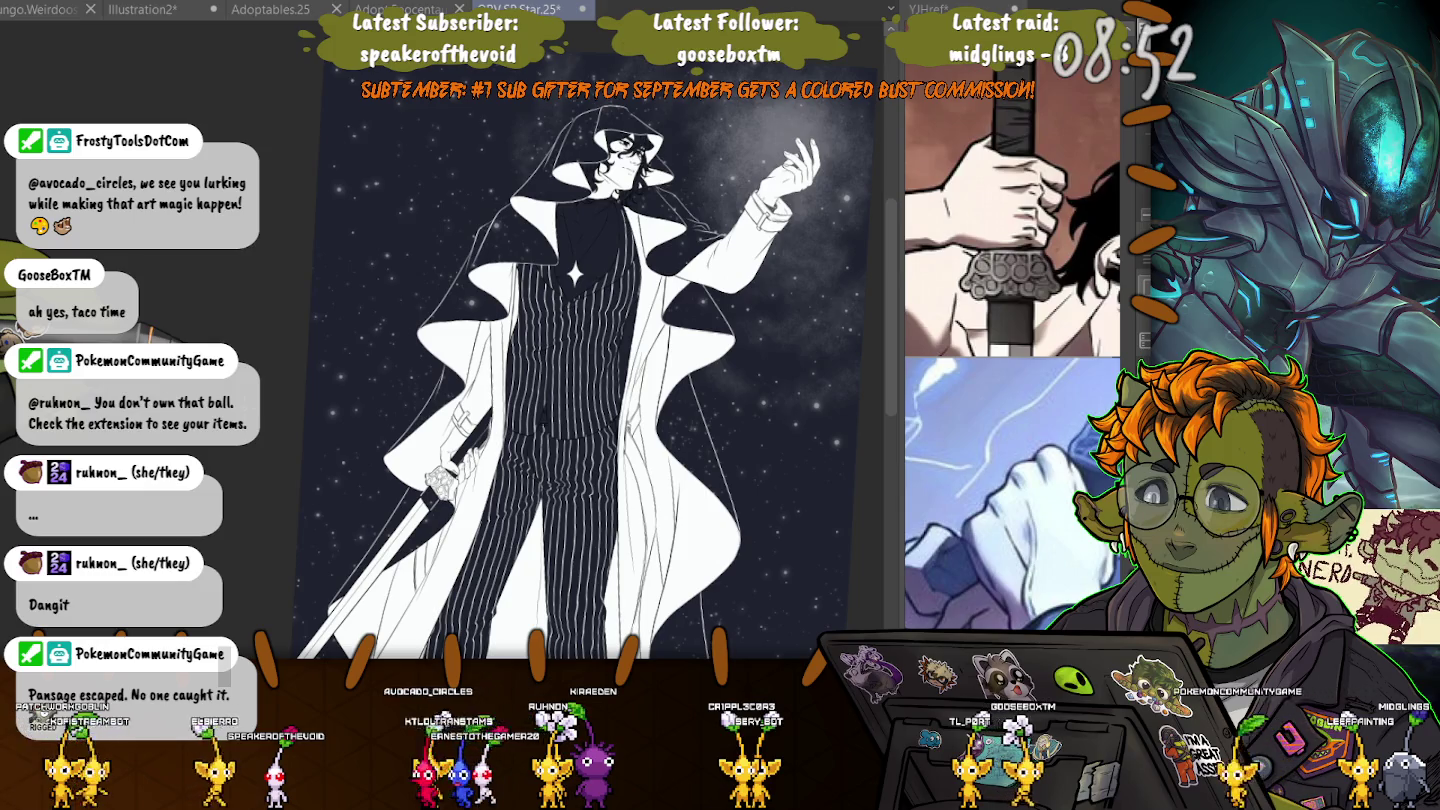
{"action": "scroll", "coordinate": [338, 357], "scroll_direction": "up", "scroll_amount": 3}
{"action": "scroll", "coordinate": [337, 358], "scroll_direction": "up", "scroll_amount": 2}
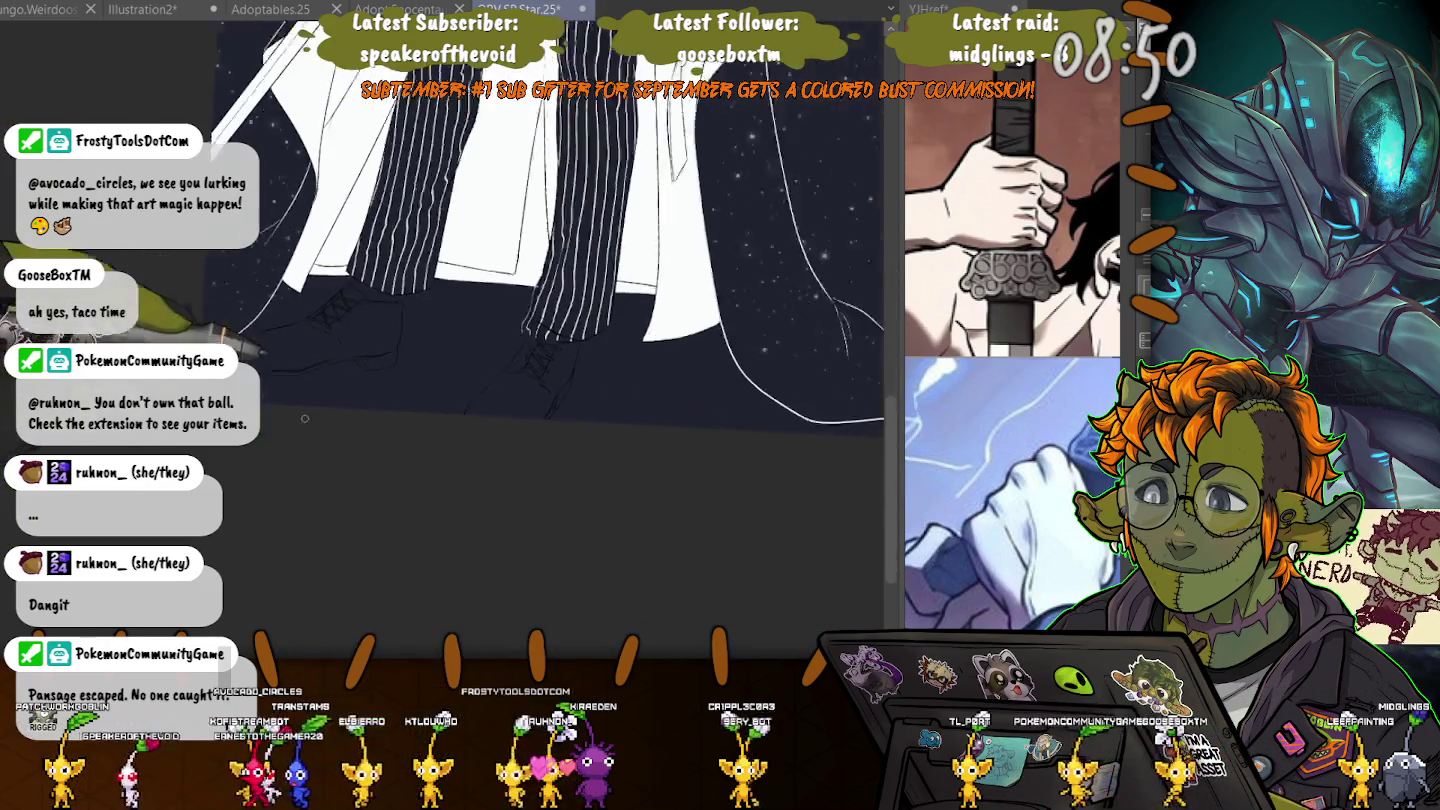
{"action": "scroll", "coordinate": [338, 358], "scroll_direction": "up", "scroll_amount": 2}
{"action": "scroll", "coordinate": [337, 358], "scroll_direction": "up", "scroll_amount": 3}
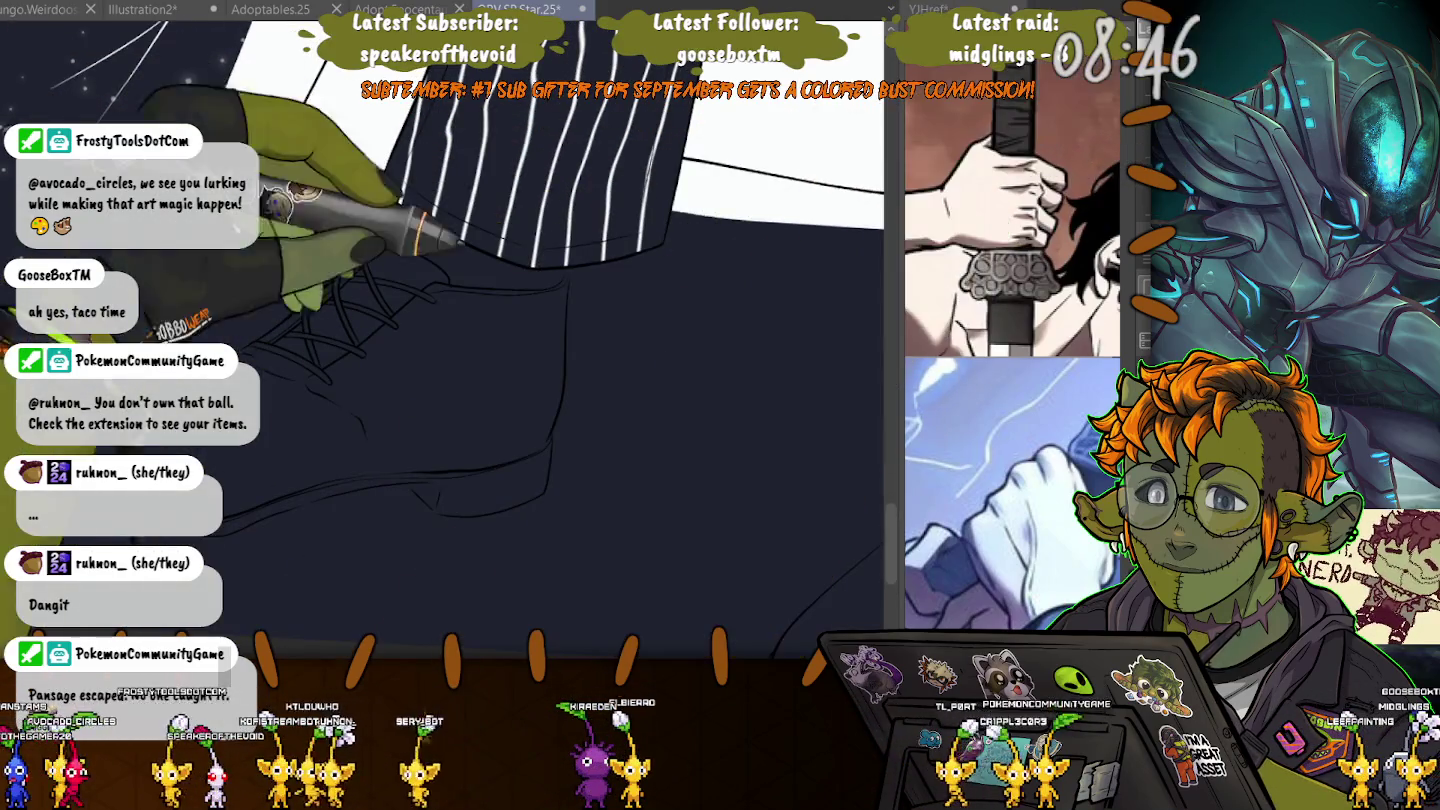
{"action": "left_click", "coordinate": [540, 268]}
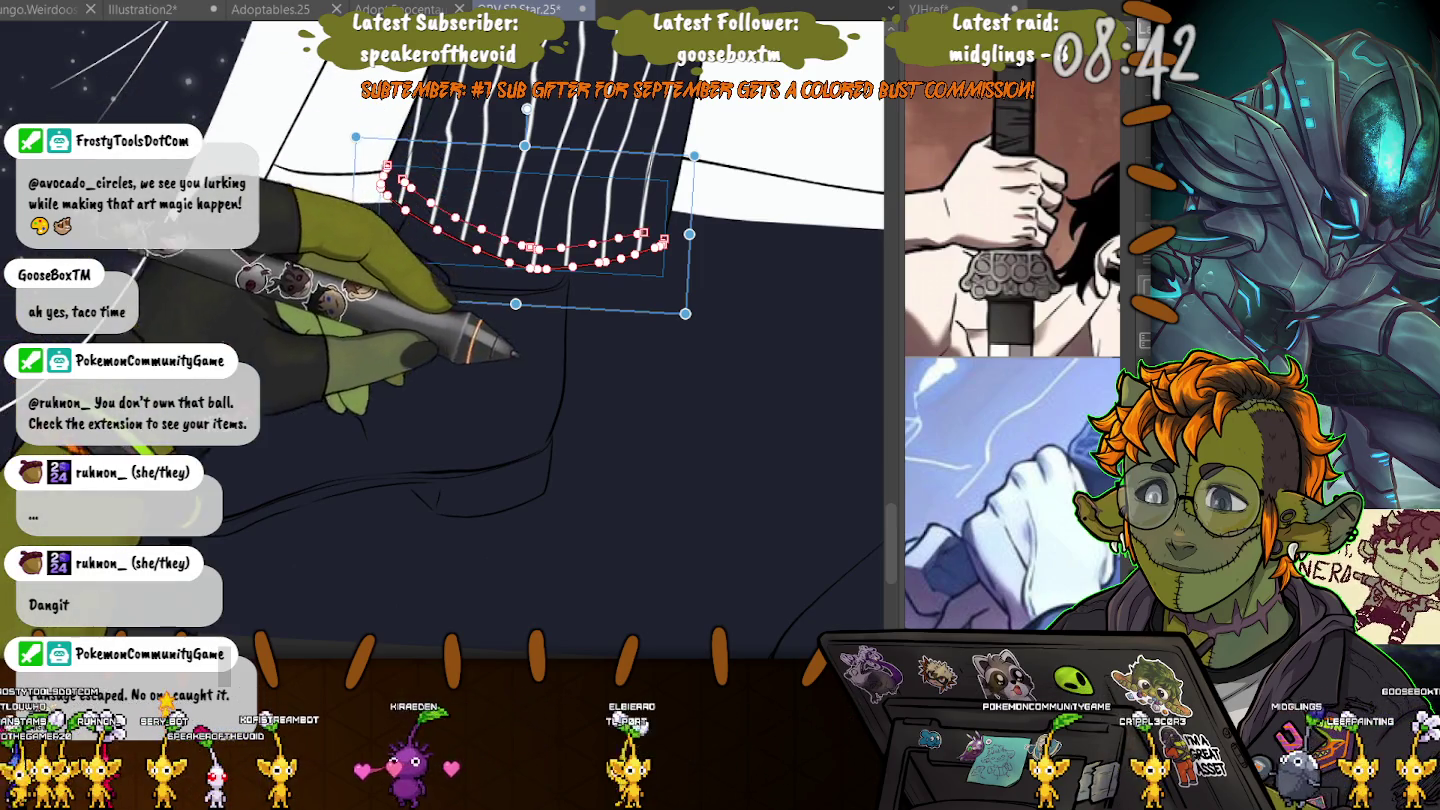
{"action": "scroll", "coordinate": [500, 300], "scroll_direction": "up", "scroll_amount": 3}
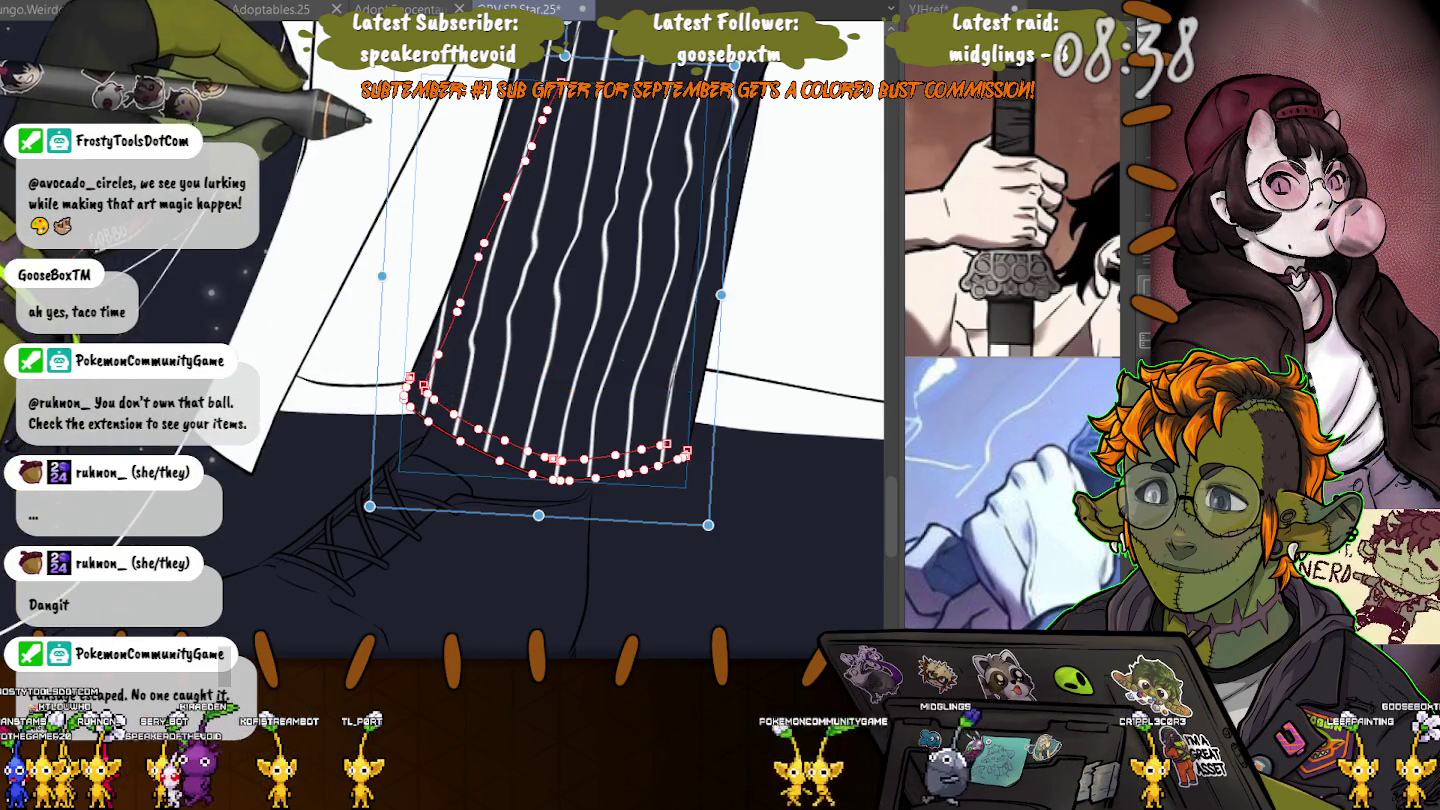
{"action": "scroll", "coordinate": [540, 340], "scroll_direction": "down", "scroll_amount": 2}
{"action": "scroll", "coordinate": [540, 340], "scroll_direction": "down", "scroll_amount": 2}
{"action": "scroll", "coordinate": [540, 340], "scroll_direction": "down", "scroll_amount": 2}
{"action": "scroll", "coordinate": [640, 339], "scroll_direction": "up", "scroll_amount": 2}
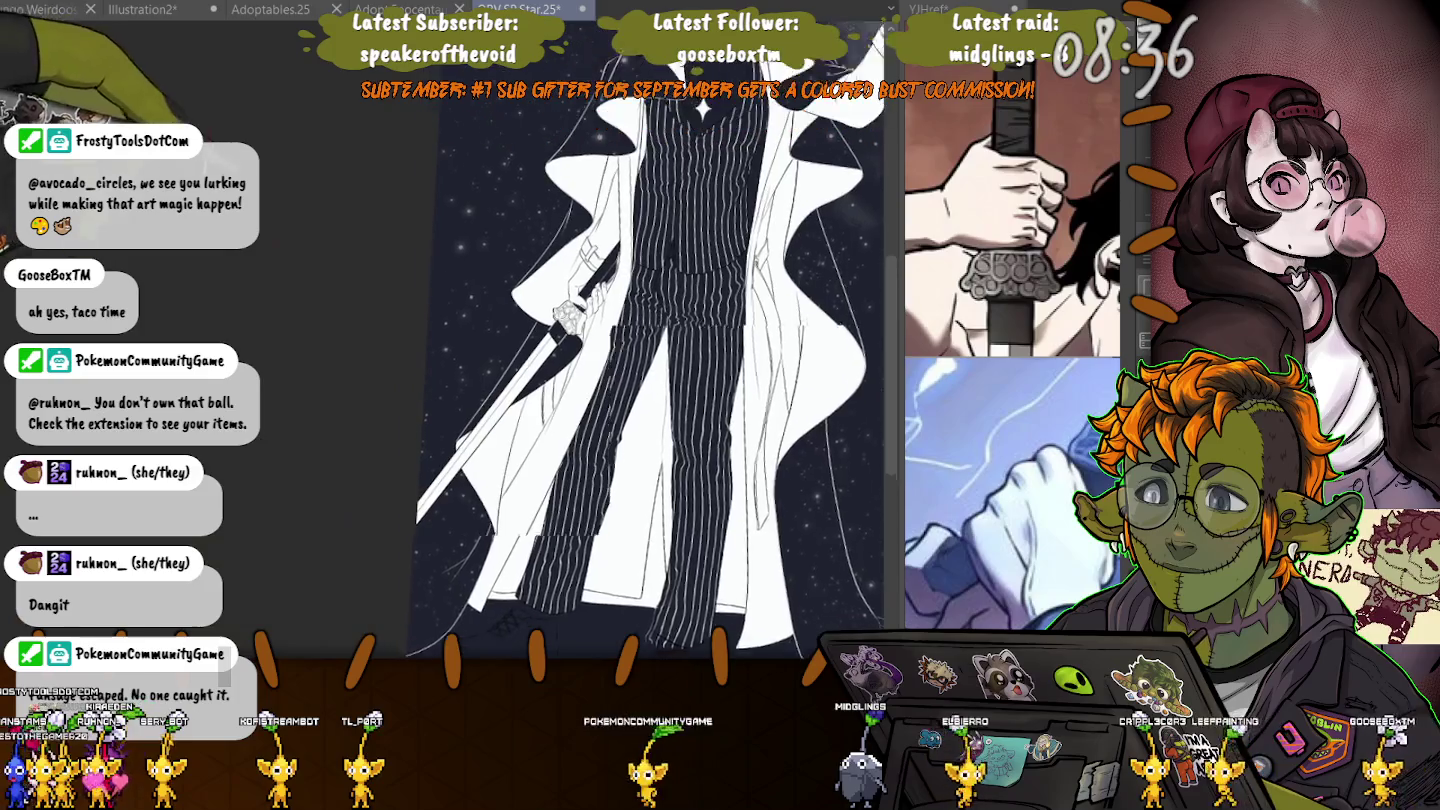
{"action": "scroll", "coordinate": [560, 580], "scroll_direction": "up", "scroll_amount": 2}
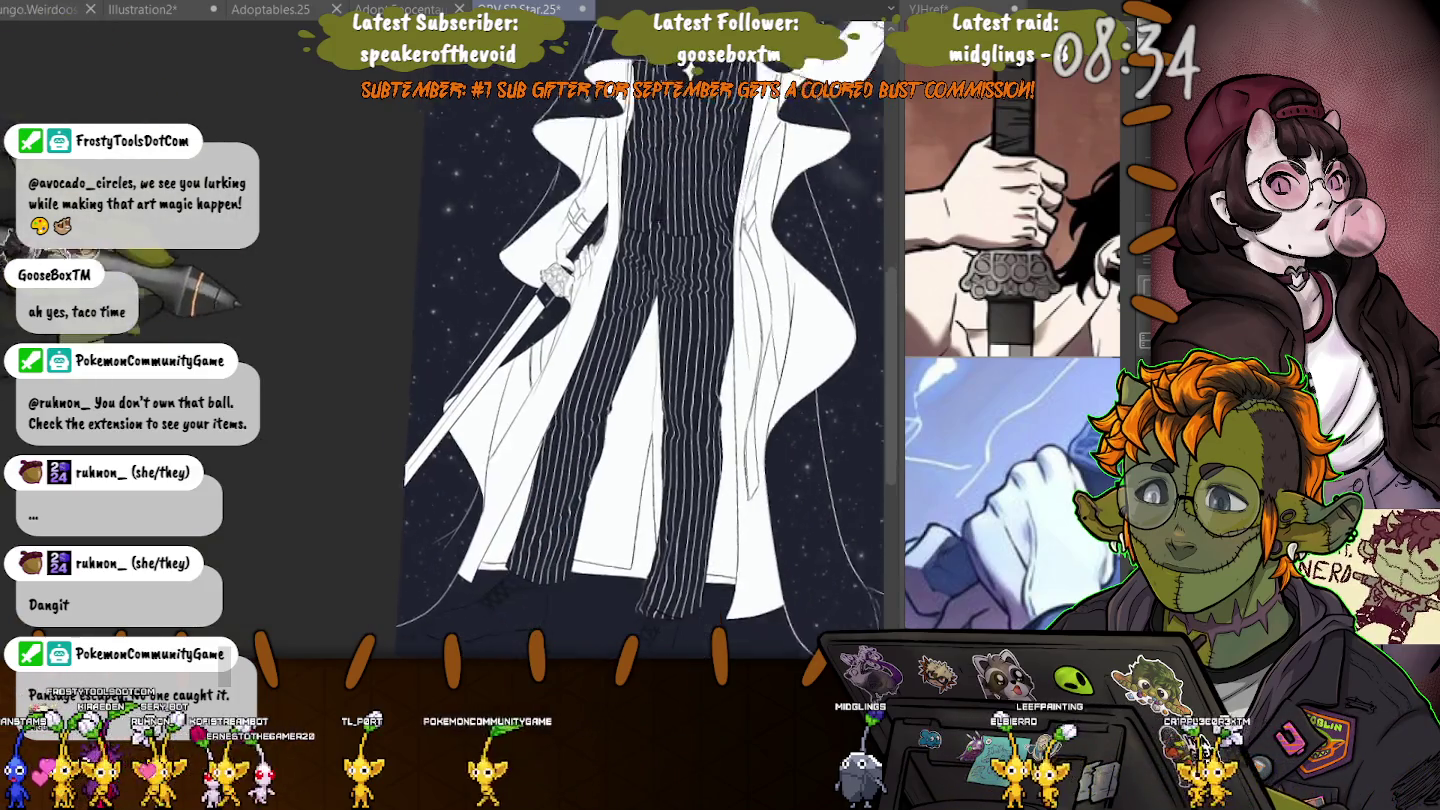
{"action": "scroll", "coordinate": [561, 580], "scroll_direction": "up", "scroll_amount": 2}
{"action": "scroll", "coordinate": [560, 581], "scroll_direction": "up", "scroll_amount": 2}
{"action": "scroll", "coordinate": [561, 581], "scroll_direction": "up", "scroll_amount": 2}
{"action": "scroll", "coordinate": [571, 499], "scroll_direction": "up", "scroll_amount": 1}
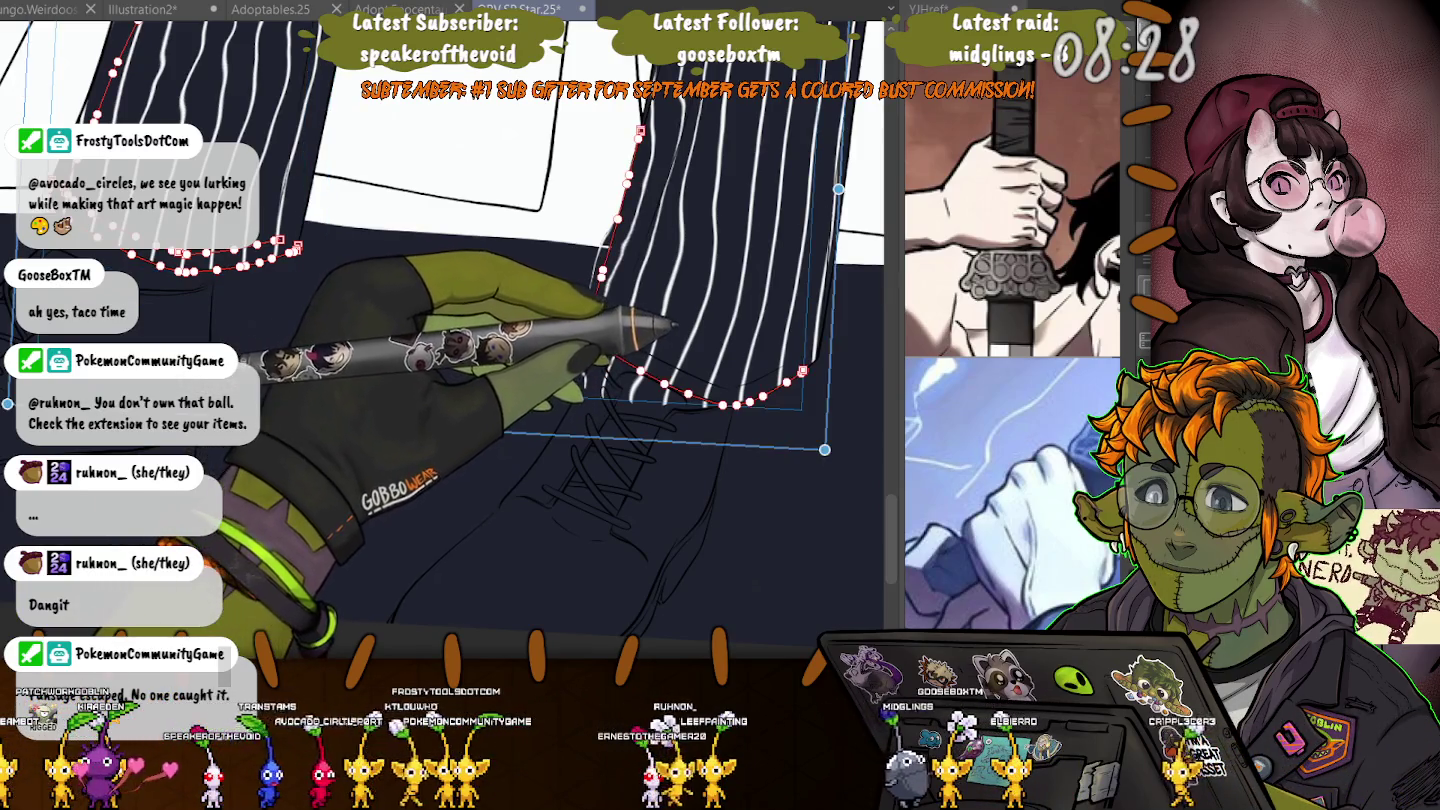
- Draw light curves along both pant hems and both edges of the right leg, then deselect
{"action": "left_click_drag", "start_coordinate": [585, 328], "coordinate": [785, 367]}
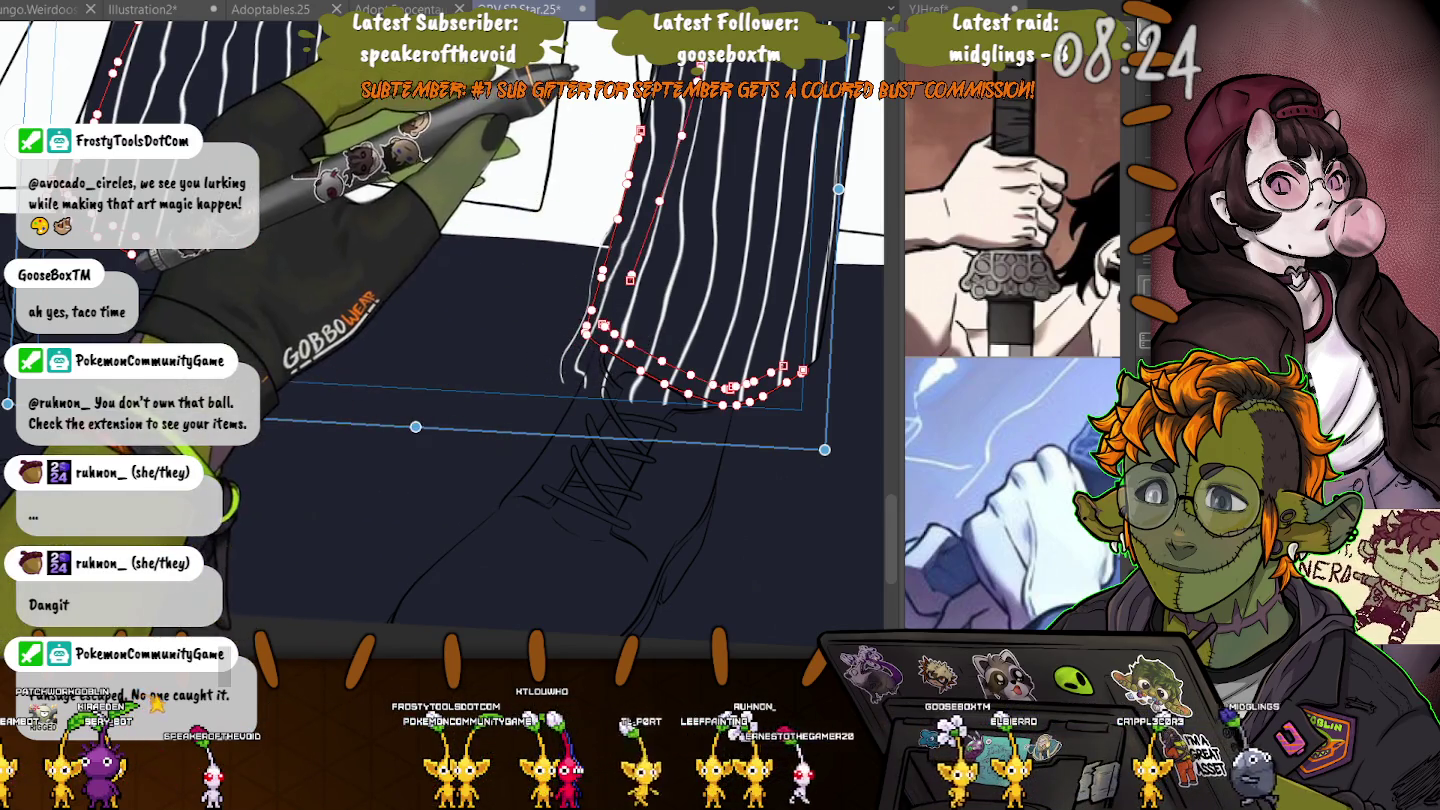
{"action": "mouse_move", "coordinate": [131, 256]}
{"action": "left_mouse_down"}
{"action": "mouse_move", "coordinate": [298, 246]}
{"action": "mouse_move", "coordinate": [329, 62]}
{"action": "left_mouse_up"}
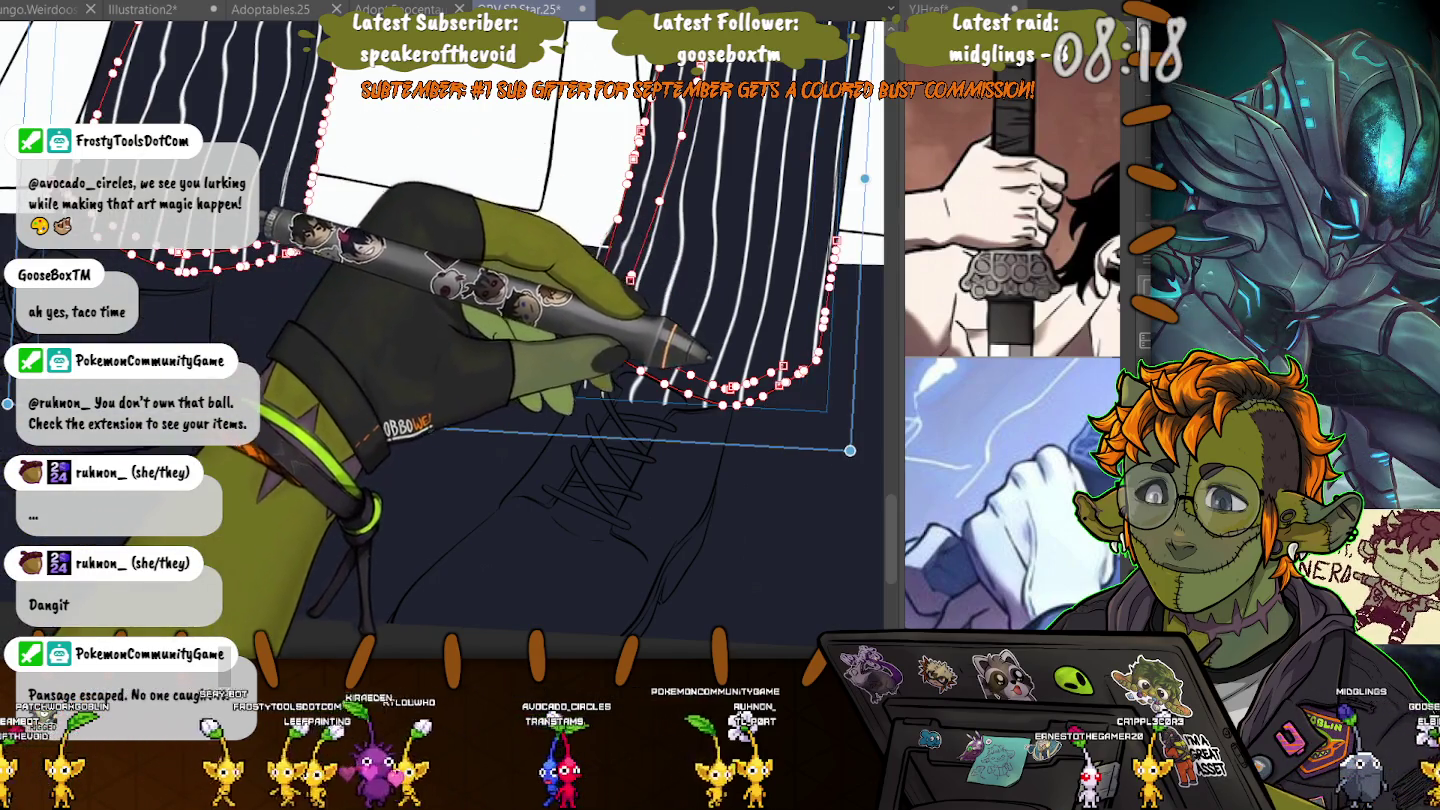
{"action": "left_click_drag", "start_coordinate": [599, 325], "coordinate": [640, 135]}
{"action": "left_click_drag", "start_coordinate": [834, 240], "coordinate": [808, 370]}
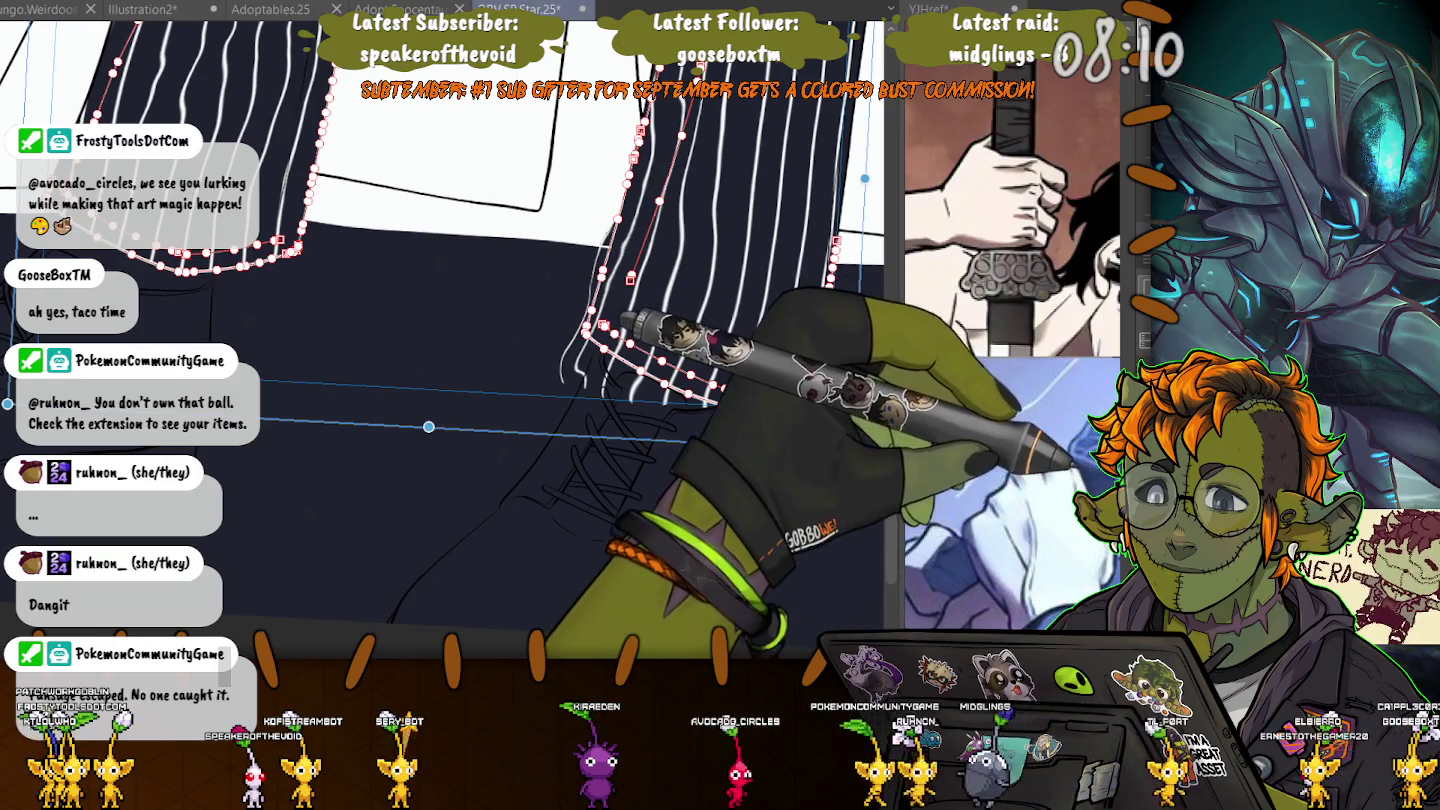
{"action": "key", "text": "ctrl+d"}
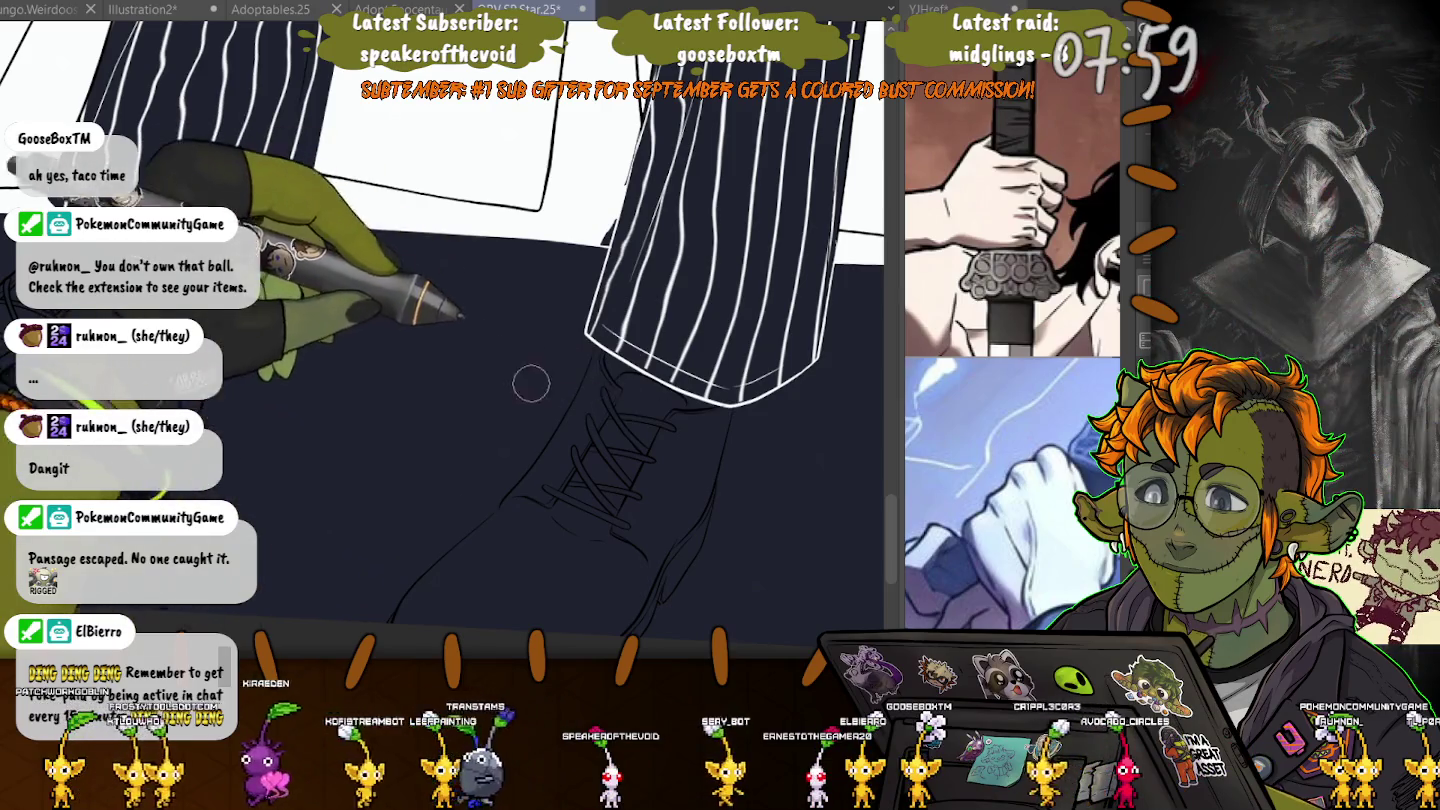
{"action": "left_click_drag", "start_coordinate": [531, 383], "coordinate": [531, 640]}
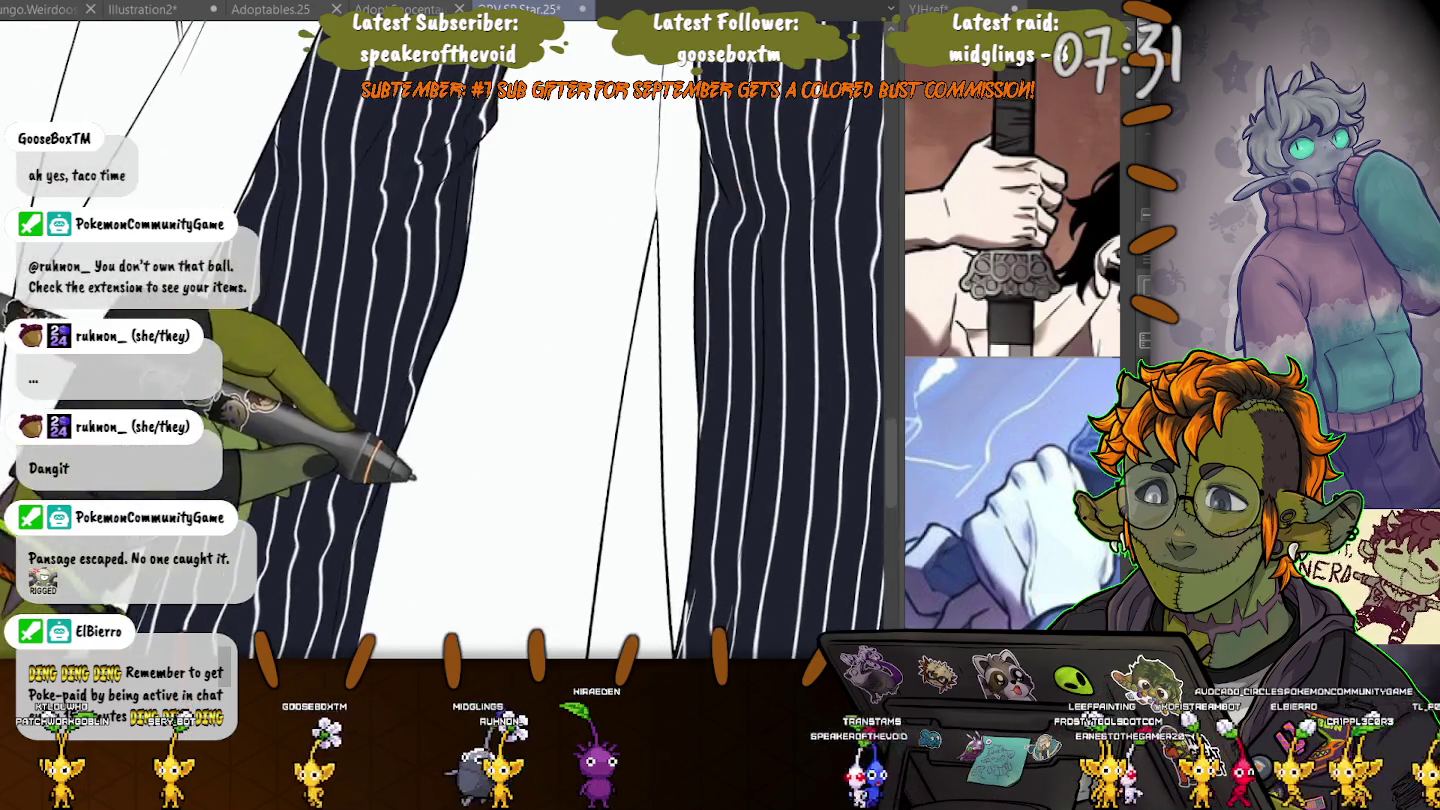
{"action": "left_click_drag", "start_coordinate": [626, 474], "coordinate": [488, 404]}
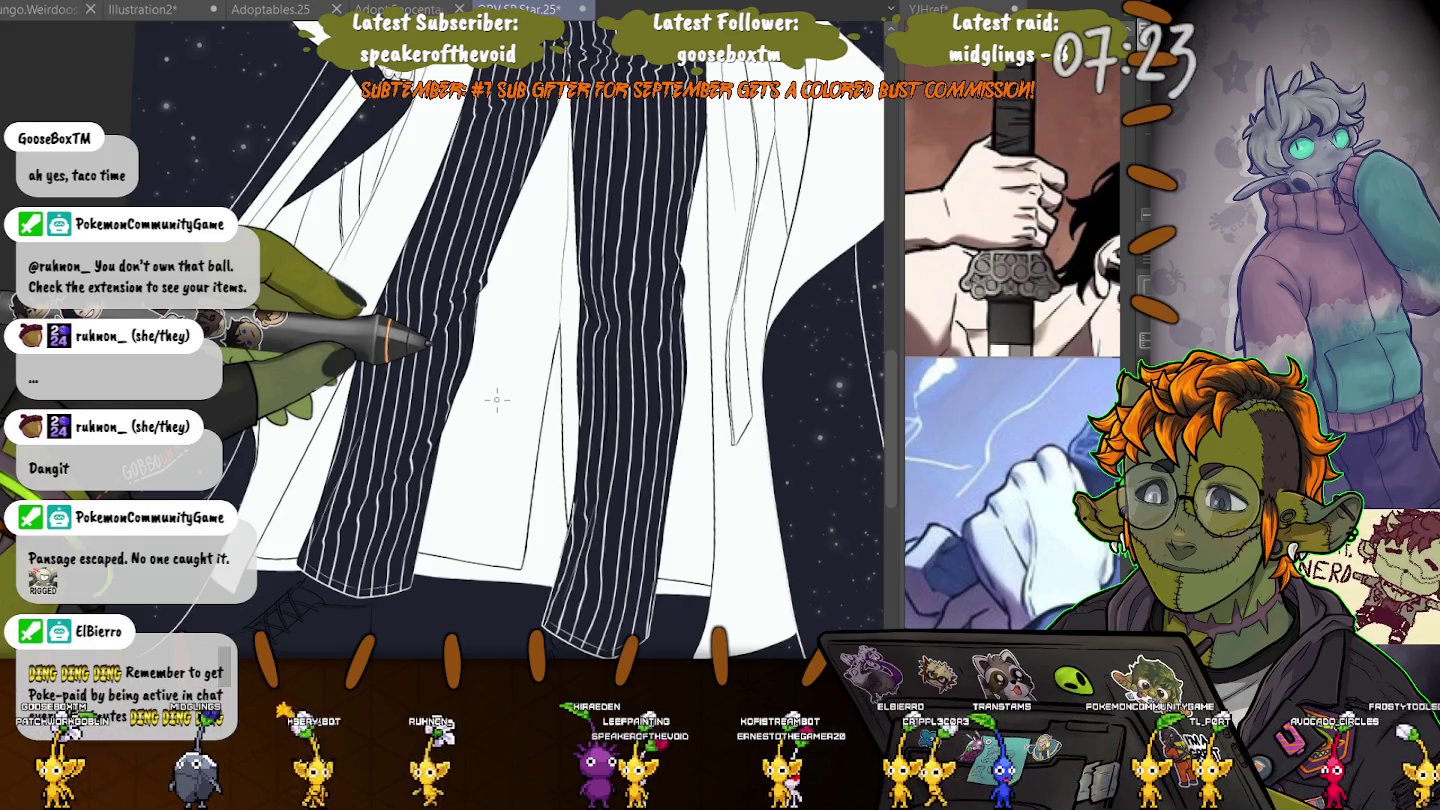
{"action": "left_click_drag", "start_coordinate": [496, 399], "coordinate": [496, 250]}
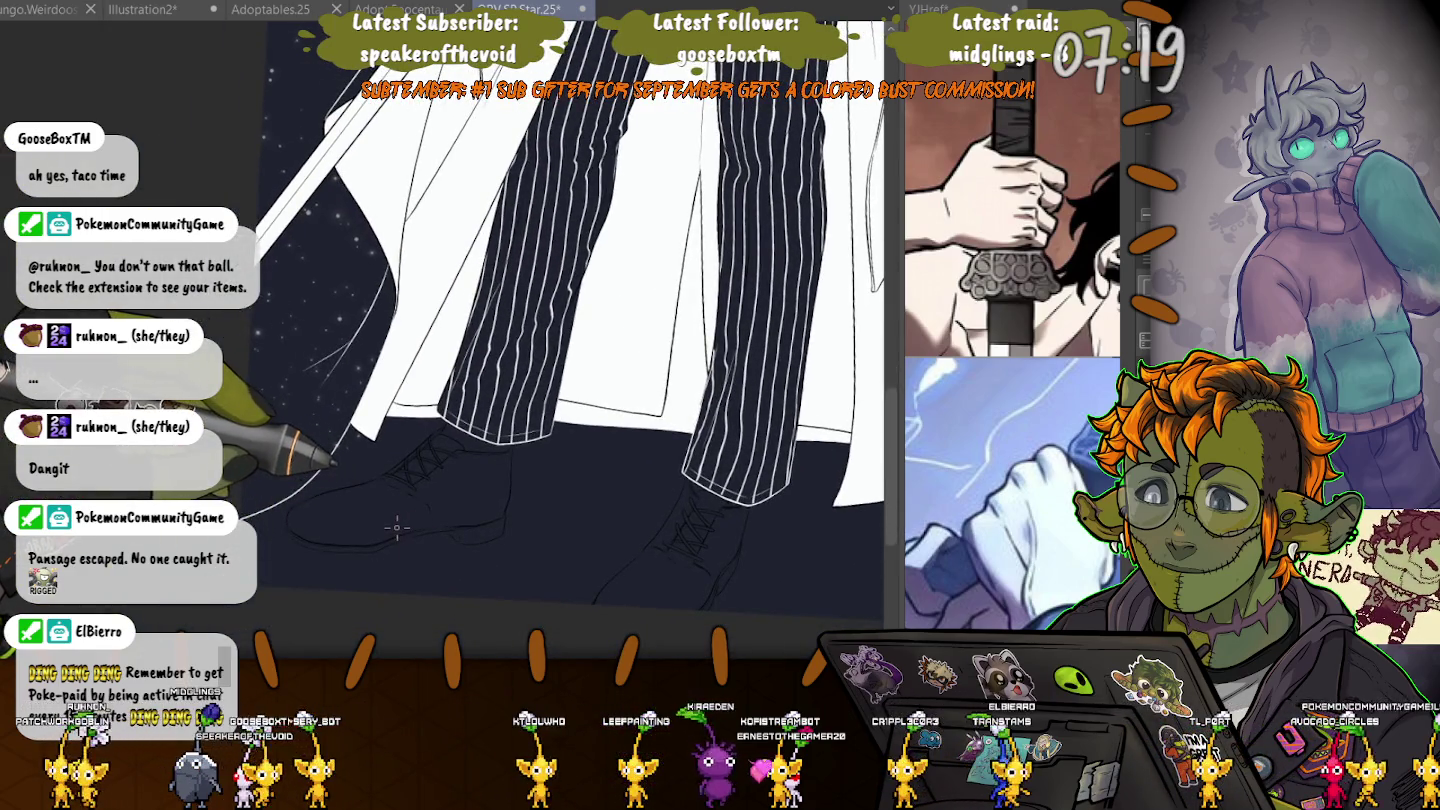
{"action": "scroll", "coordinate": [396, 527], "scroll_direction": "up", "scroll_amount": 2}
{"action": "scroll", "coordinate": [419, 540], "scroll_direction": "up", "scroll_amount": 1}
{"action": "scroll", "coordinate": [451, 555], "scroll_direction": "up", "scroll_amount": 1}
{"action": "scroll", "coordinate": [475, 571], "scroll_direction": "up", "scroll_amount": 1}
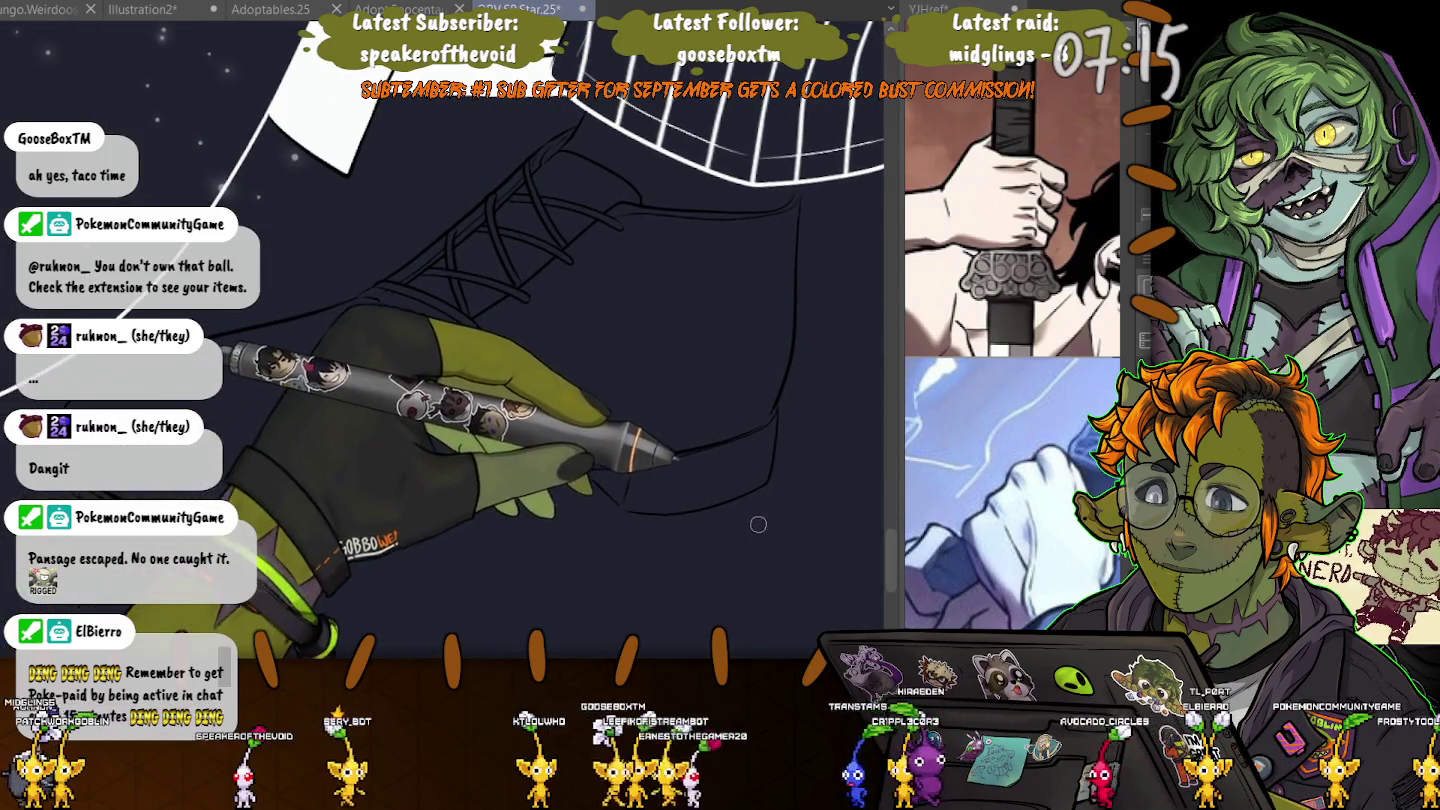
{"action": "left_click_drag", "start_coordinate": [401, 400], "coordinate": [460, 415]}
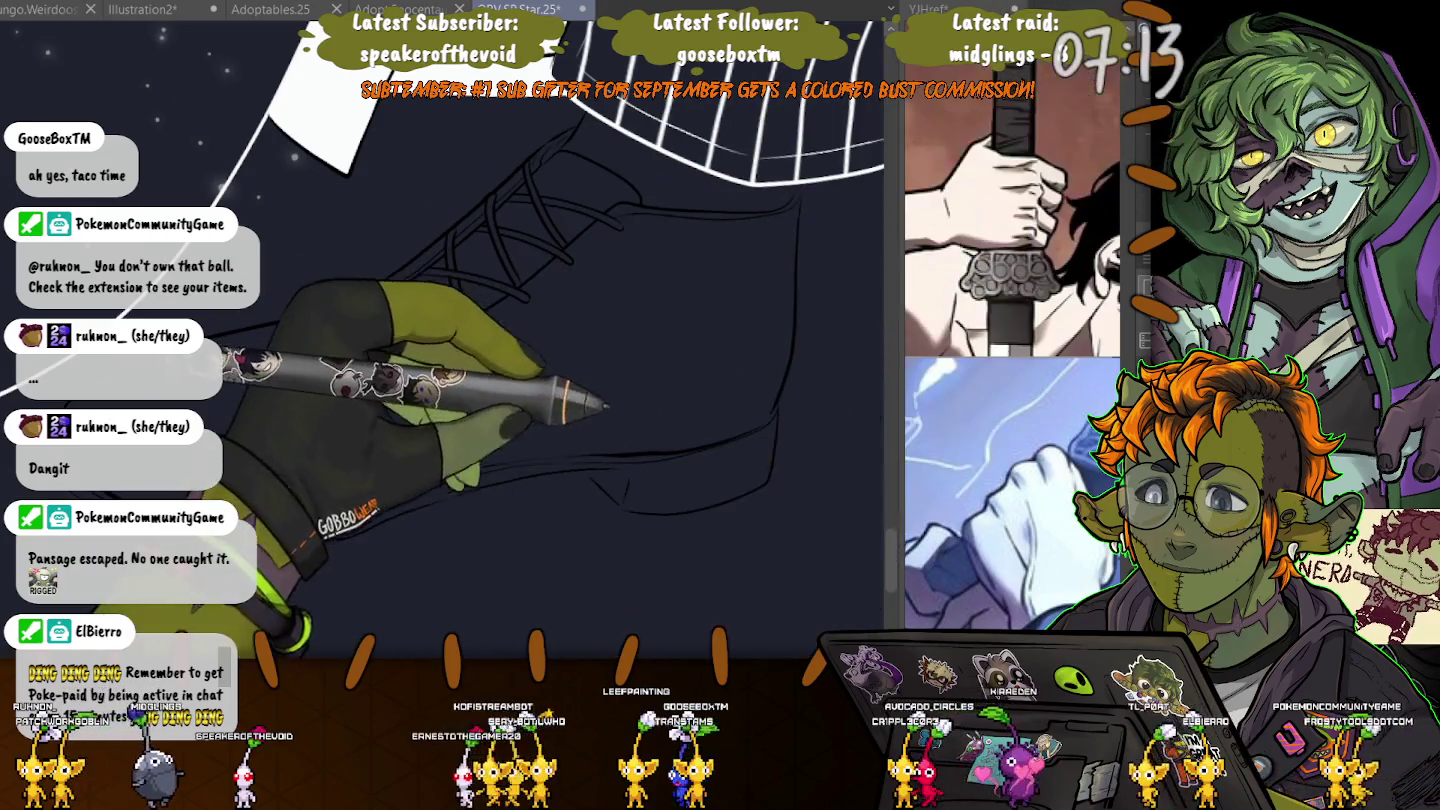
- Draw a curved shoe outline stroke, extend it leftward along the sole, and commit it
{"action": "mouse_move", "coordinate": [778, 401]}
{"action": "left_mouse_down"}
{"action": "mouse_move", "coordinate": [623, 510]}
{"action": "mouse_move", "coordinate": [590, 477]}
{"action": "left_mouse_up"}
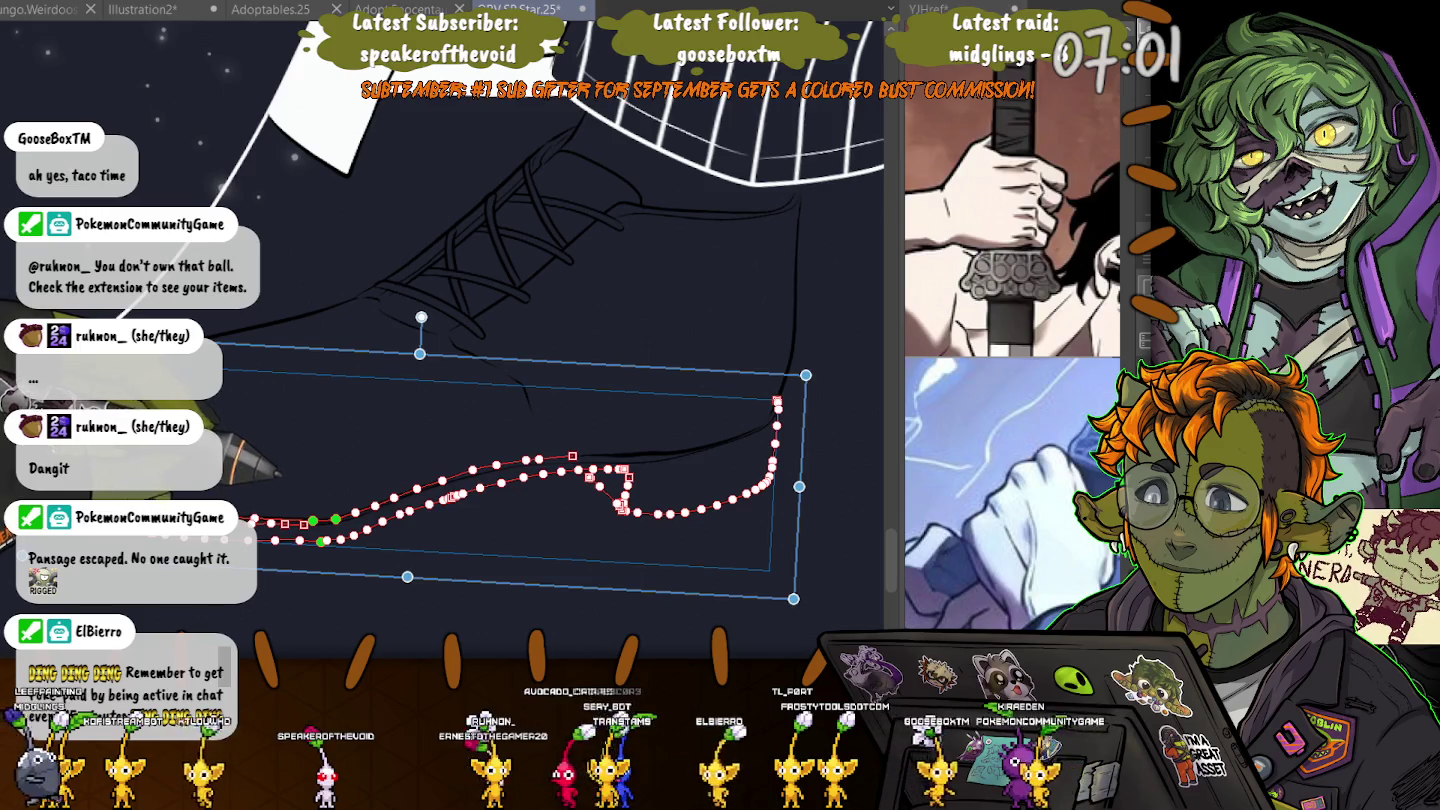
{"action": "key", "text": "ctrl+d"}
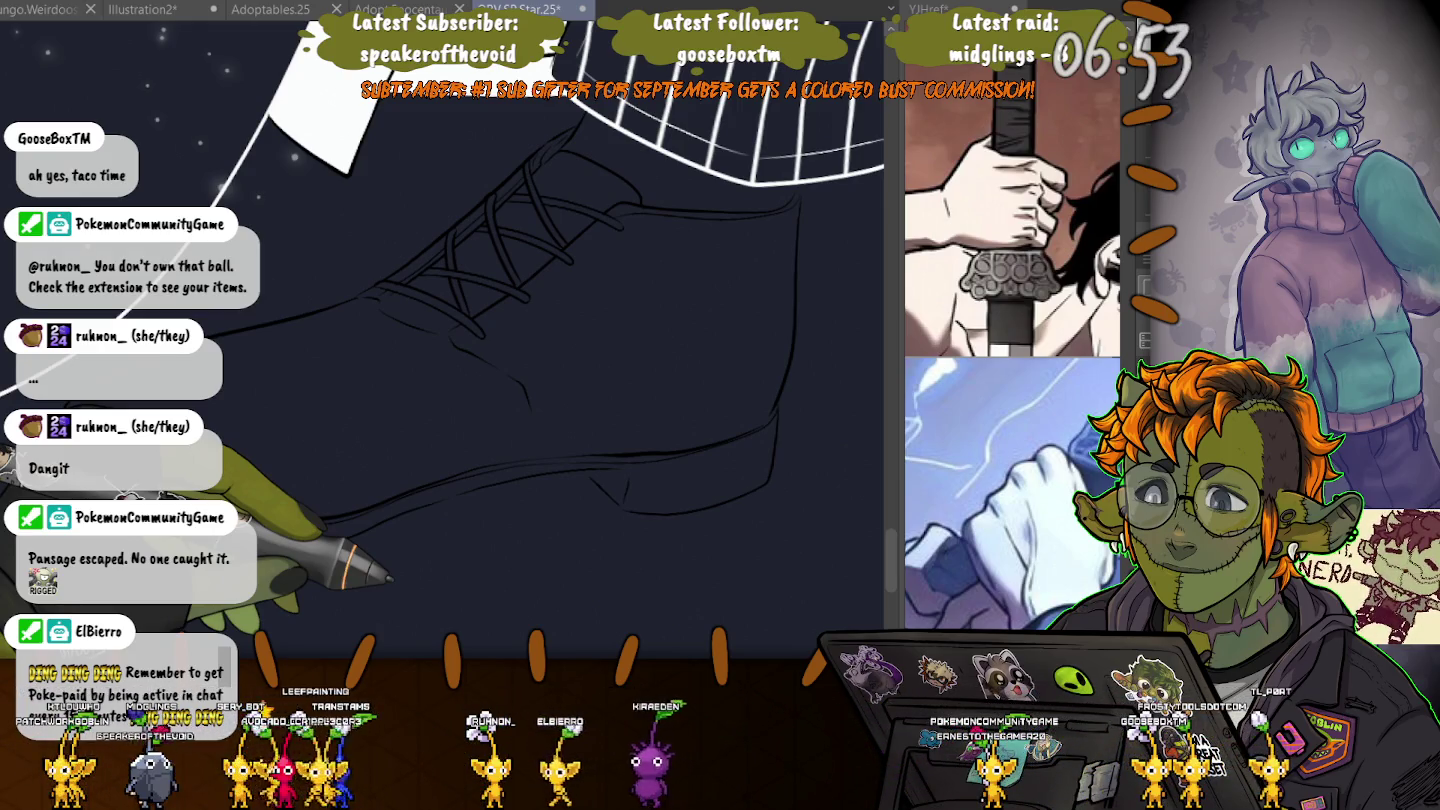
{"action": "key", "text": "ctrl+z"}
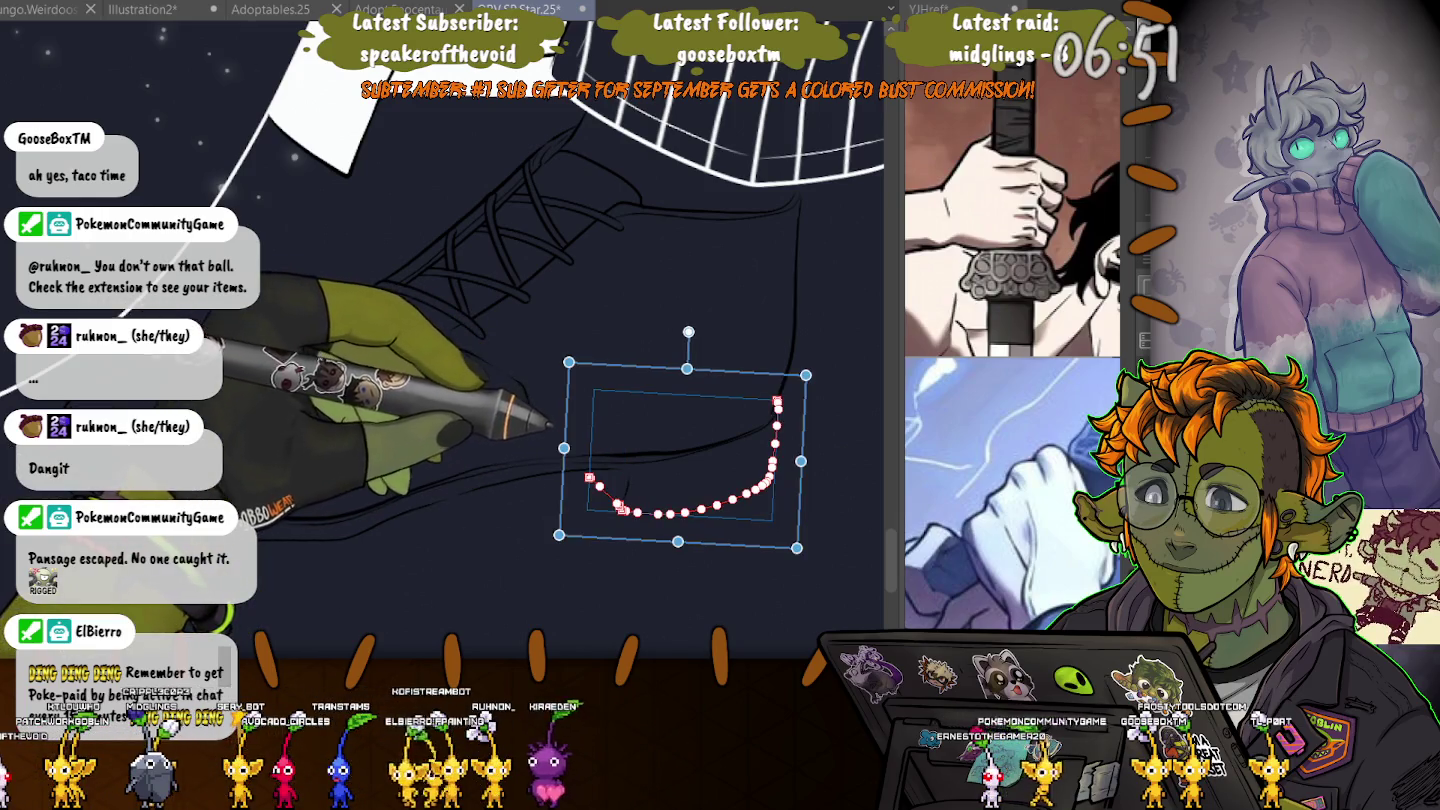
{"action": "left_click_drag", "start_coordinate": [622, 470], "coordinate": [275, 540]}
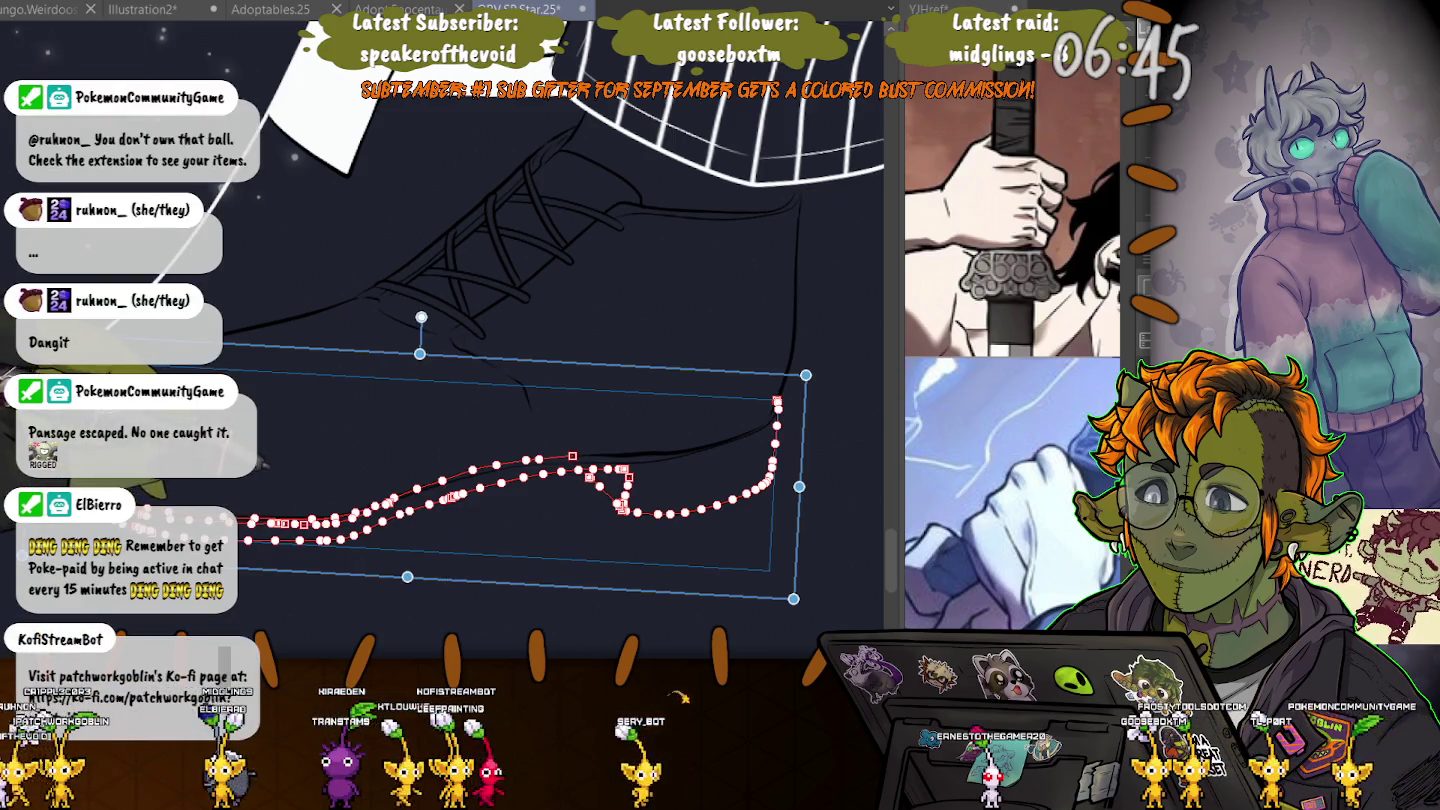
{"action": "left_click_drag", "start_coordinate": [778, 403], "coordinate": [628, 464]}
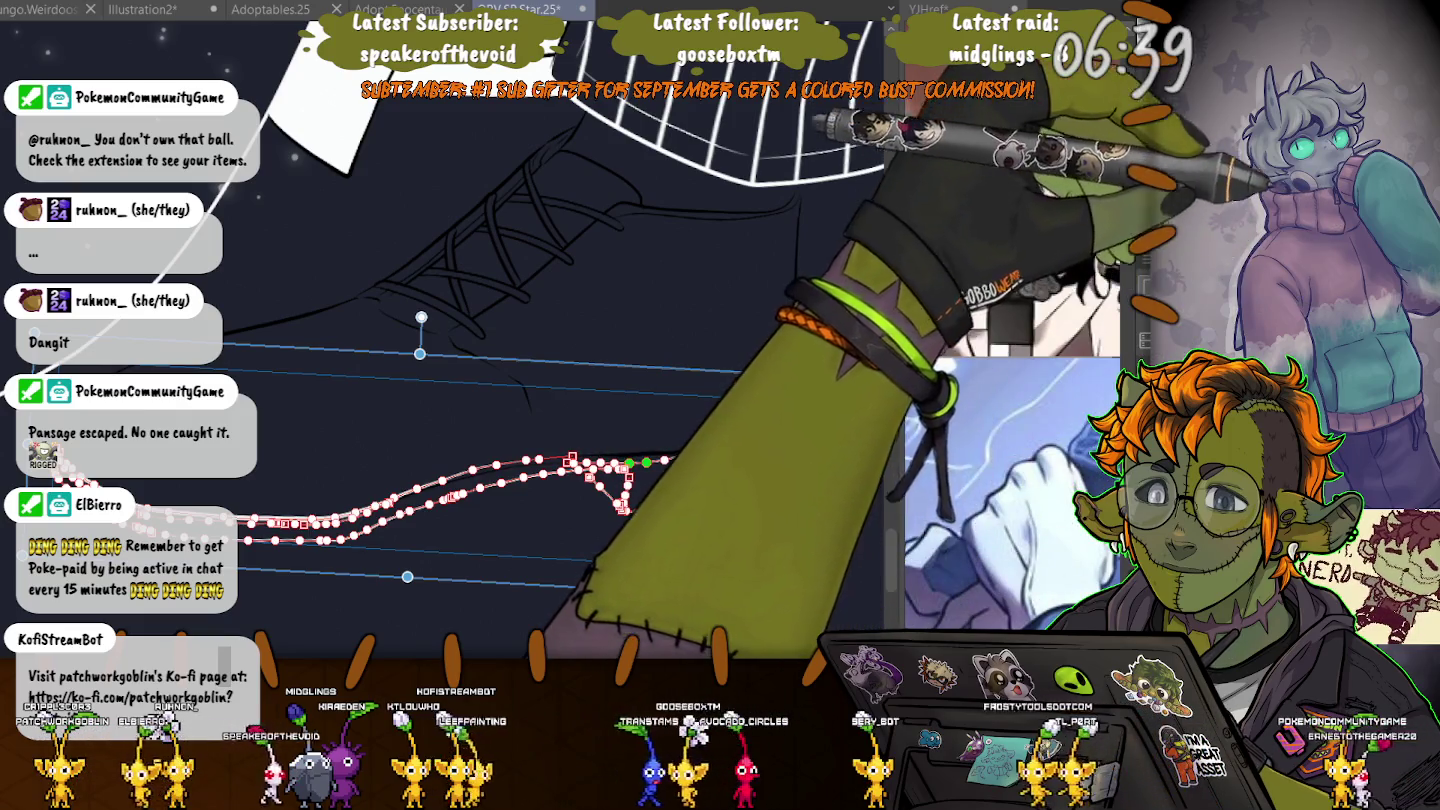
{"action": "key", "text": "Return"}
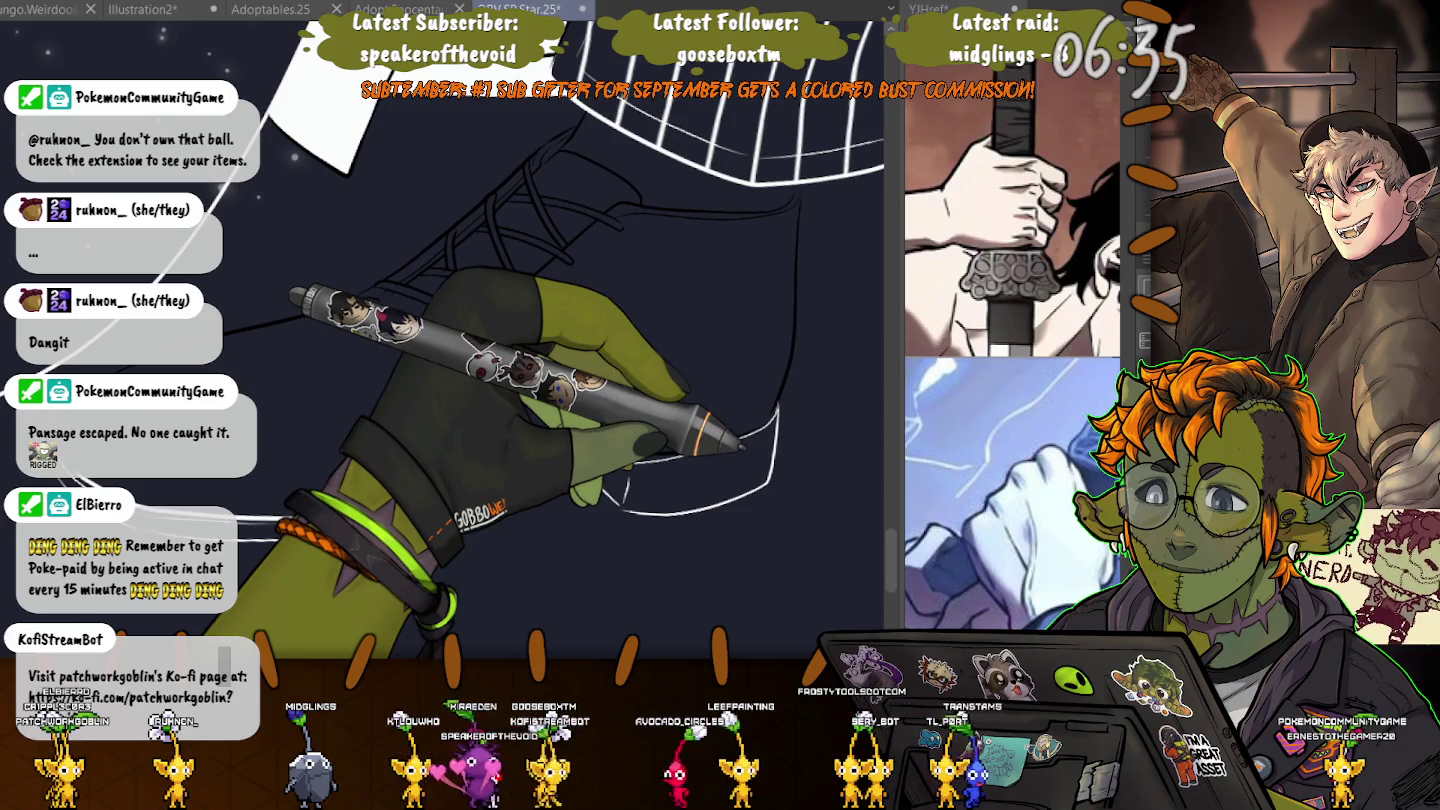
- Redraw the sole line, the toe's front and top edge, and the upper shoe contour
{"action": "key", "text": "ctrl+t"}
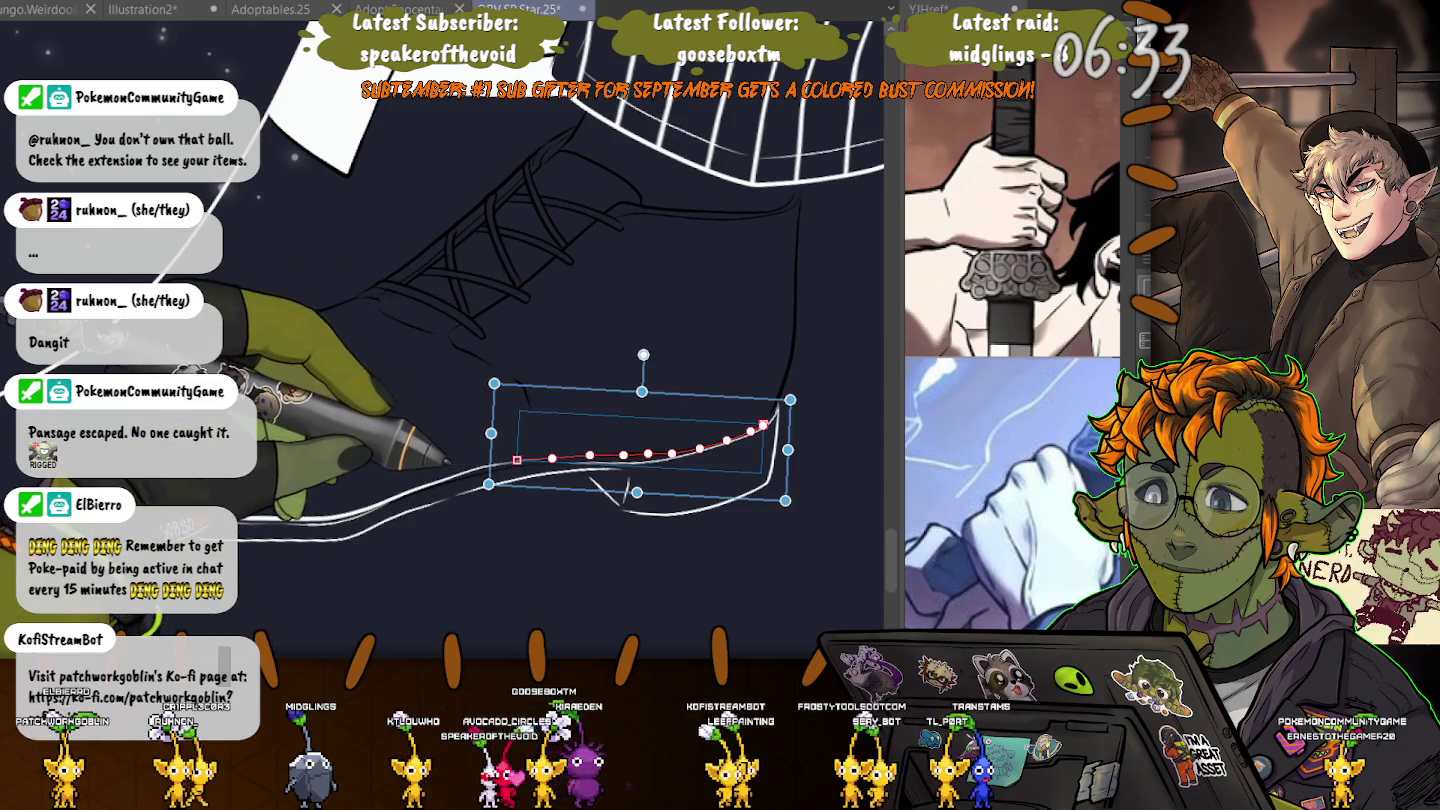
{"action": "left_click_drag", "start_coordinate": [488, 484], "coordinate": [346, 536]}
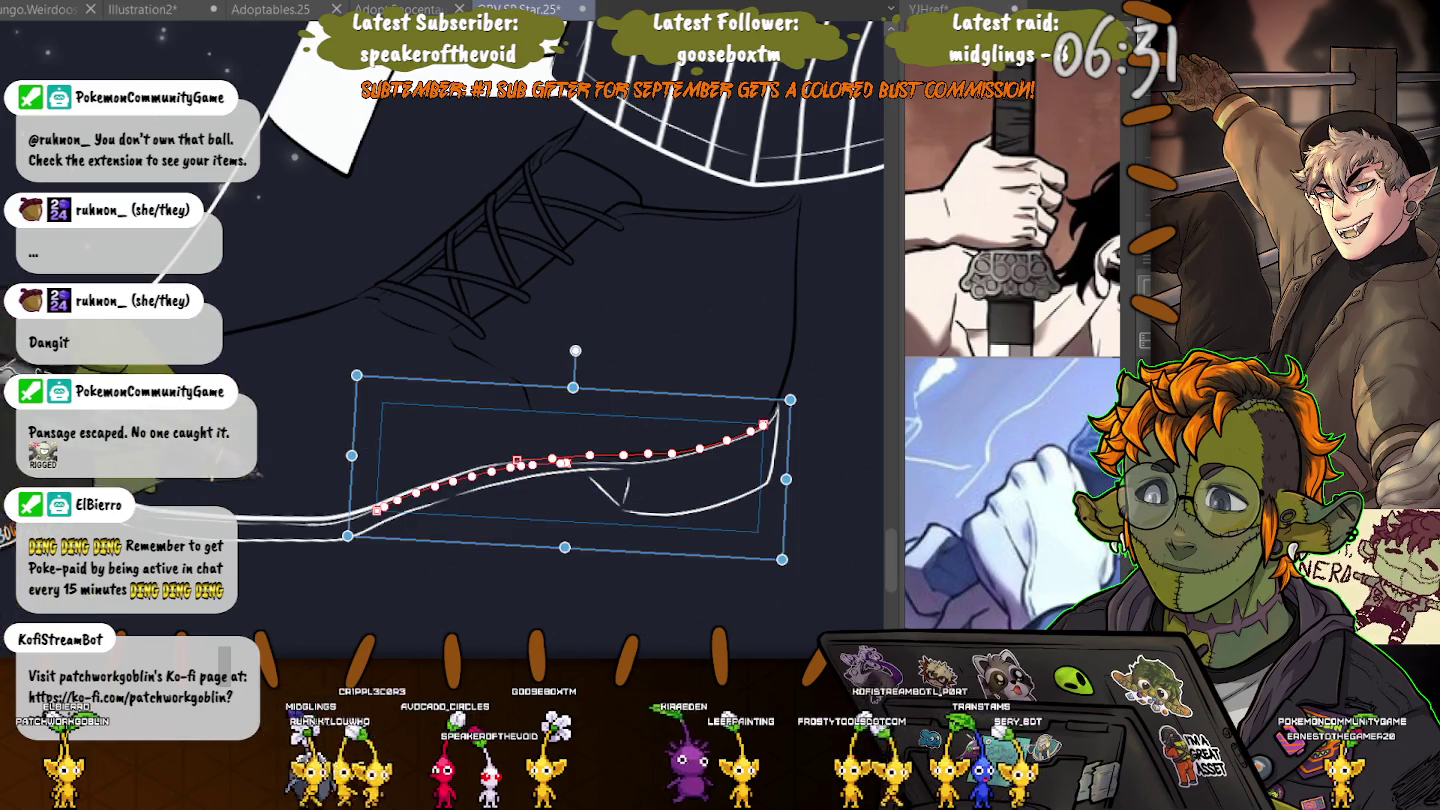
{"action": "left_click_drag", "start_coordinate": [357, 374], "coordinate": [215, 264]}
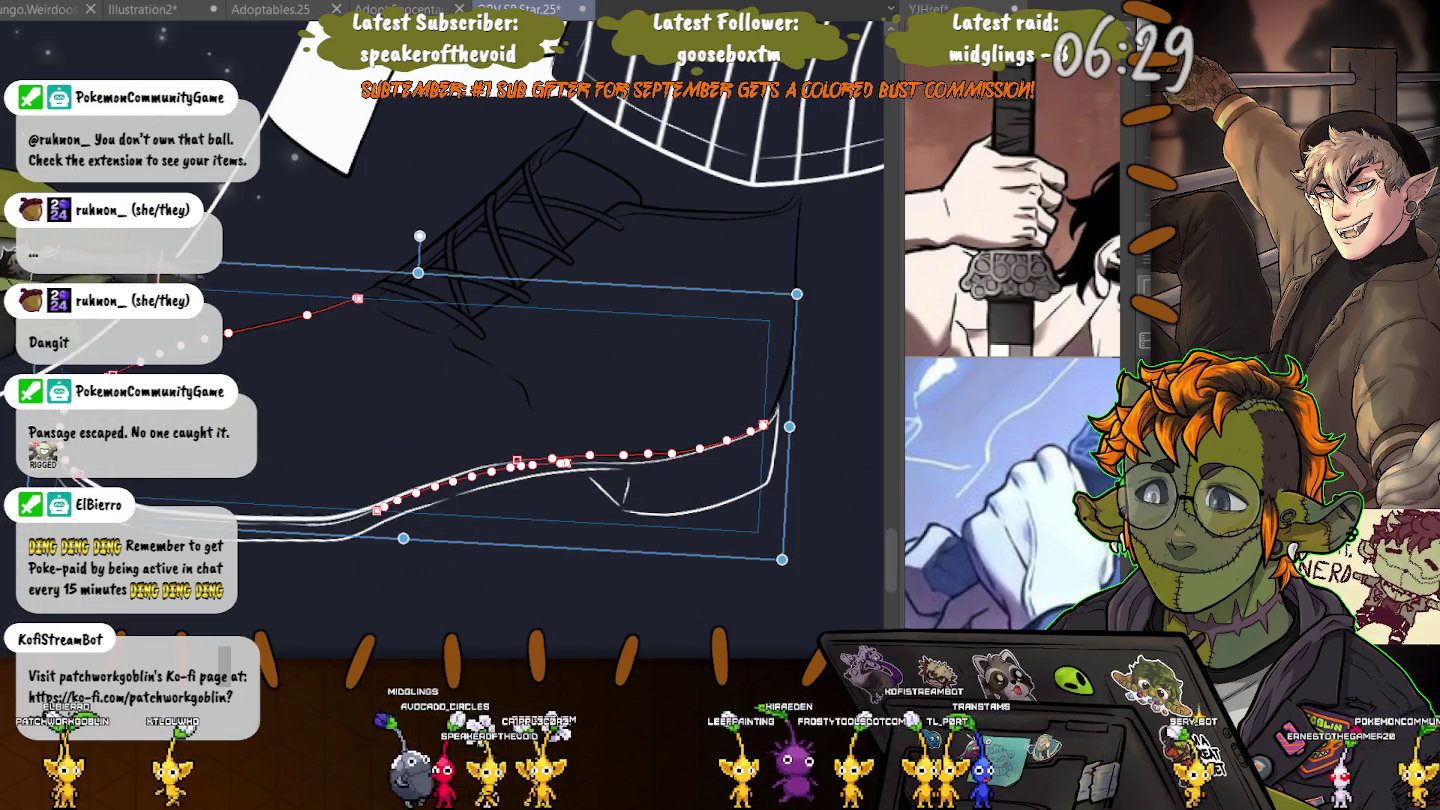
{"action": "left_click_drag", "start_coordinate": [357, 298], "coordinate": [533, 412]}
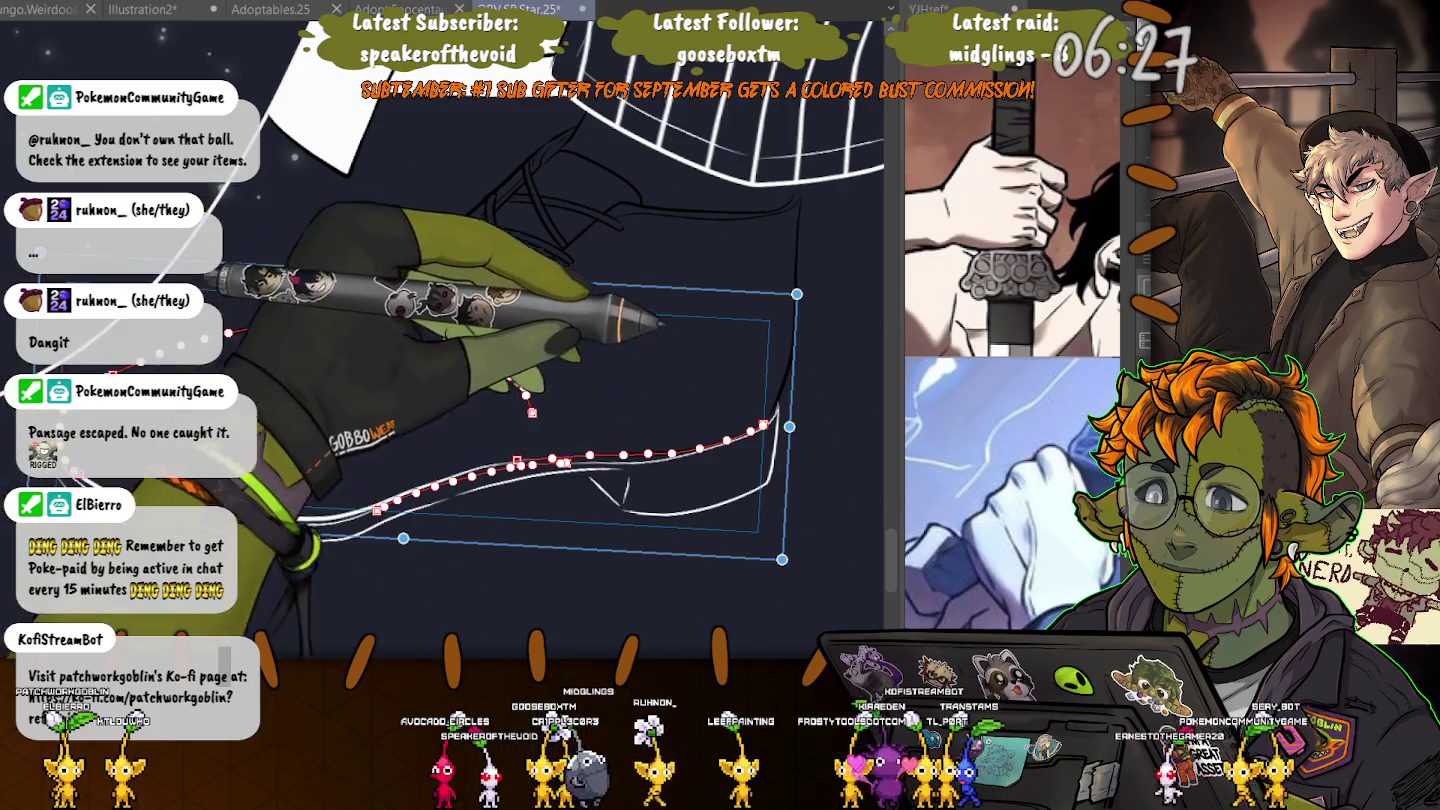
{"action": "mouse_move", "coordinate": [660, 325]}
{"action": "left_mouse_down"}
{"action": "mouse_move", "coordinate": [636, 175]}
{"action": "mouse_move", "coordinate": [358, 298]}
{"action": "left_mouse_up"}
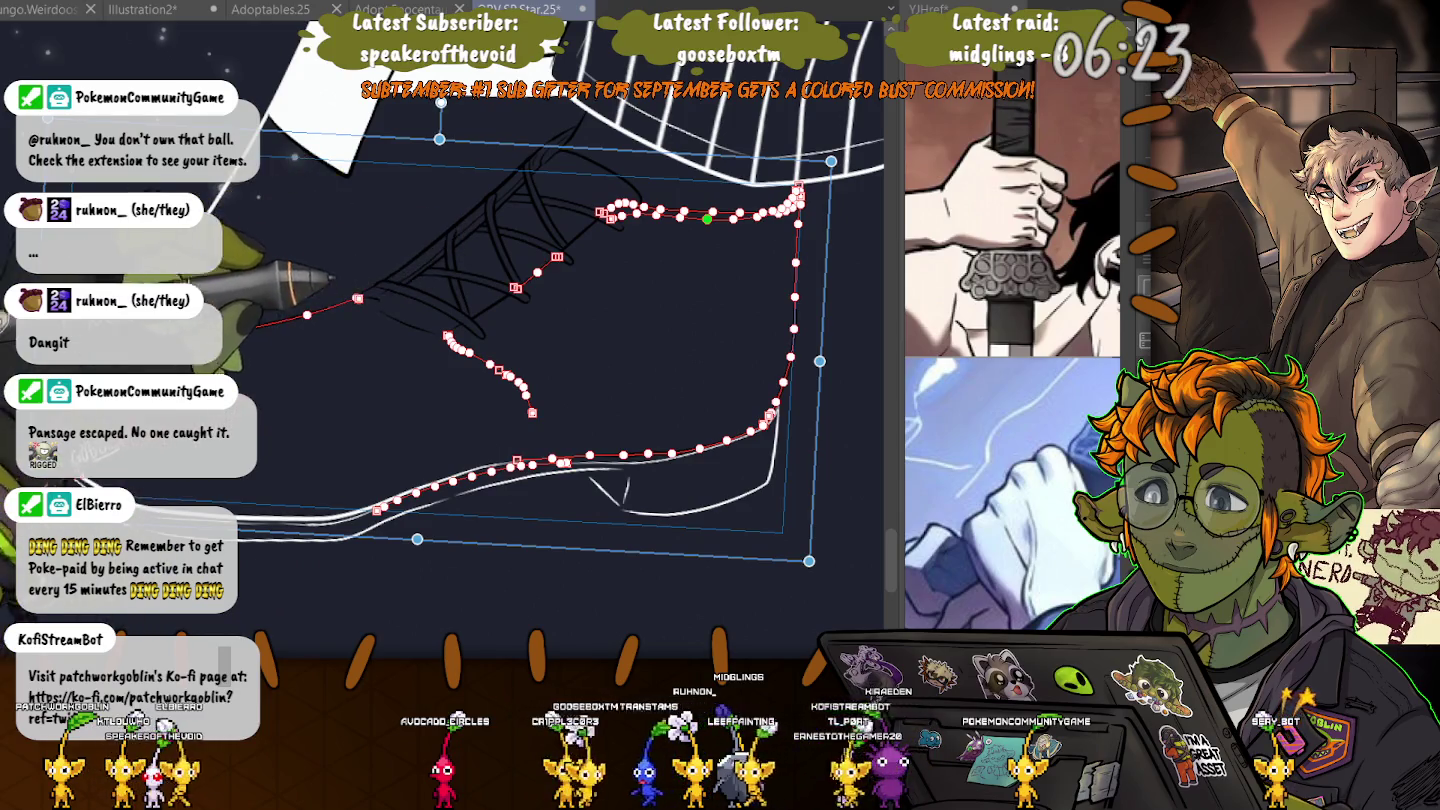
{"action": "mouse_move", "coordinate": [318, 248]}
{"action": "left_mouse_down"}
{"action": "mouse_move", "coordinate": [497, 118]}
{"action": "mouse_move", "coordinate": [640, 205]}
{"action": "left_mouse_up"}
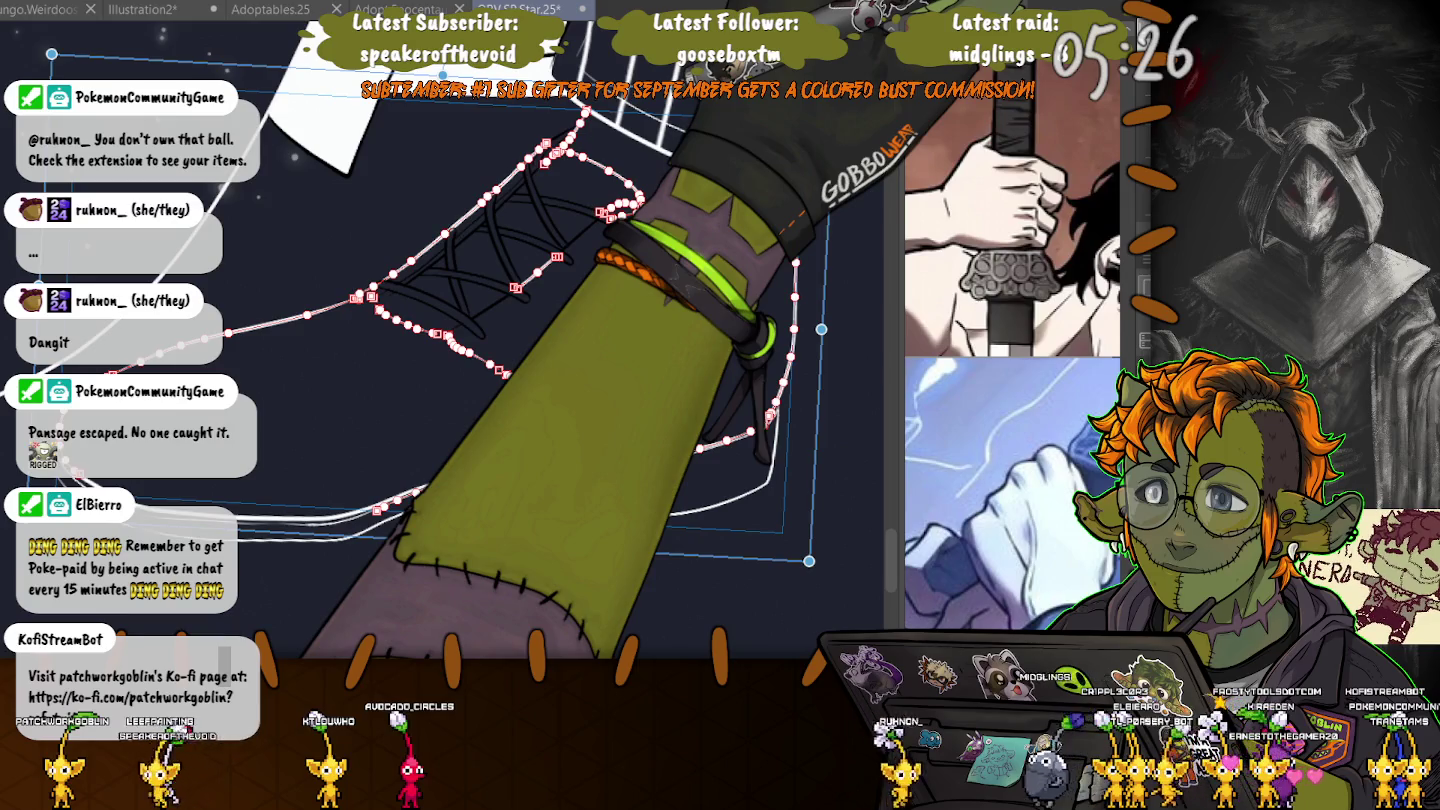
- Zoom in on the traced crisscross lacing of the shoe
{"action": "key", "text": "ctrl+plus"}
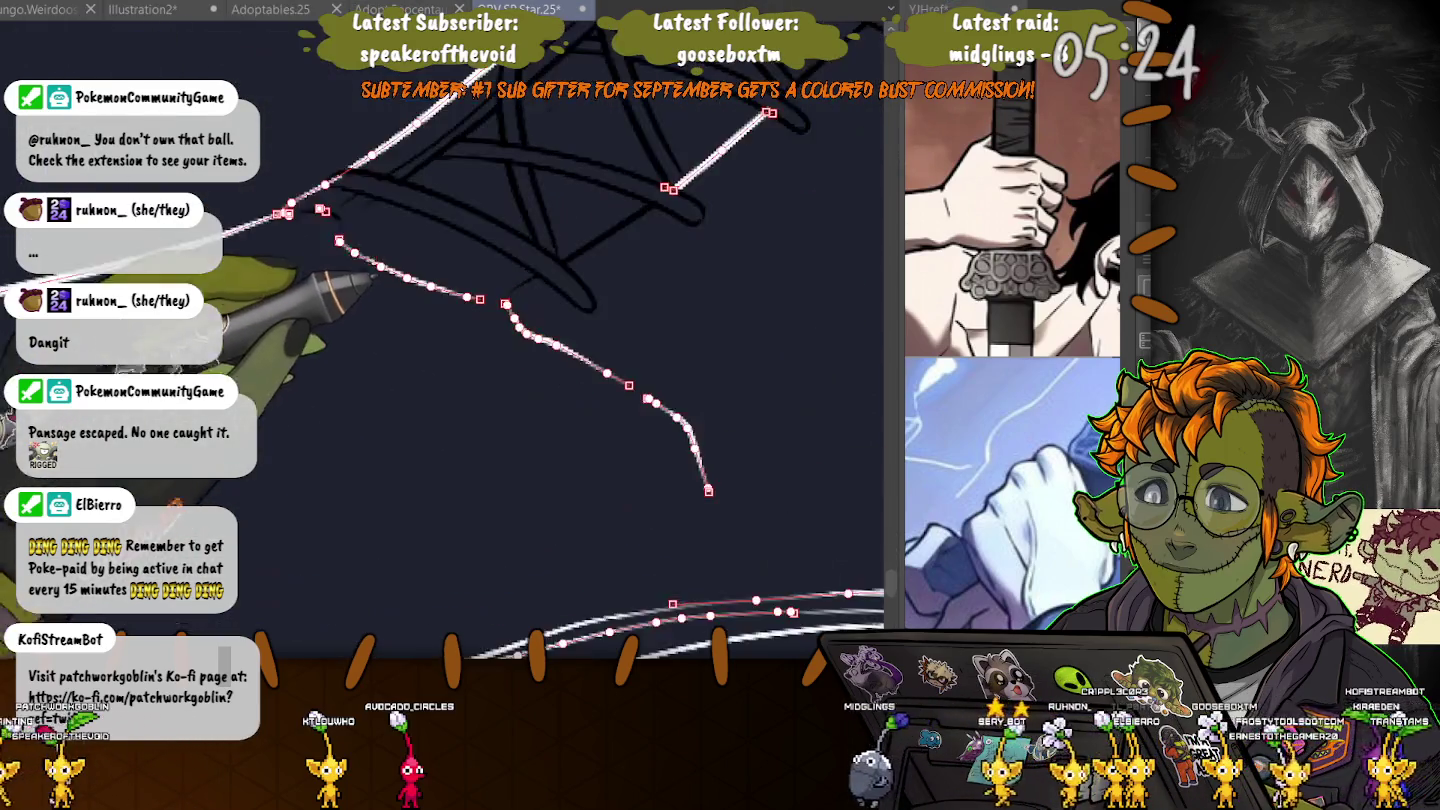
- Draw the first lace loop and its crossing strands across the shoe, then commit them
{"action": "key", "text": "ctrl+t"}
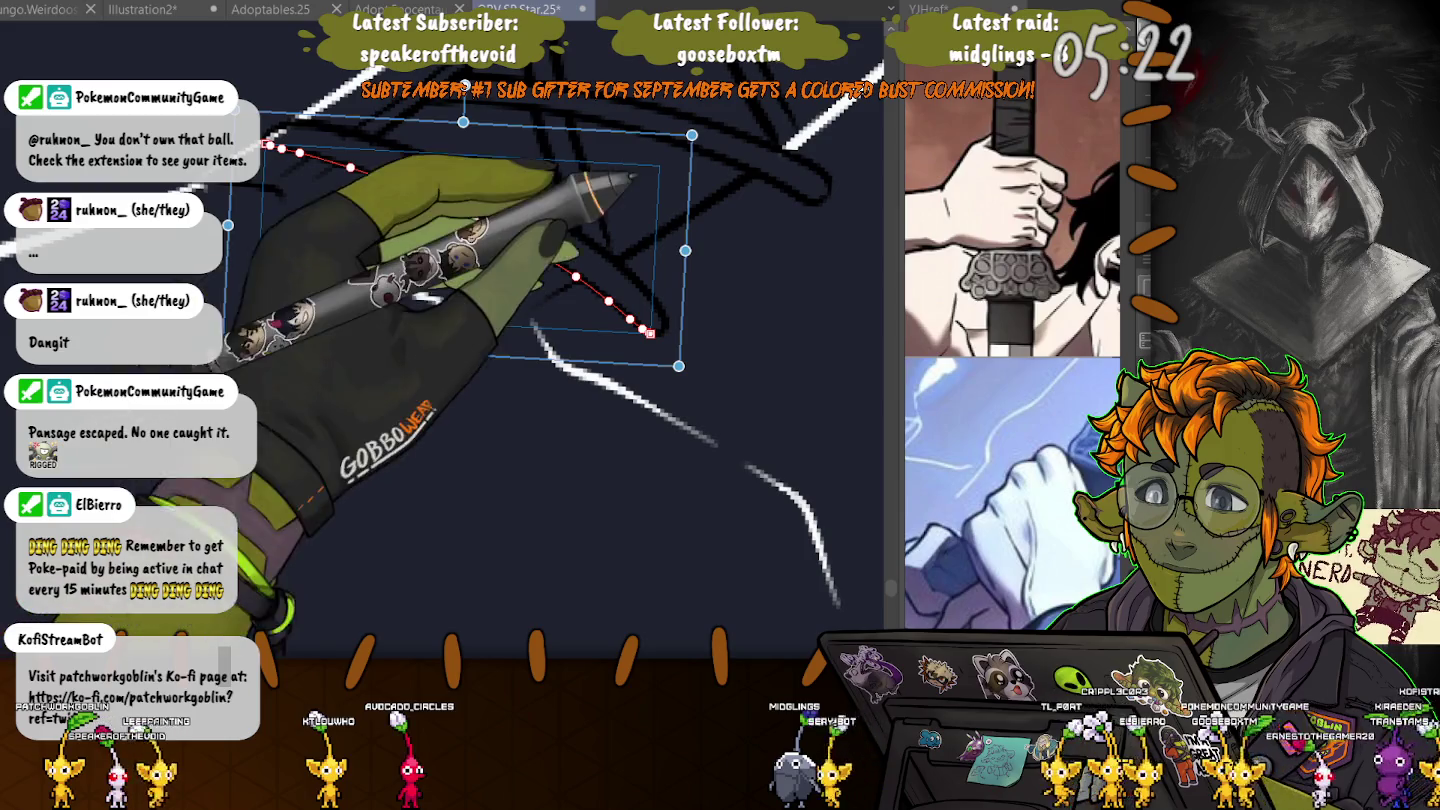
{"action": "left_click_drag", "start_coordinate": [632, 178], "coordinate": [505, 131]}
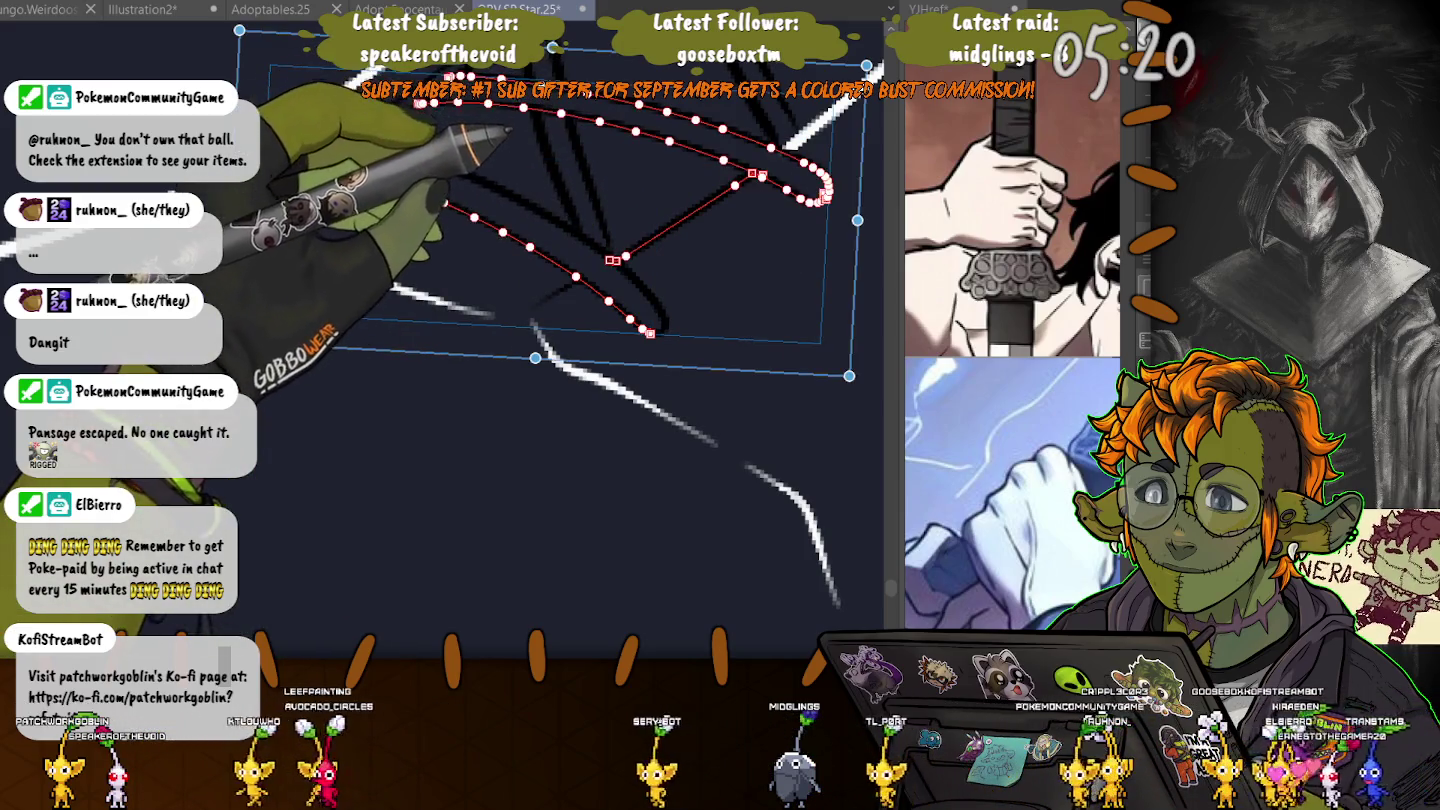
{"action": "left_click_drag", "start_coordinate": [419, 103], "coordinate": [267, 139]}
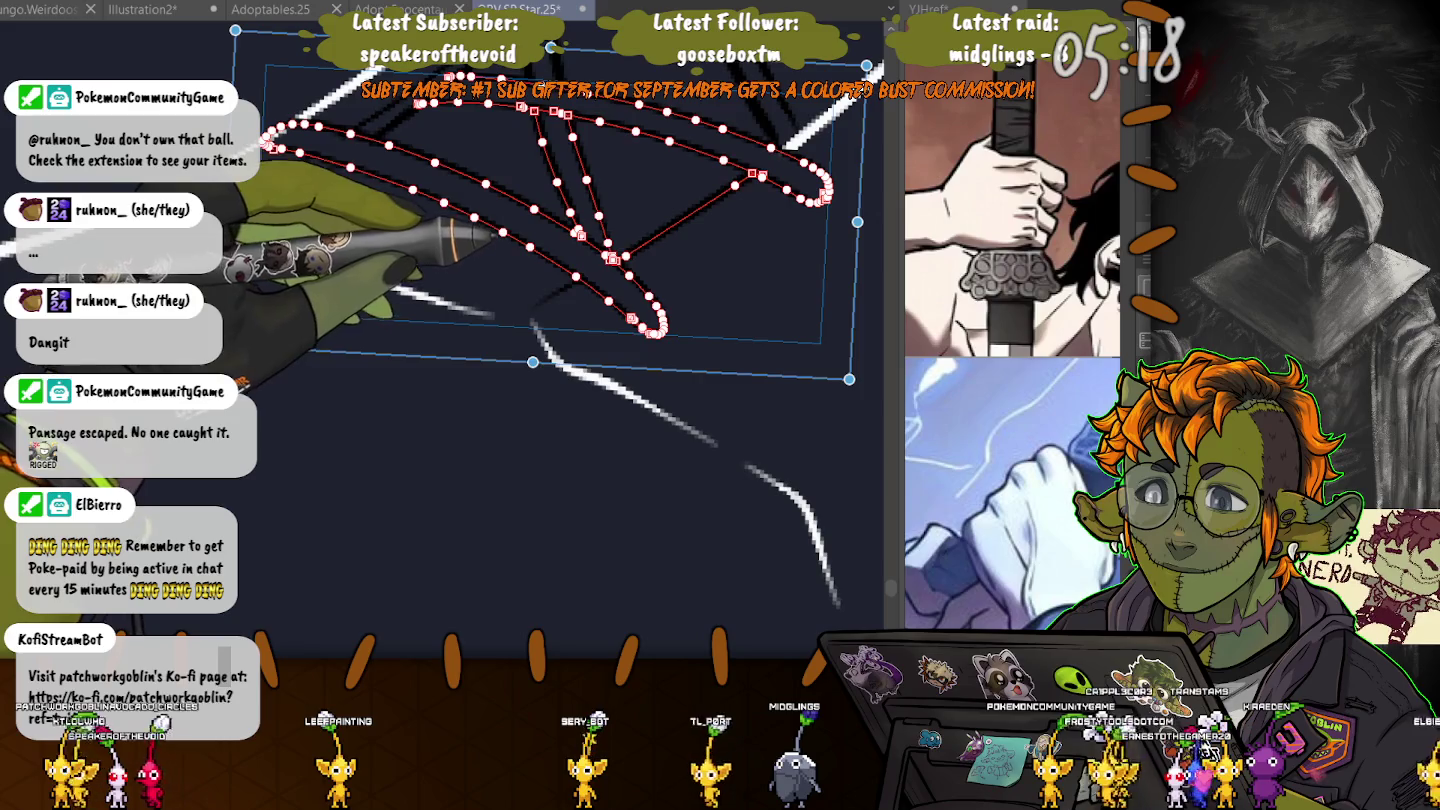
{"action": "left_click_drag", "start_coordinate": [494, 232], "coordinate": [329, 94]}
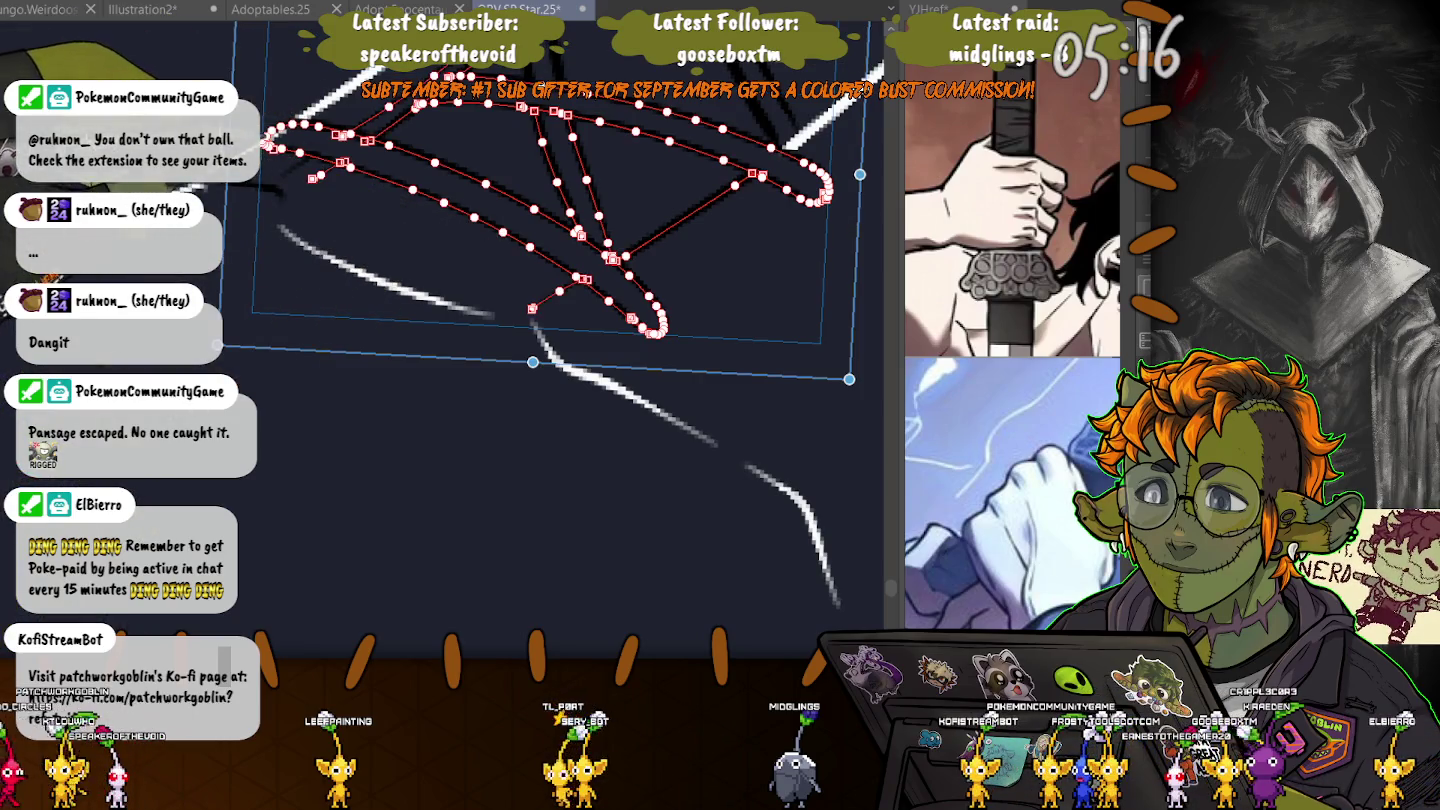
{"action": "key", "text": "Return"}
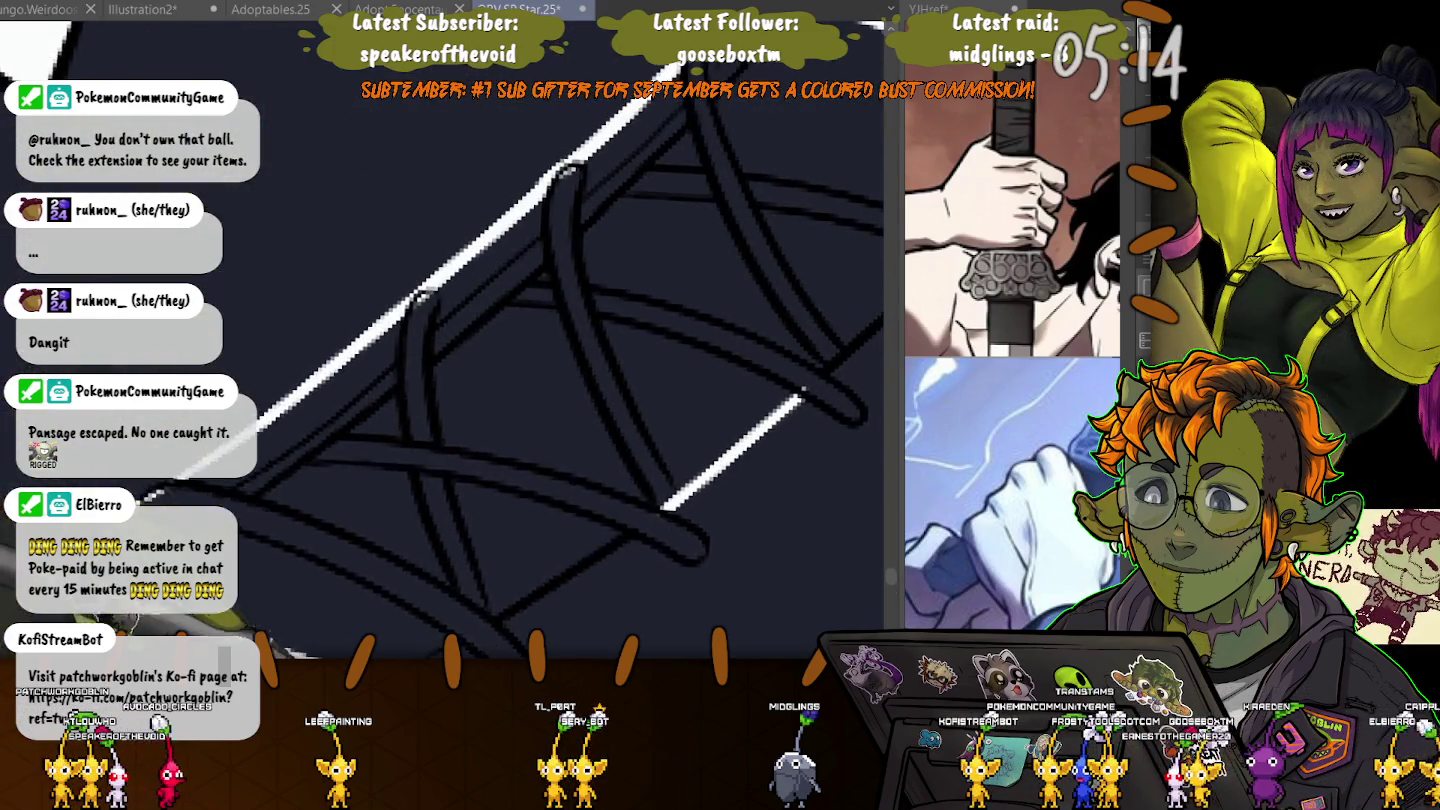
- Raise the upper lace loop, add more loops and crossings, and zoom out to check a stroke
{"action": "key", "text": "ctrl+t"}
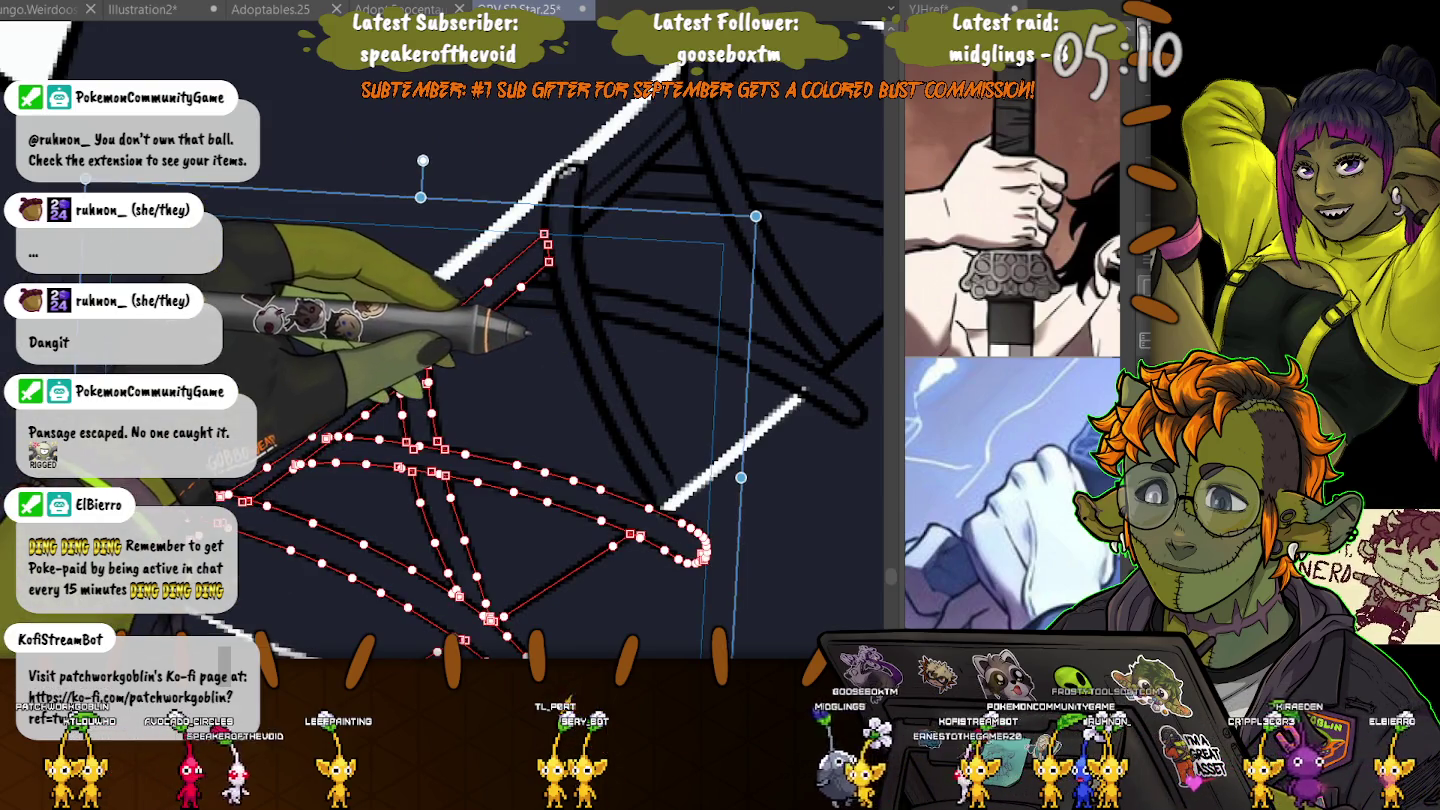
{"action": "left_click_drag", "start_coordinate": [429, 295], "coordinate": [570, 170]}
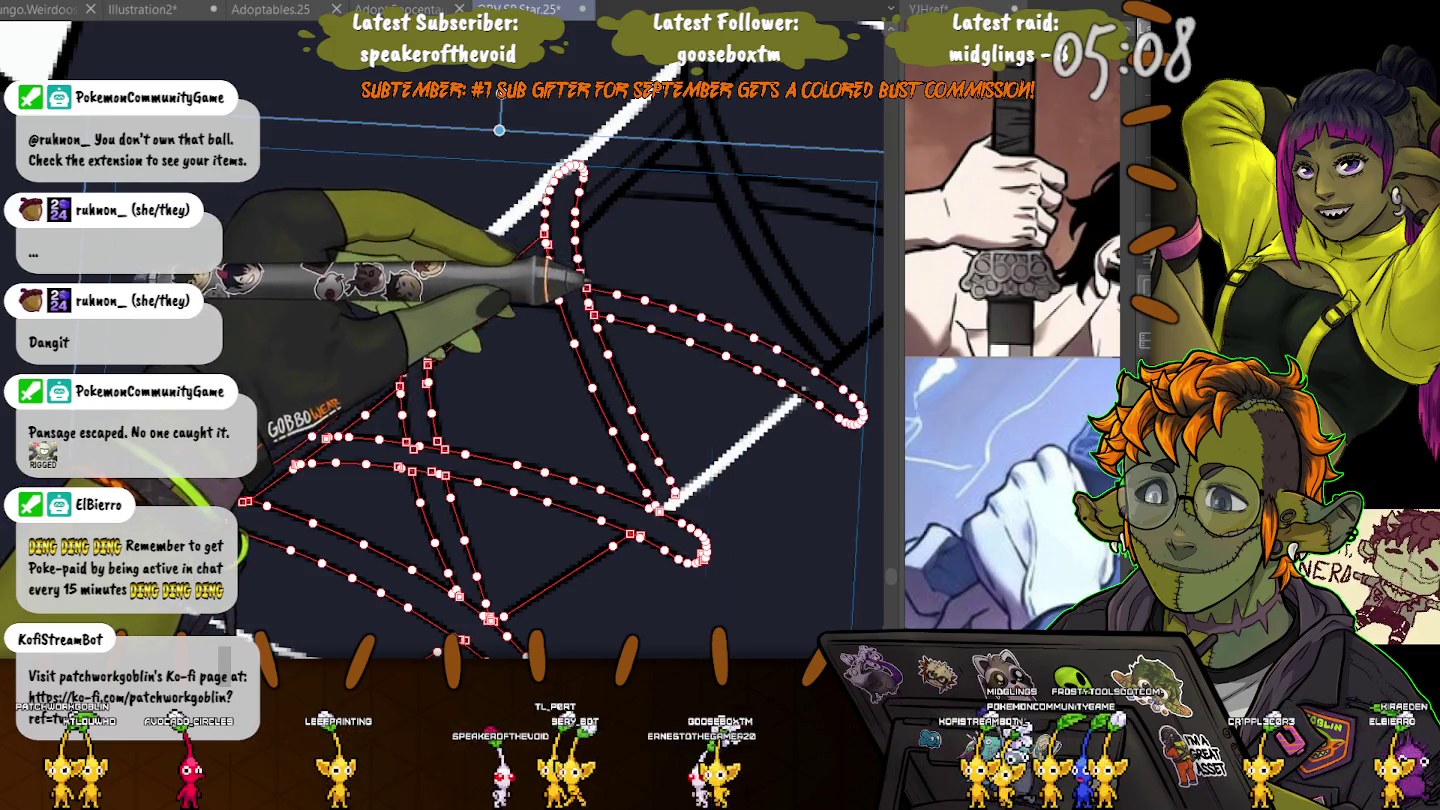
{"action": "left_click_drag", "start_coordinate": [620, 400], "coordinate": [855, 416]}
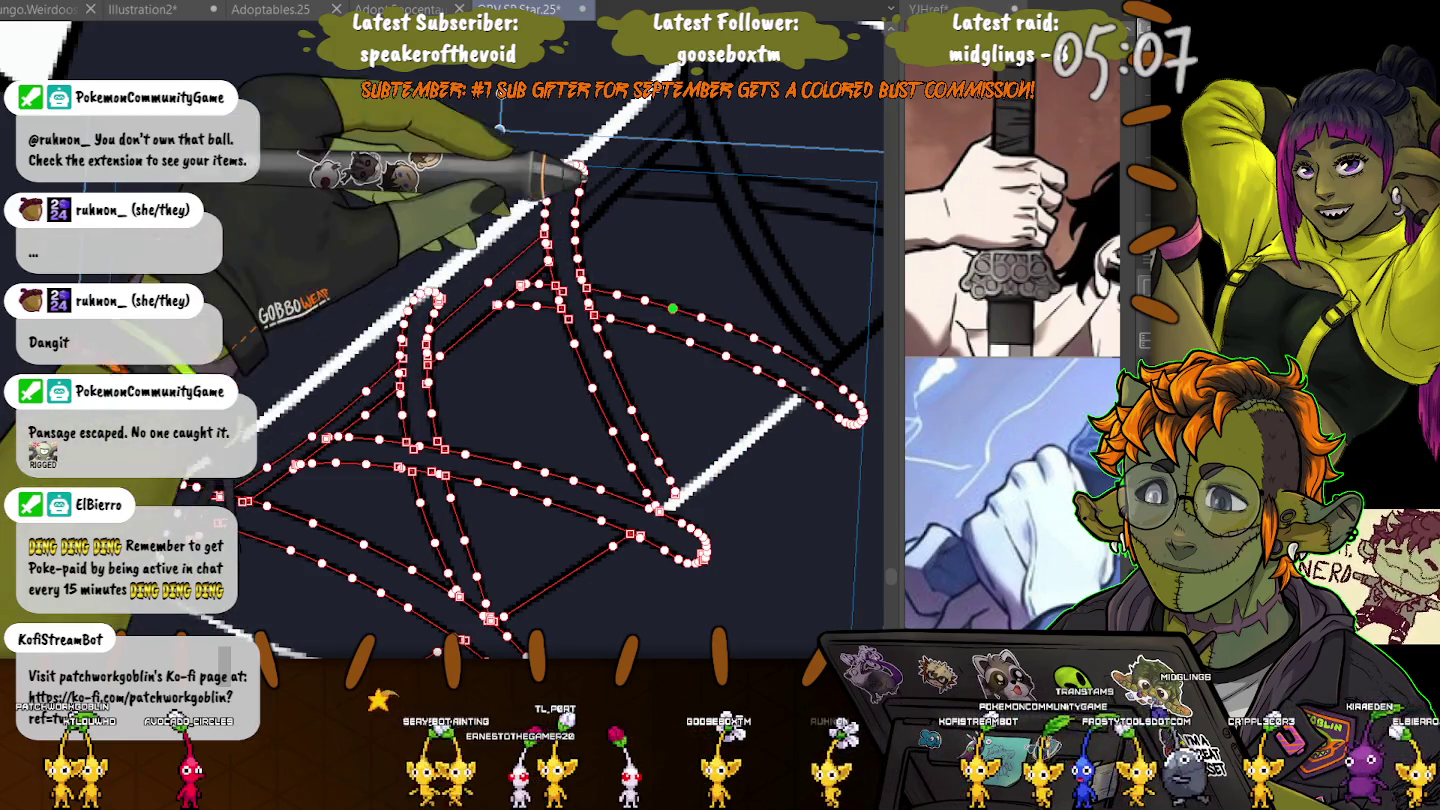
{"action": "left_click_drag", "start_coordinate": [561, 260], "coordinate": [716, 190]}
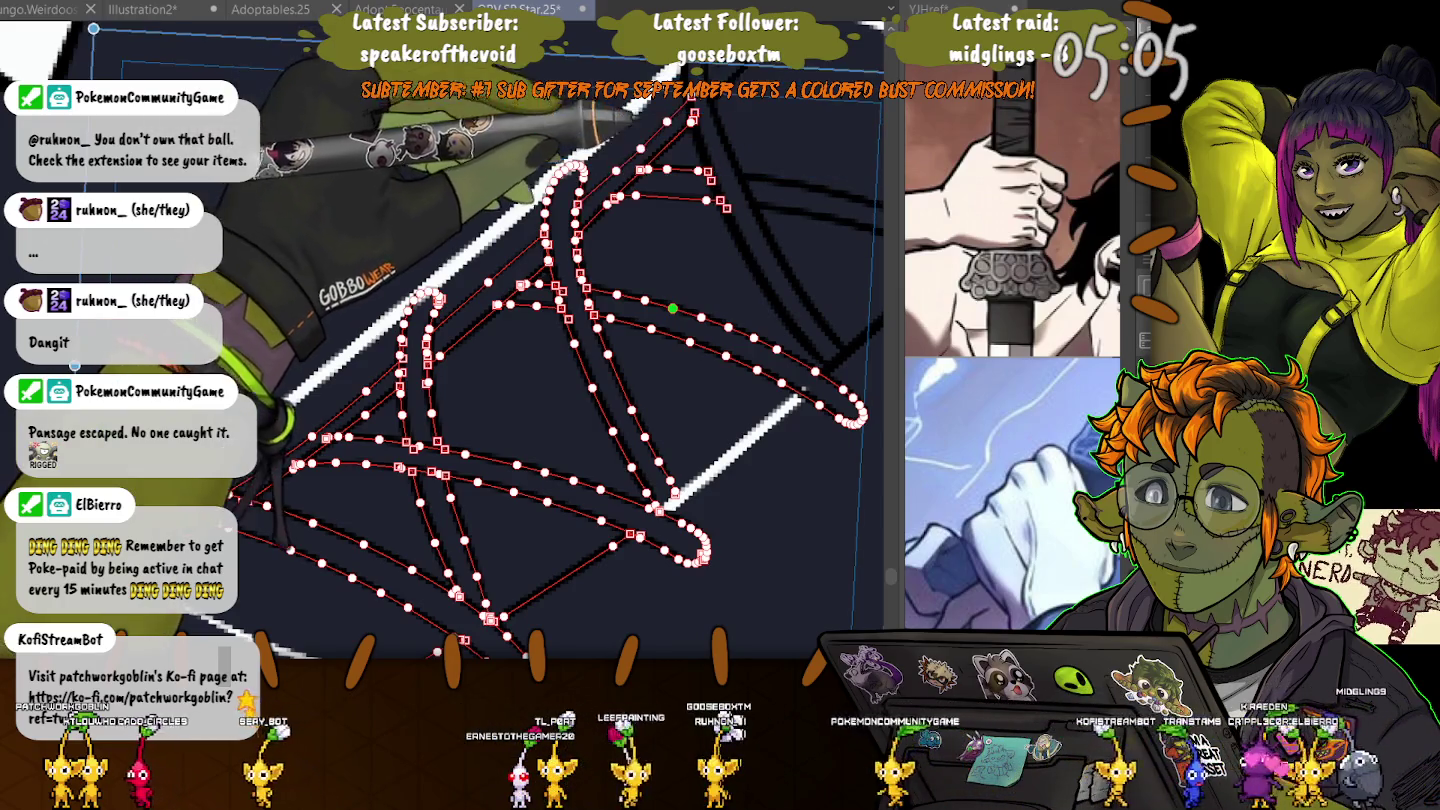
{"action": "left_click_drag", "start_coordinate": [692, 120], "coordinate": [845, 355]}
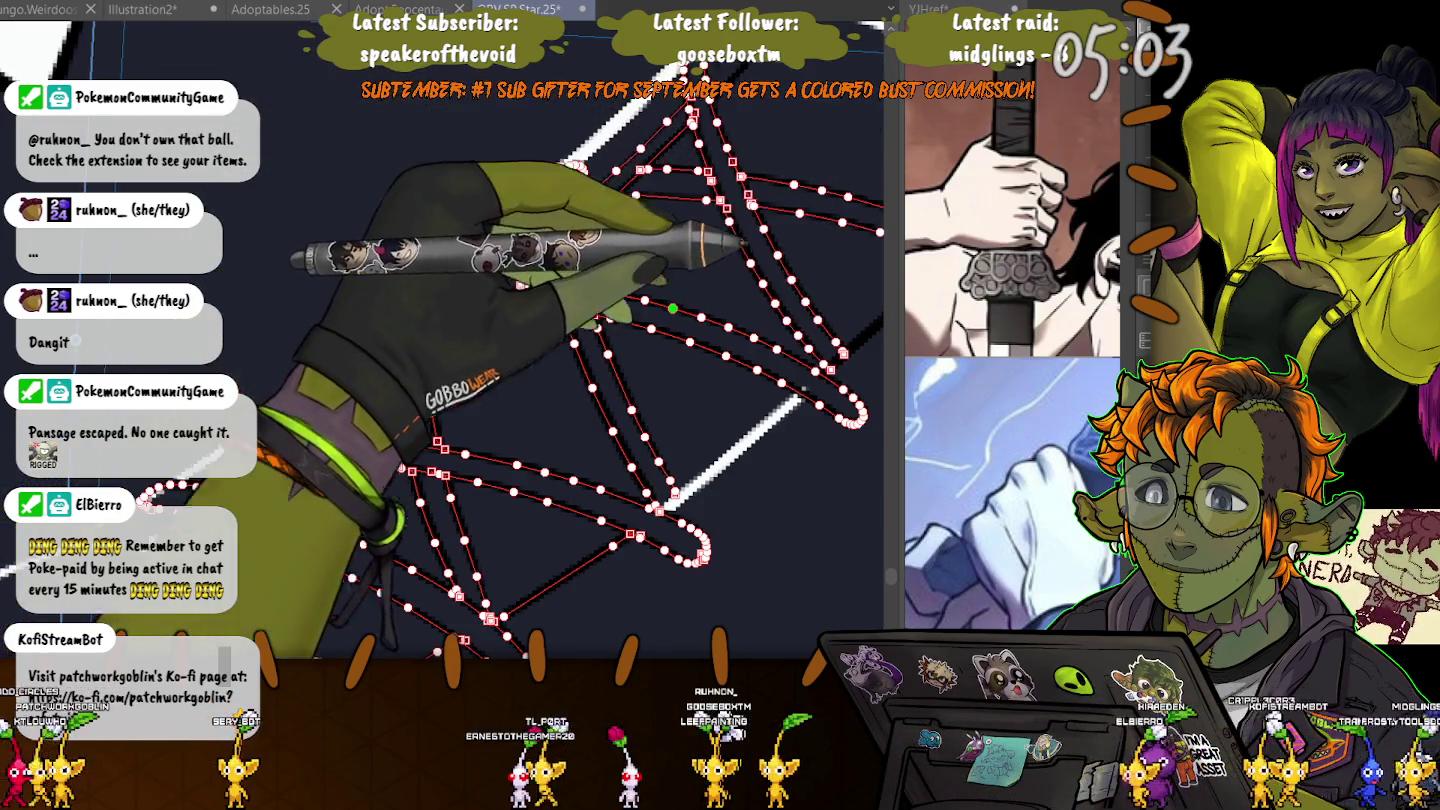
{"action": "scroll", "coordinate": [321, 430], "scroll_direction": "up", "scroll_amount": 5}
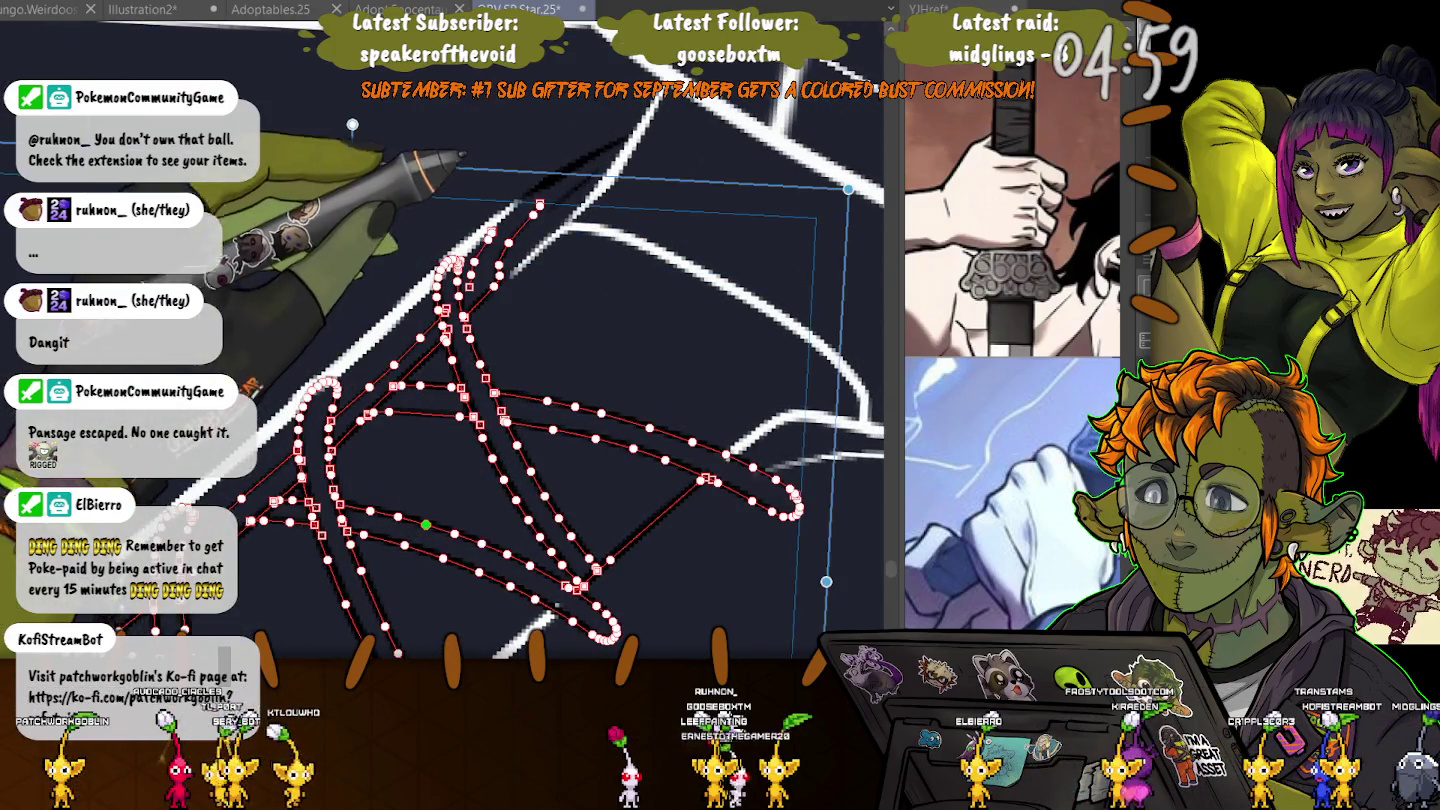
{"action": "left_click_drag", "start_coordinate": [492, 232], "coordinate": [544, 210]}
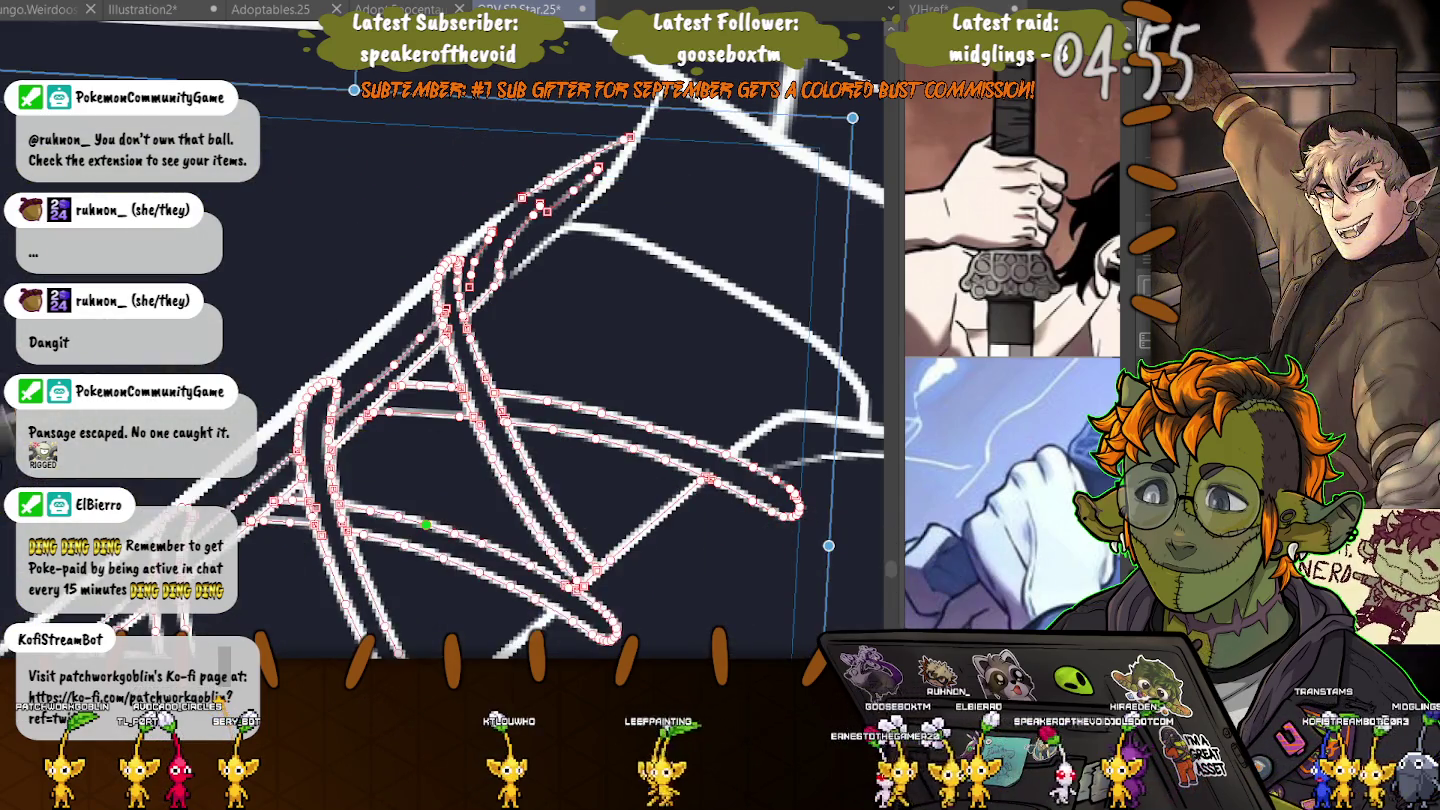
{"action": "key", "text": "ctrl+minus"}
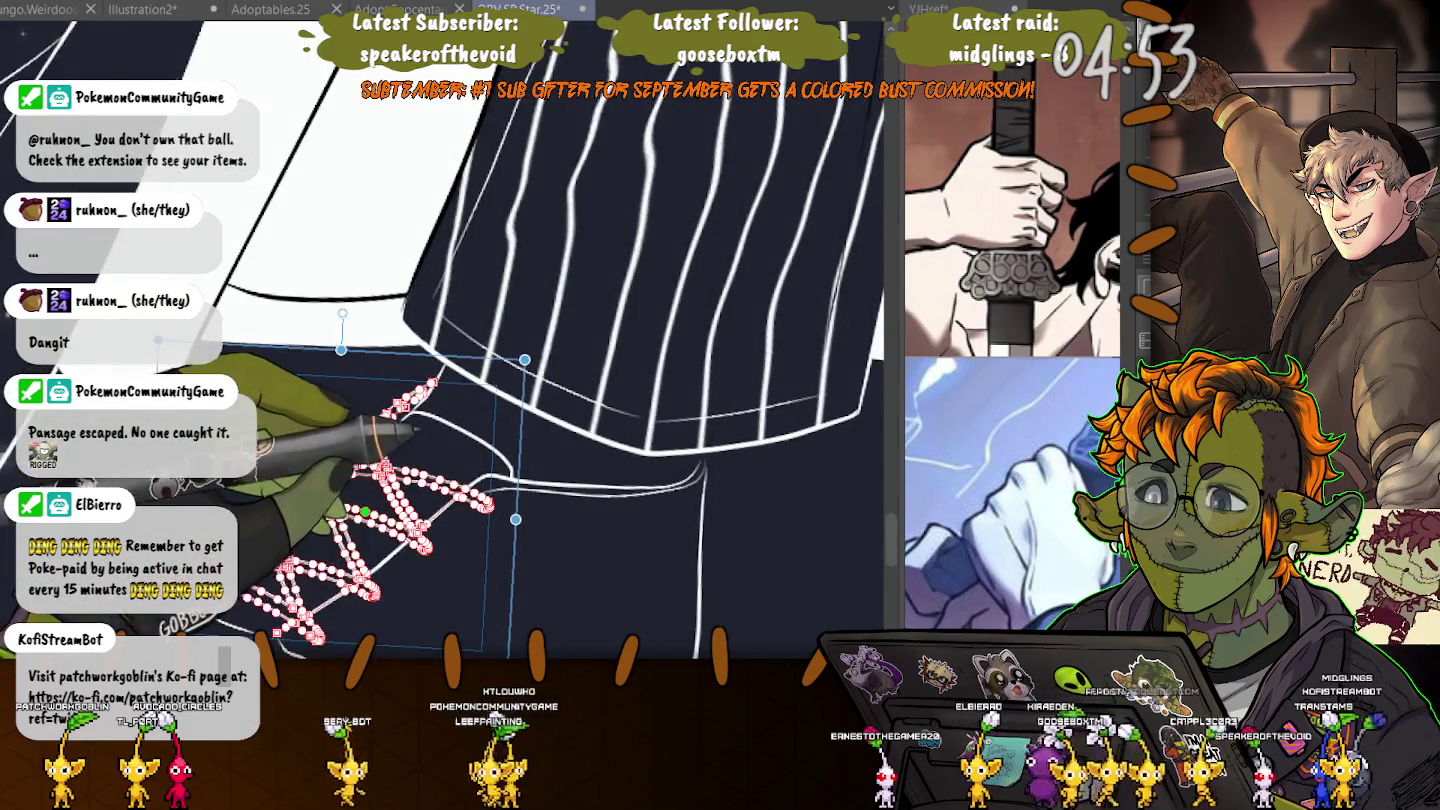
{"action": "left_click", "coordinate": [464, 160]}
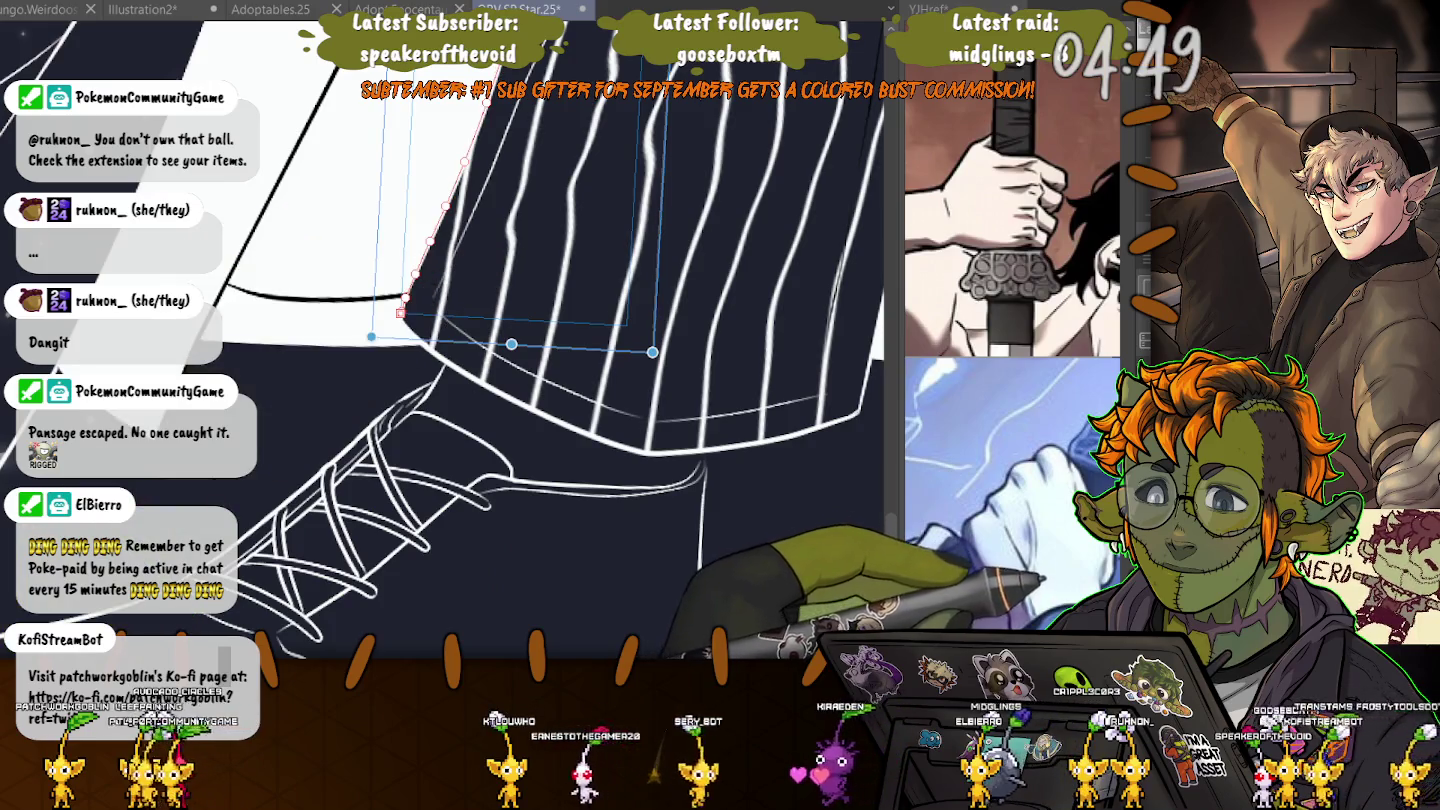
{"action": "left_click", "coordinate": [755, 505]}
{"action": "key", "text": "ctrl+plus"}
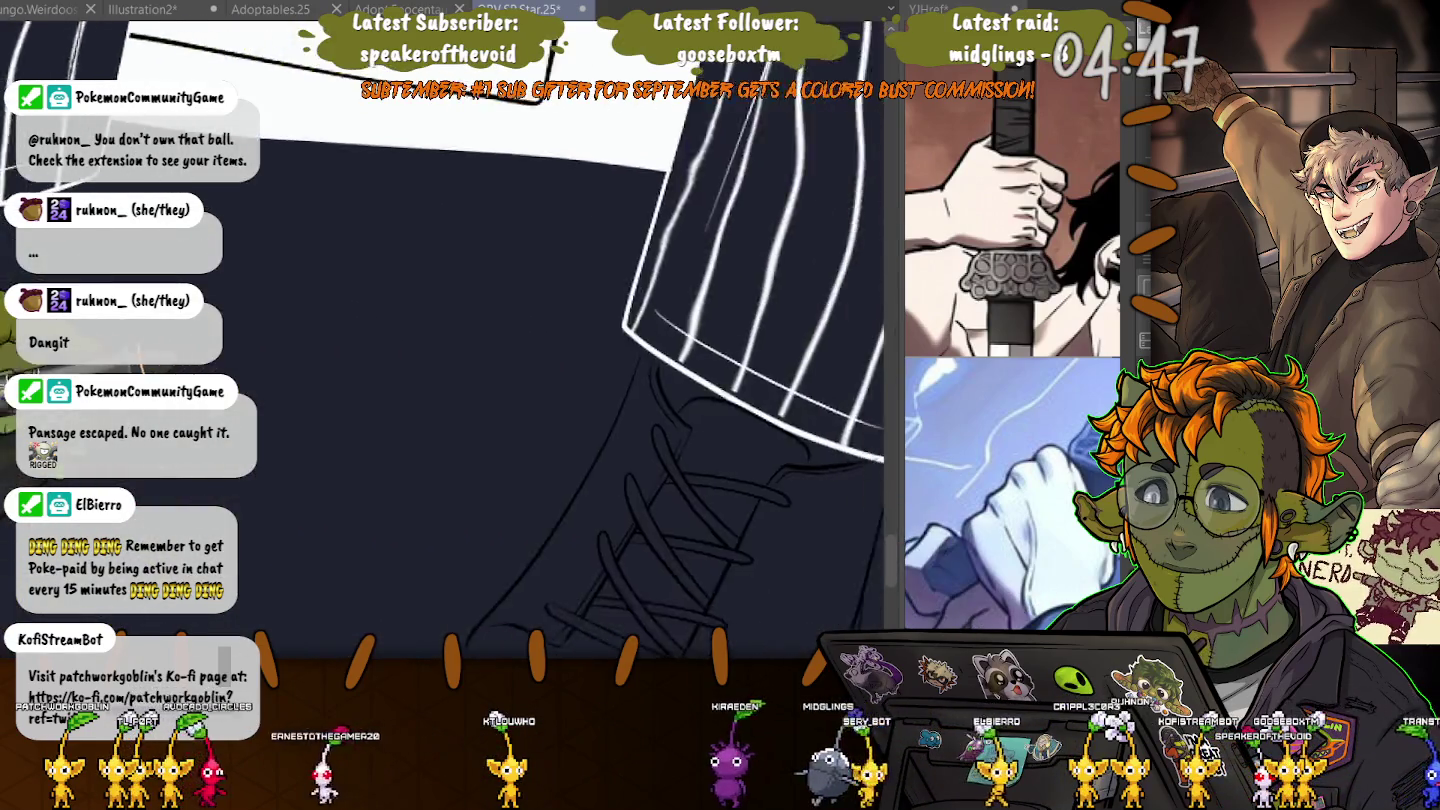
- Draw the crisscrossing lace strokes across the boot, continuing strands from their end points
{"action": "key", "text": "ctrl+plus"}
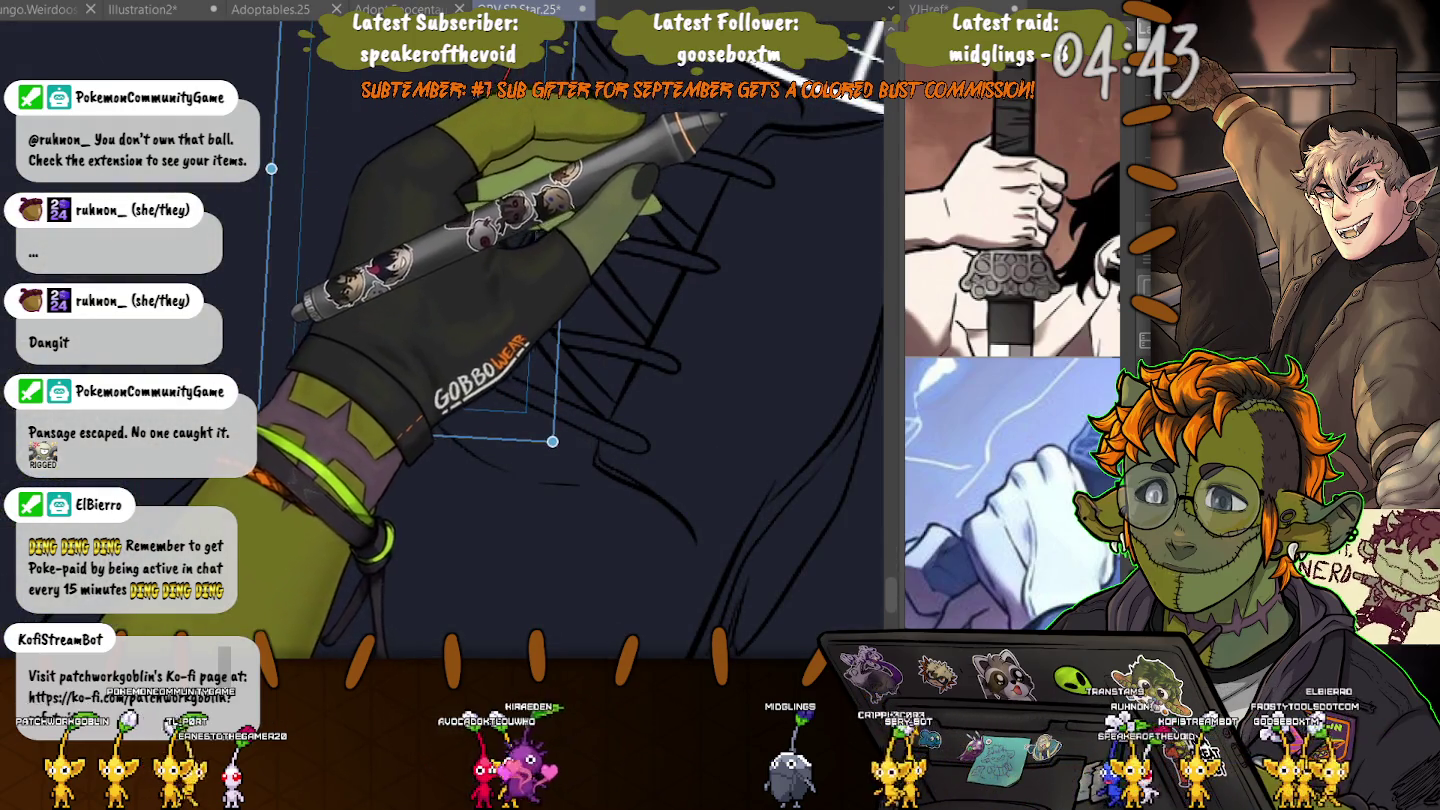
{"action": "mouse_move", "coordinate": [880, 125]}
{"action": "left_mouse_down"}
{"action": "mouse_move", "coordinate": [738, 158]}
{"action": "mouse_move", "coordinate": [695, 254]}
{"action": "left_mouse_up"}
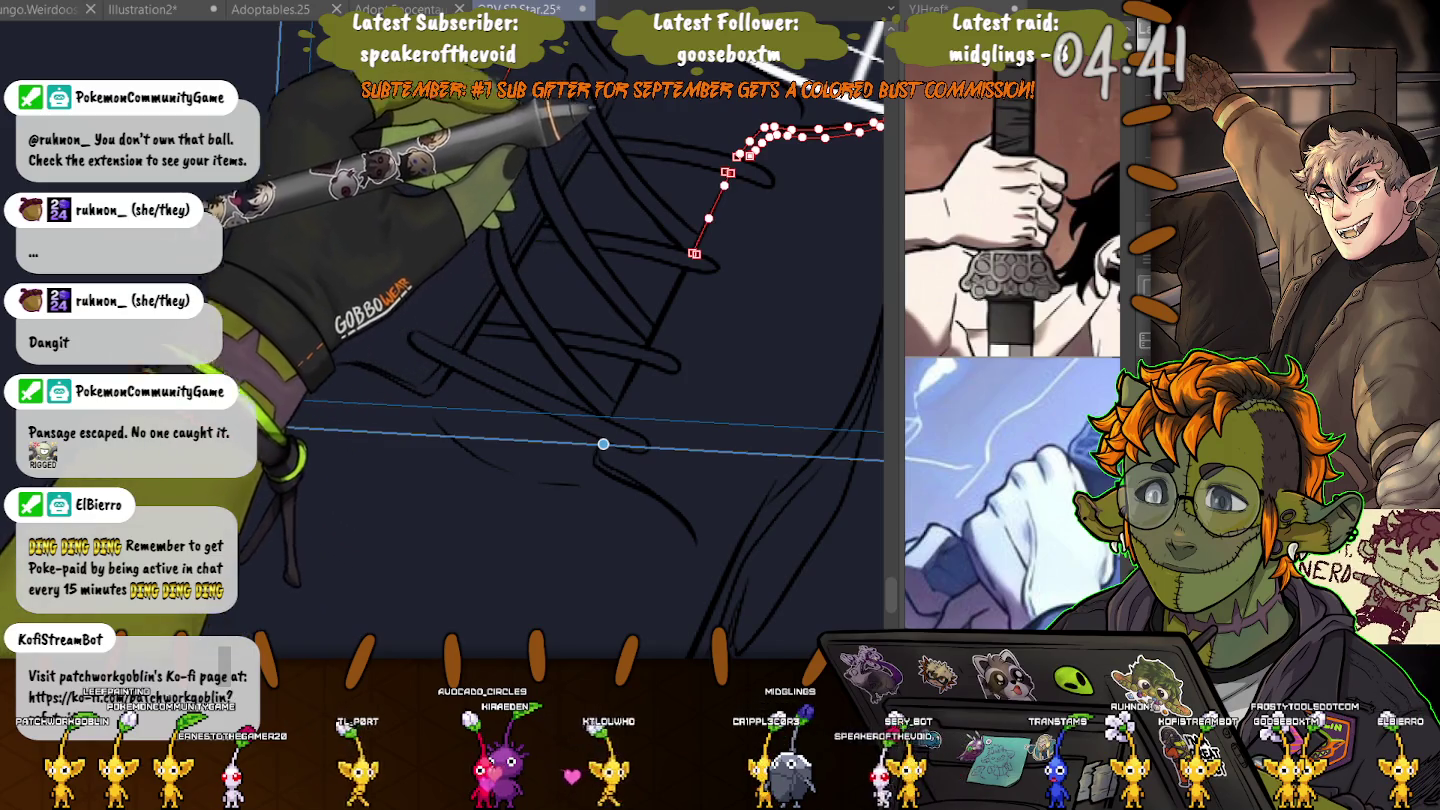
{"action": "left_click_drag", "start_coordinate": [489, 111], "coordinate": [292, 398]}
{"action": "mouse_move", "coordinate": [575, 31]}
{"action": "left_mouse_down"}
{"action": "mouse_move", "coordinate": [612, 104]}
{"action": "mouse_move", "coordinate": [515, 272]}
{"action": "left_mouse_up"}
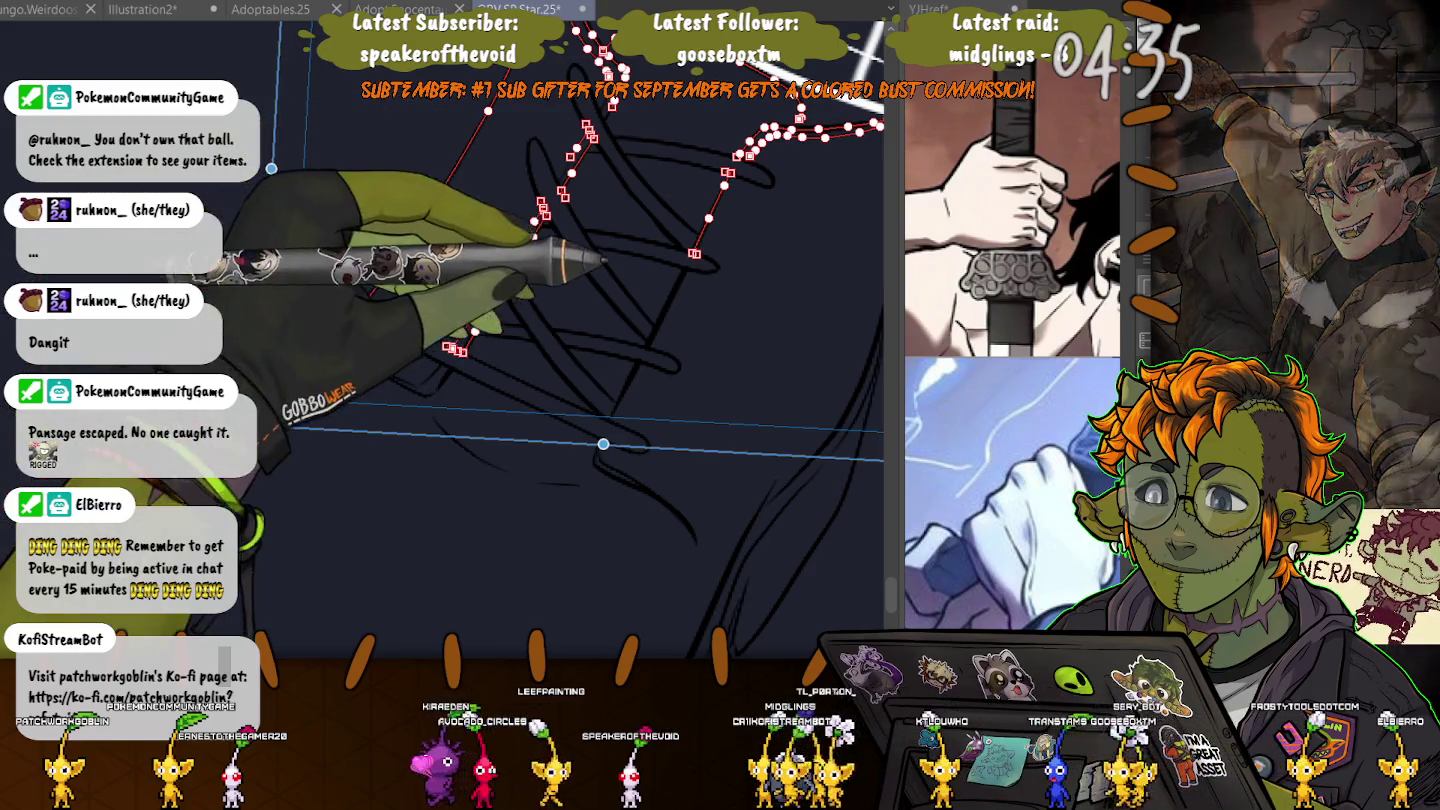
{"action": "left_click_drag", "start_coordinate": [695, 253], "coordinate": [607, 419]}
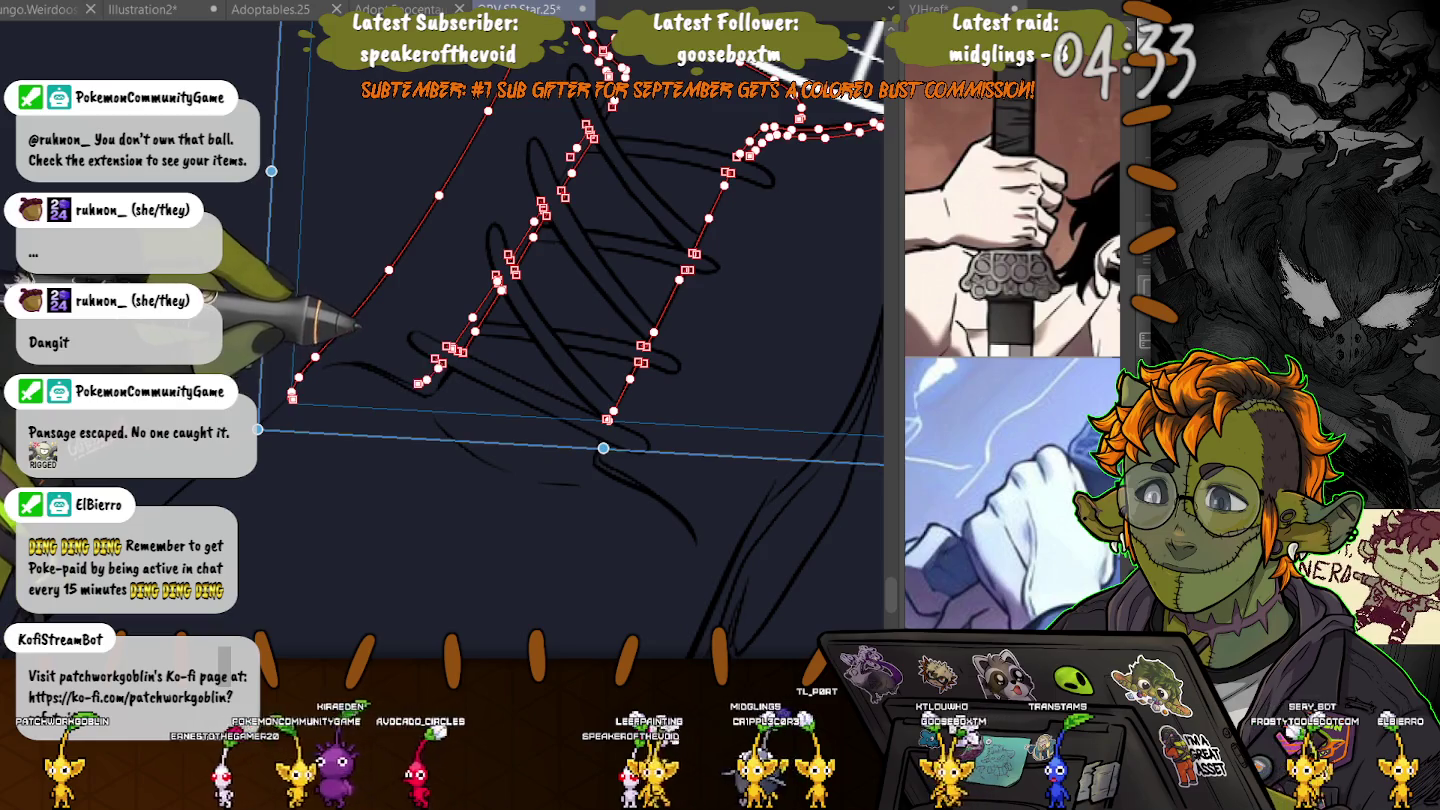
{"action": "left_click_drag", "start_coordinate": [455, 348], "coordinate": [418, 383]}
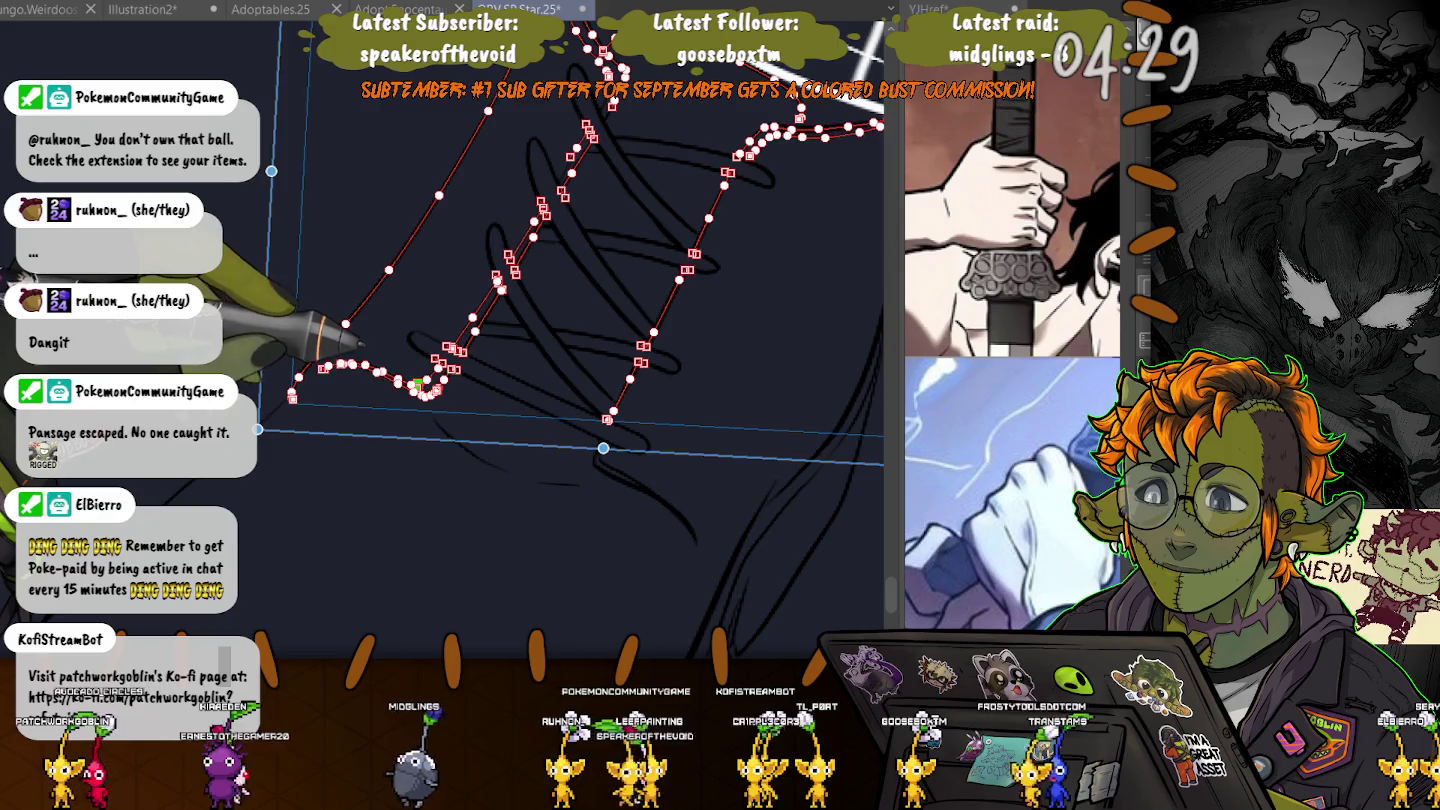
{"action": "mouse_move", "coordinate": [361, 340]}
{"action": "left_mouse_down"}
{"action": "mouse_move", "coordinate": [403, 392]}
{"action": "mouse_move", "coordinate": [457, 425]}
{"action": "left_mouse_up"}
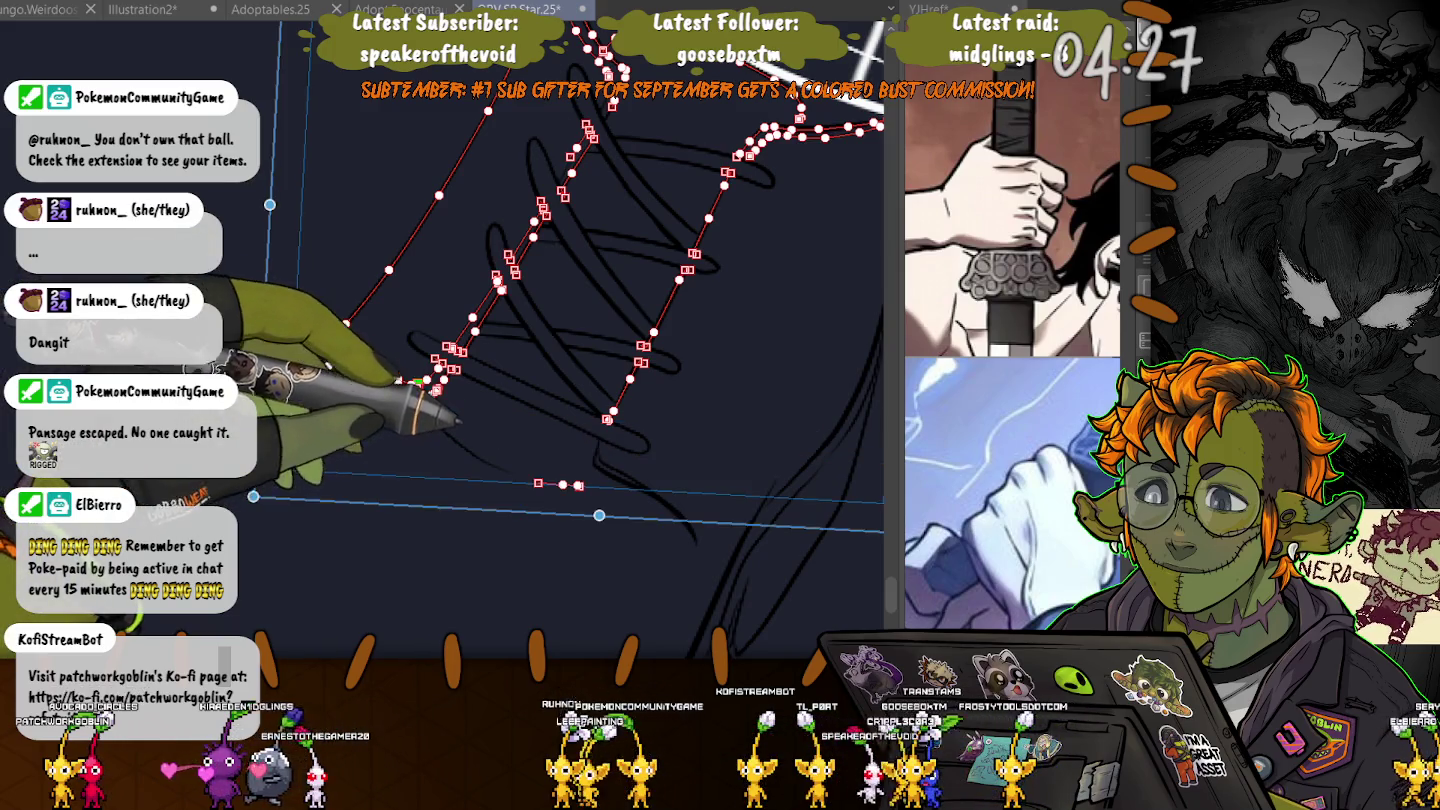
{"action": "left_click_drag", "start_coordinate": [599, 440], "coordinate": [691, 536]}
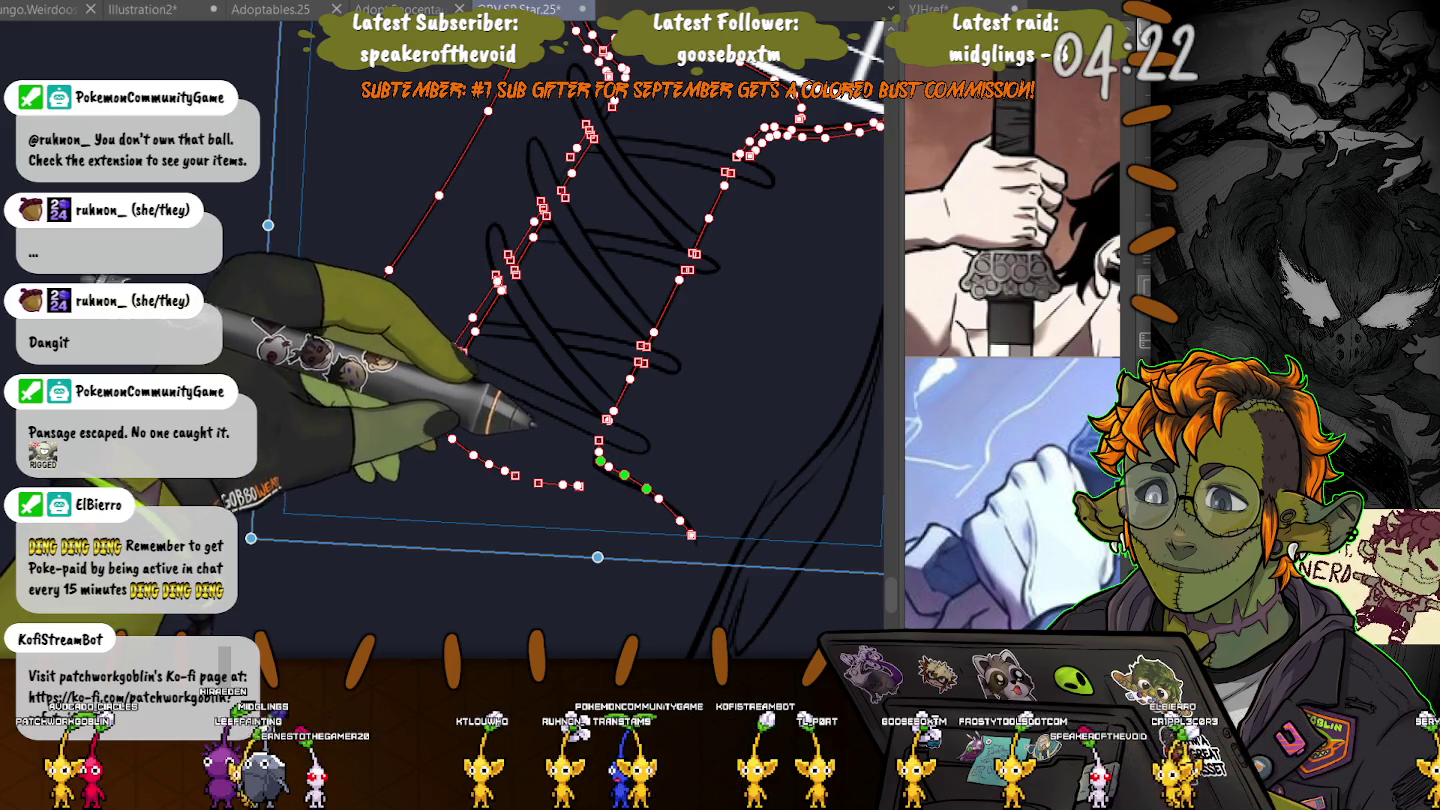
{"action": "left_click_drag", "start_coordinate": [416, 385], "coordinate": [641, 445]}
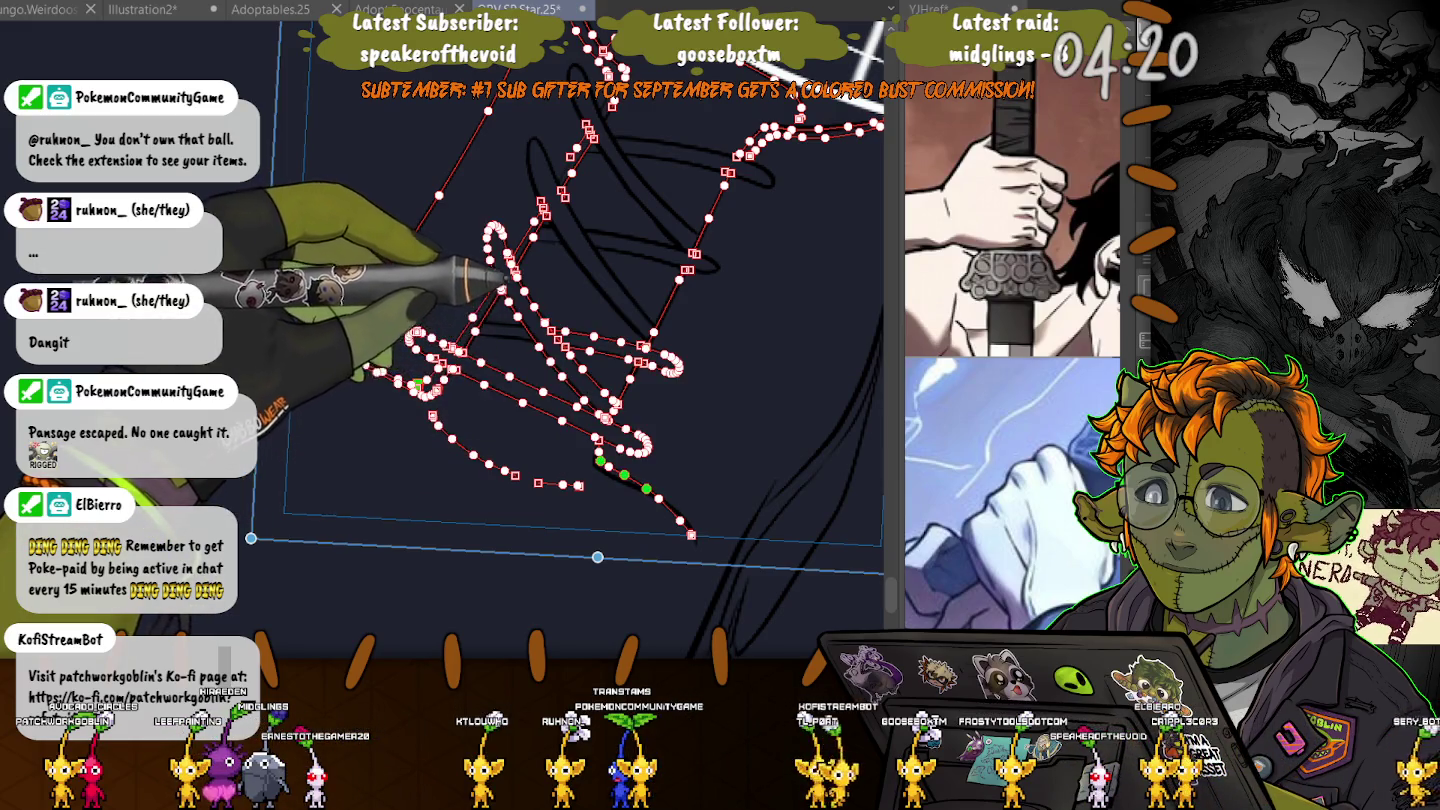
{"action": "mouse_move", "coordinate": [415, 385]}
{"action": "left_mouse_down"}
{"action": "mouse_move", "coordinate": [292, 398]}
{"action": "mouse_move", "coordinate": [544, 230]}
{"action": "left_mouse_up"}
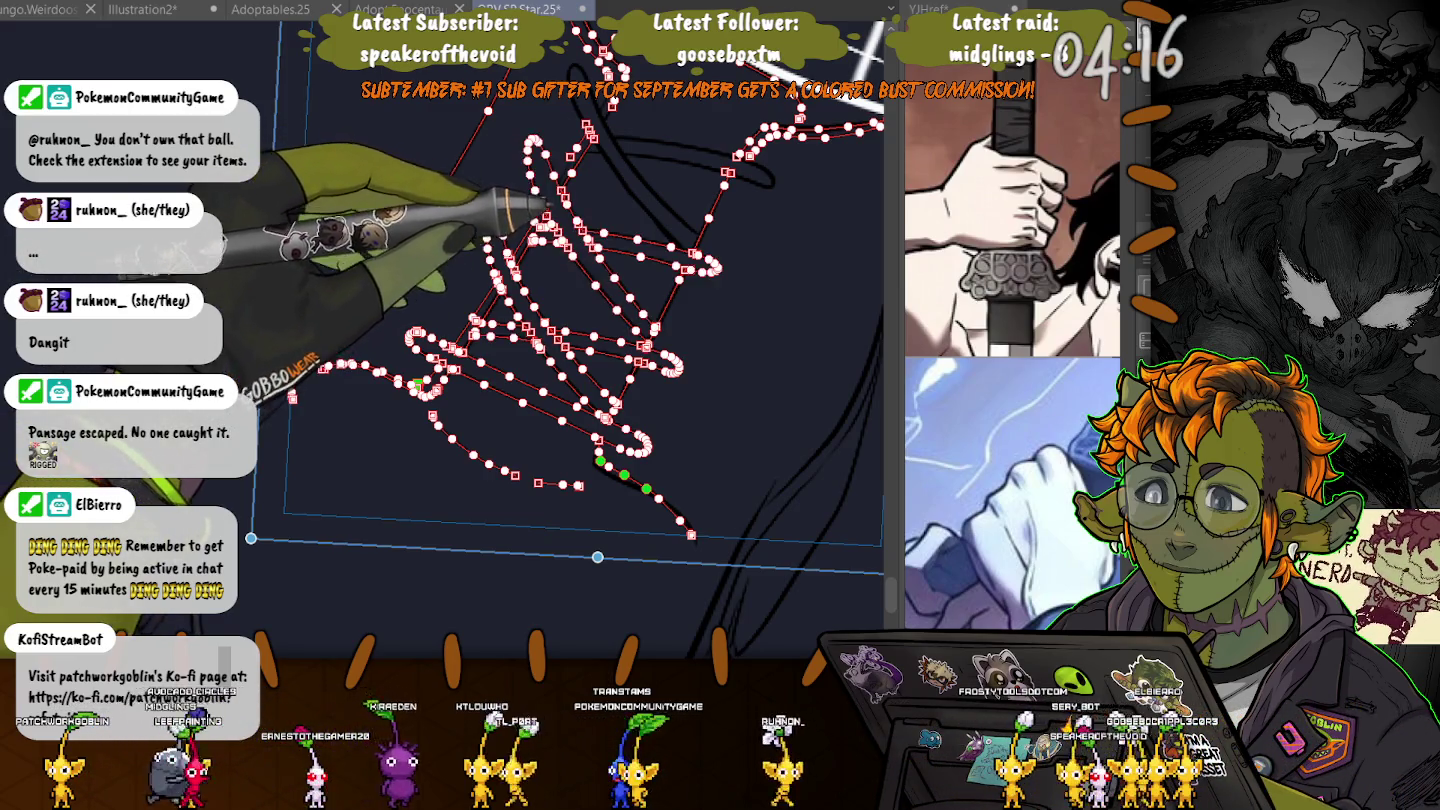
- Add two more lace loops near the top and trace the boot's right-side outline downward
{"action": "left_click_drag", "start_coordinate": [575, 70], "coordinate": [716, 268]}
{"action": "left_click_drag", "start_coordinate": [530, 150], "coordinate": [769, 184]}
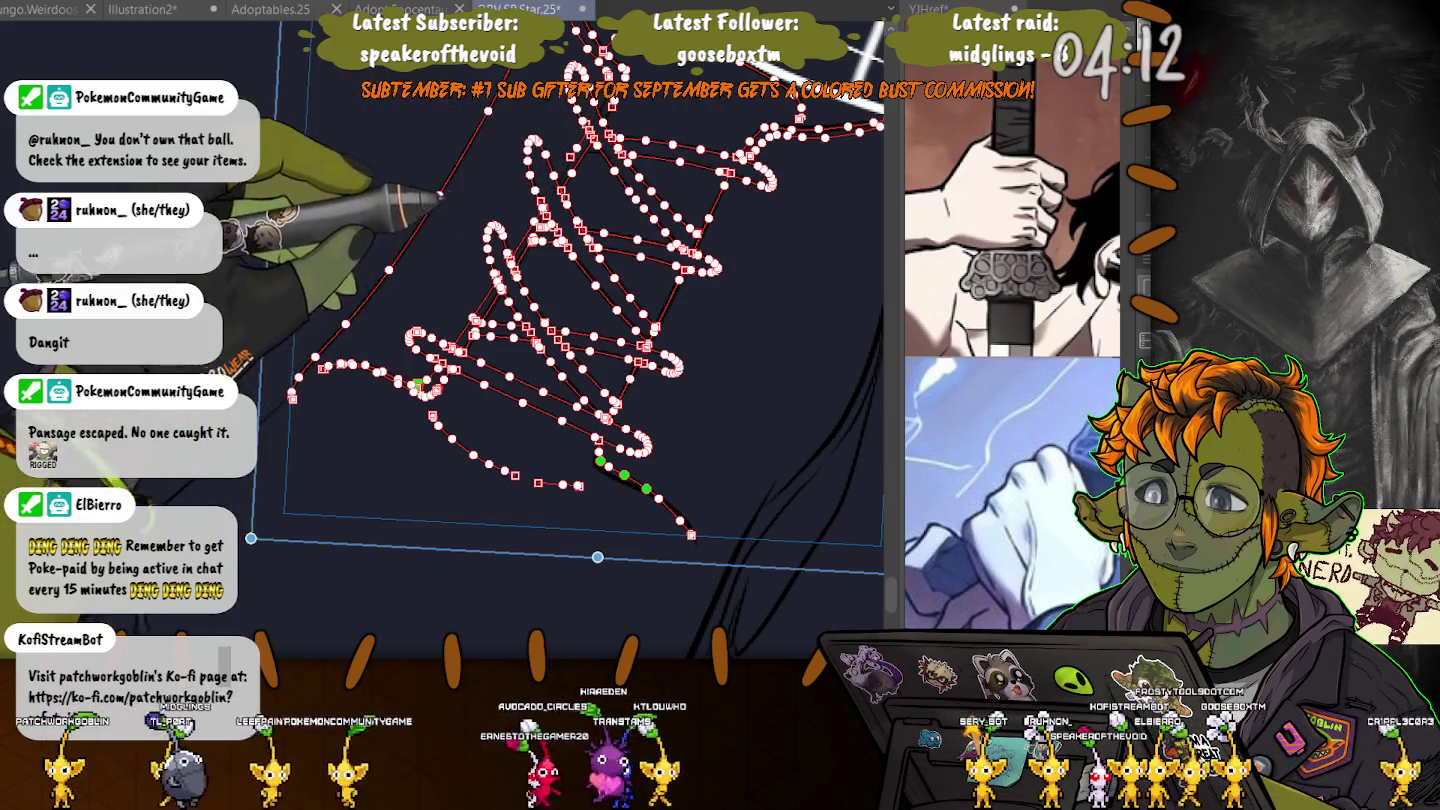
{"action": "left_click_drag", "start_coordinate": [882, 305], "coordinate": [767, 505]}
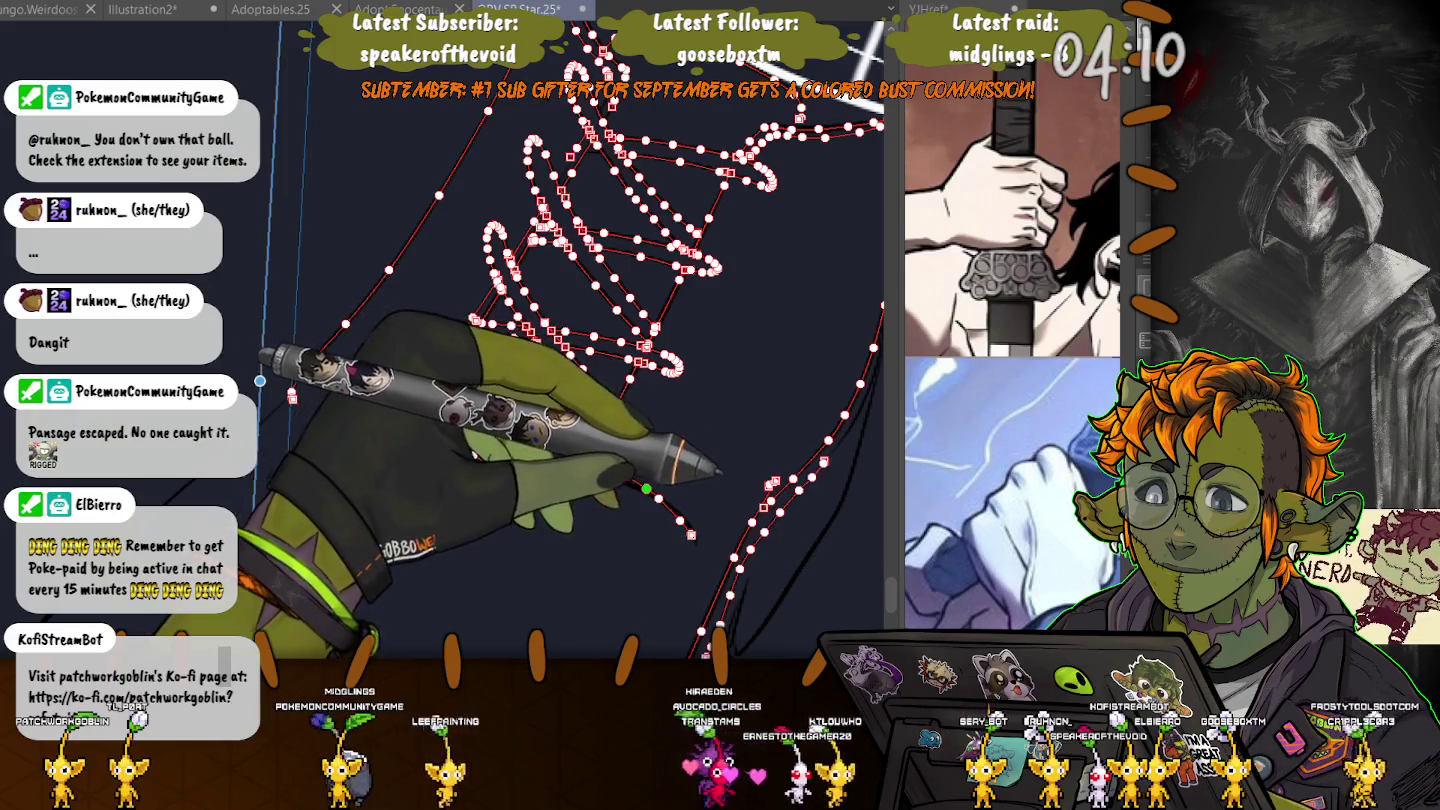
{"action": "left_click_drag", "start_coordinate": [879, 330], "coordinate": [706, 645]}
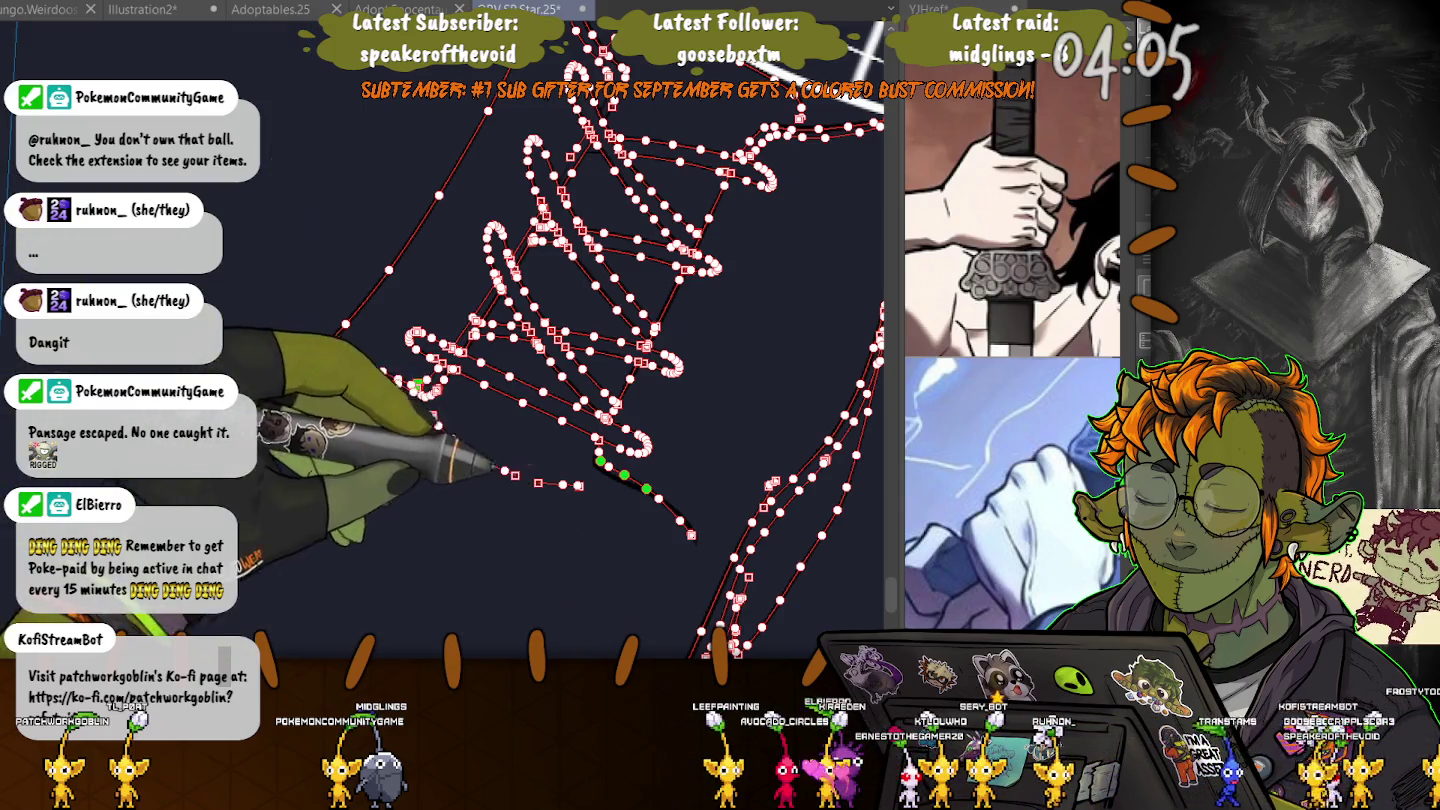
{"action": "scroll", "coordinate": [450, 340], "scroll_direction": "down", "scroll_amount": 5}
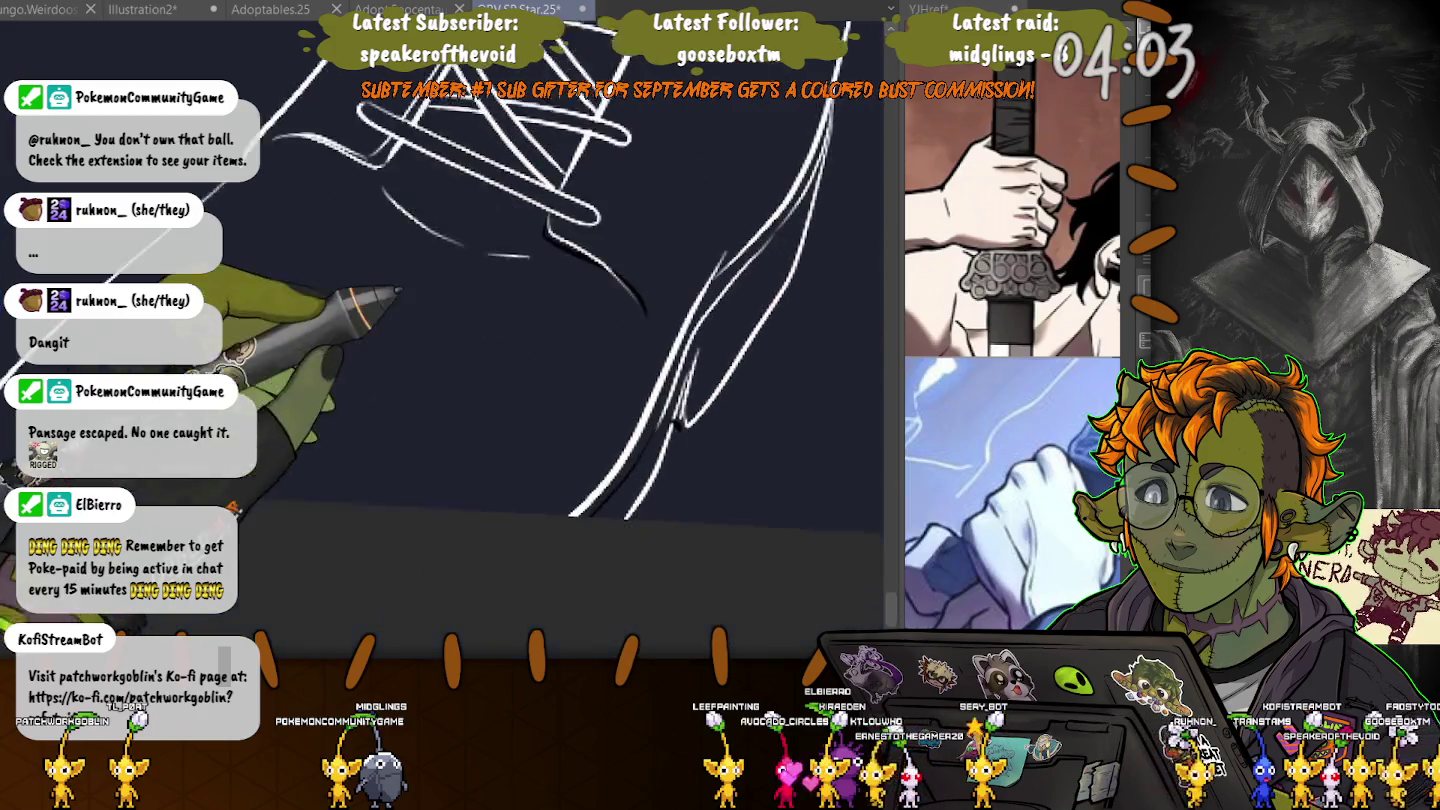
- Select the lower and upper boot strokes for adjustment, then pick another lace stroke near the cuff
{"action": "left_click", "coordinate": [612, 458]}
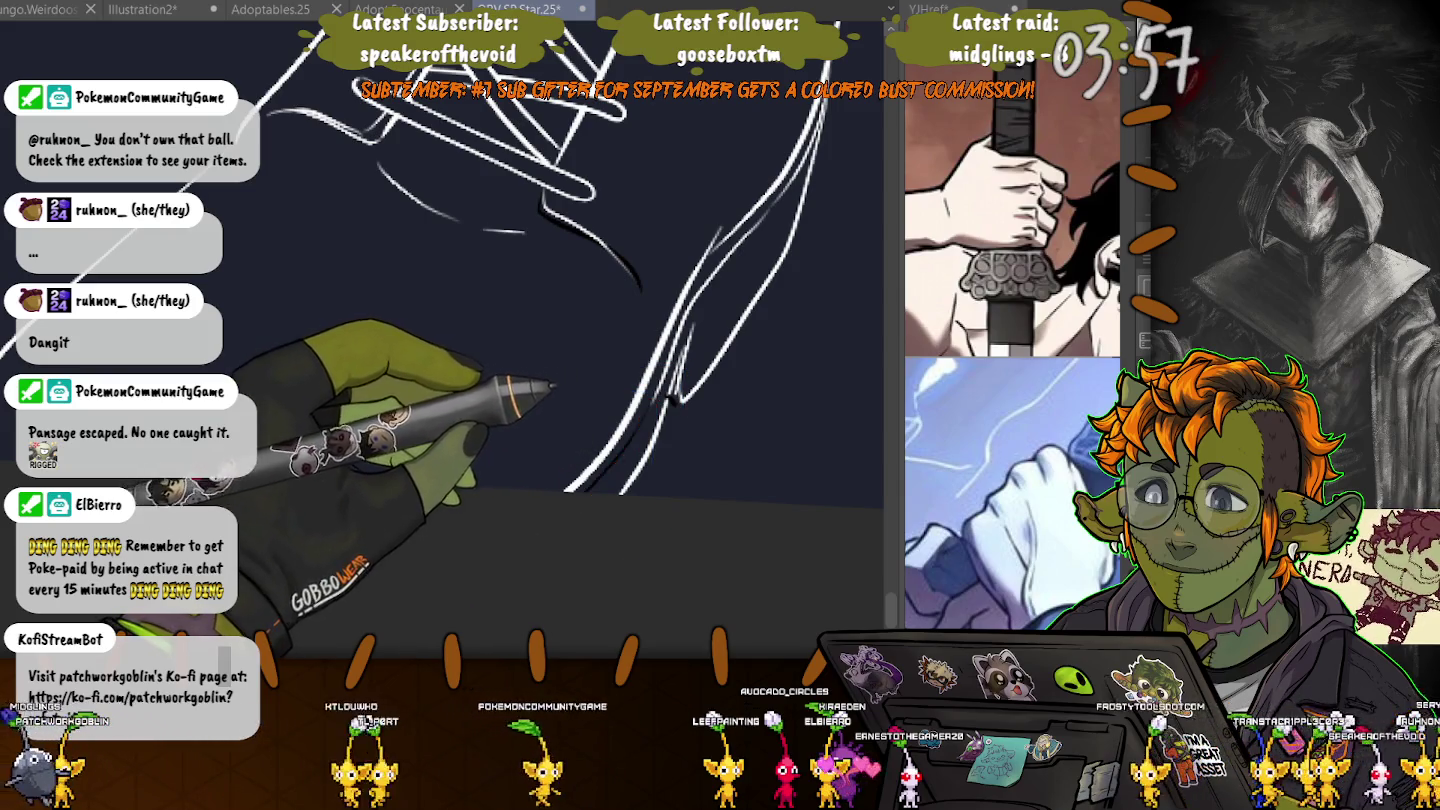
{"action": "left_click", "coordinate": [605, 455]}
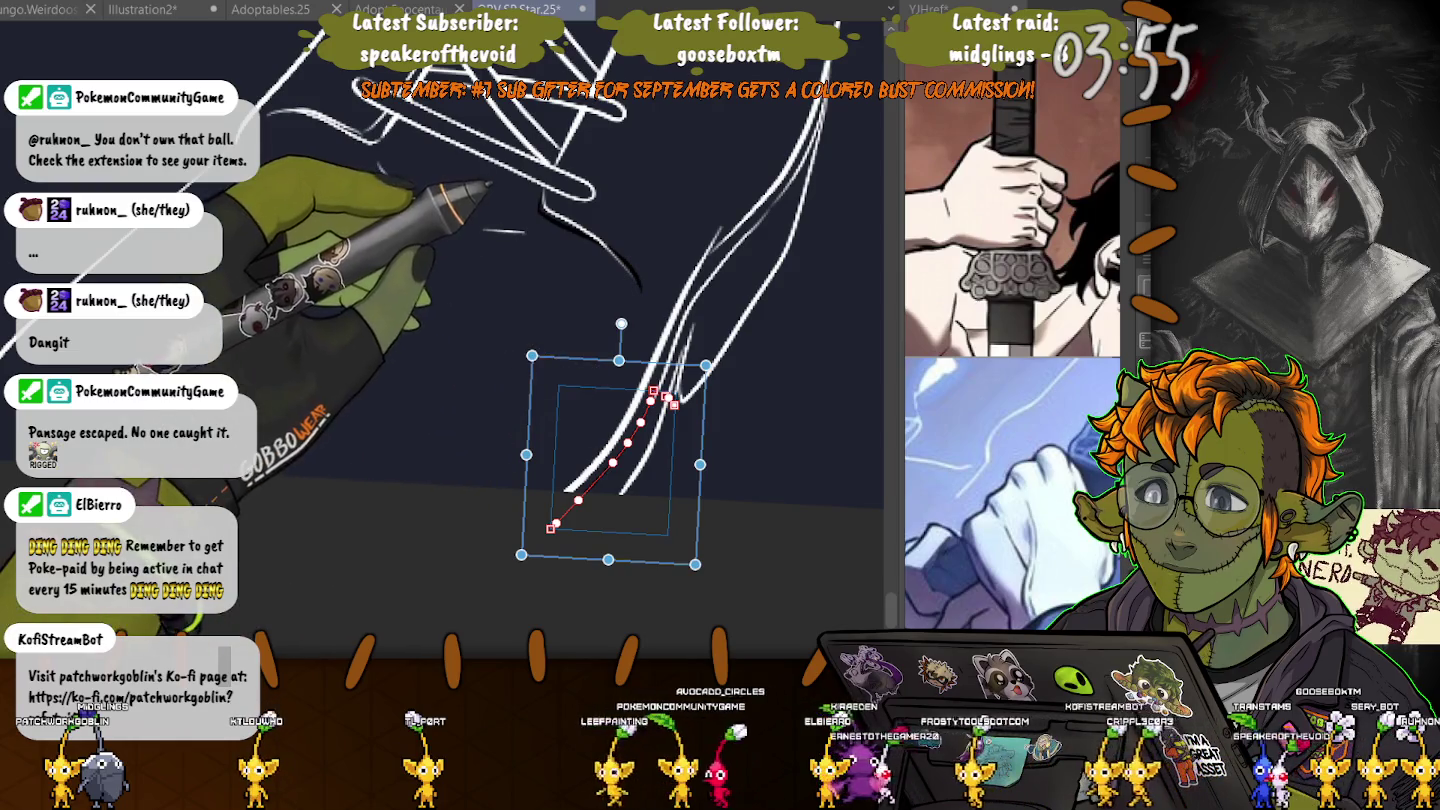
{"action": "left_click", "coordinate": [590, 240], "text": "shift"}
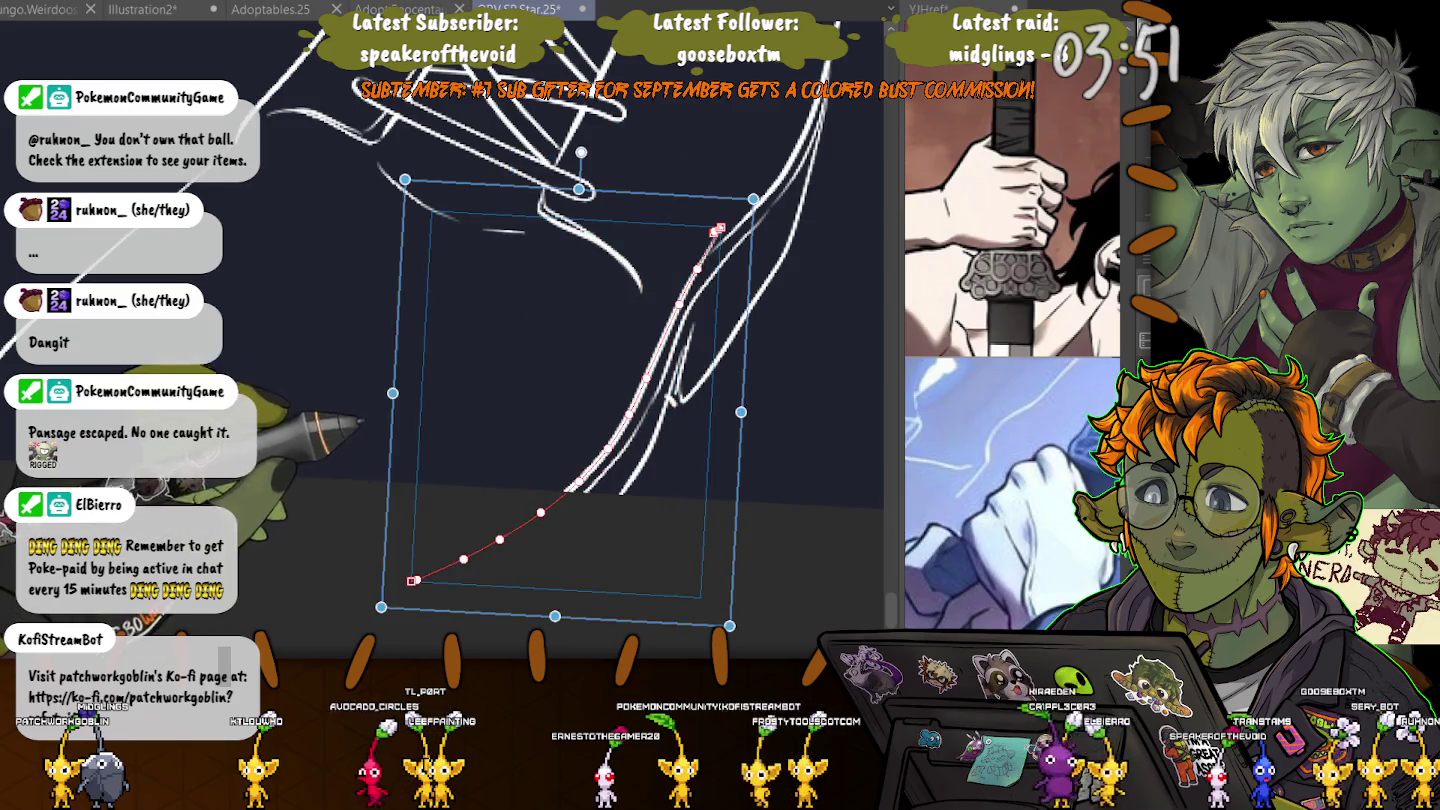
{"action": "key", "text": "Return"}
{"action": "scroll", "coordinate": [540, 340], "scroll_direction": "up", "scroll_amount": 3}
{"action": "scroll", "coordinate": [540, 340], "scroll_direction": "up", "scroll_amount": 2}
{"action": "scroll", "coordinate": [540, 340], "scroll_direction": "up", "scroll_amount": 2}
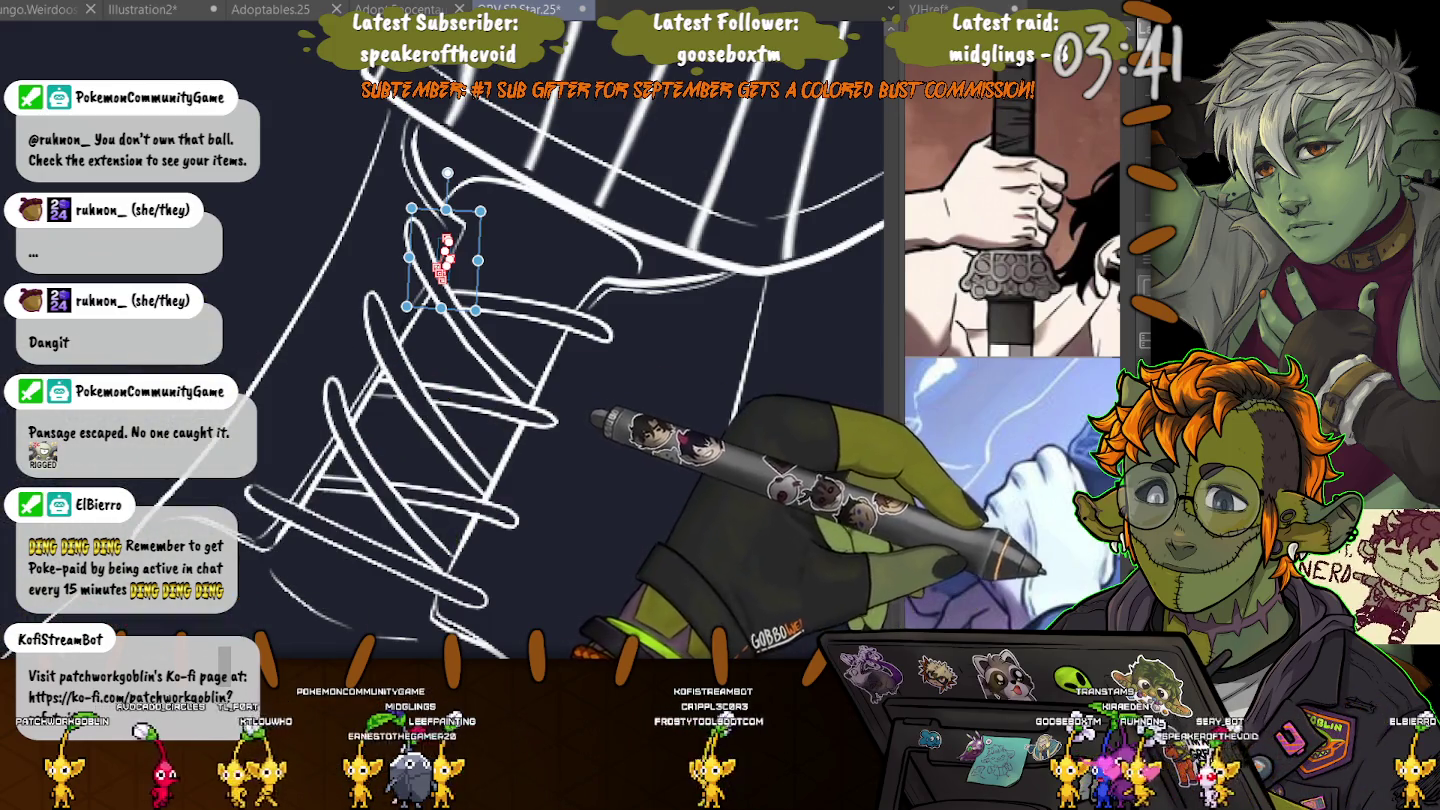
{"action": "left_click", "coordinate": [430, 290]}
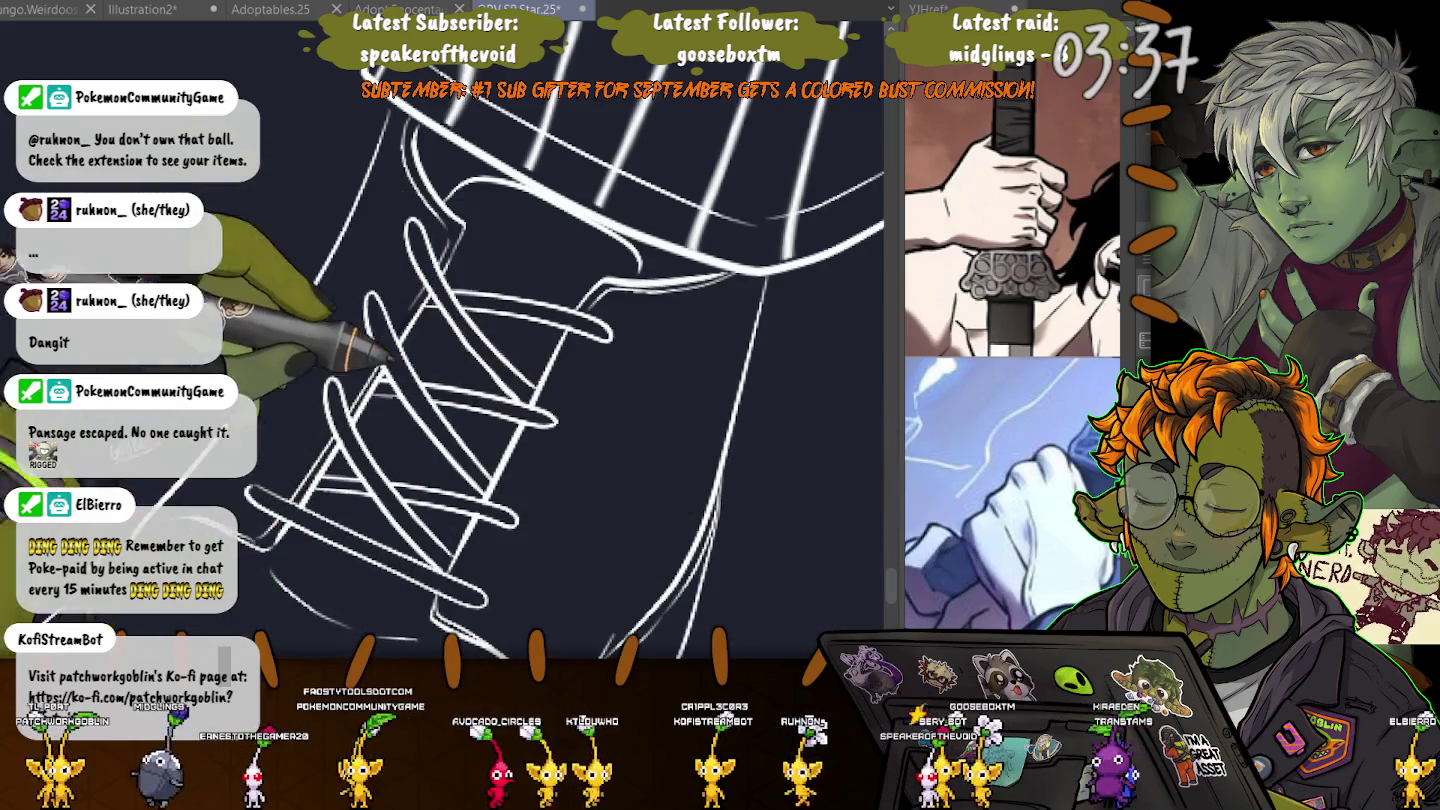
{"action": "scroll", "coordinate": [540, 340], "scroll_direction": "up", "scroll_amount": 5}
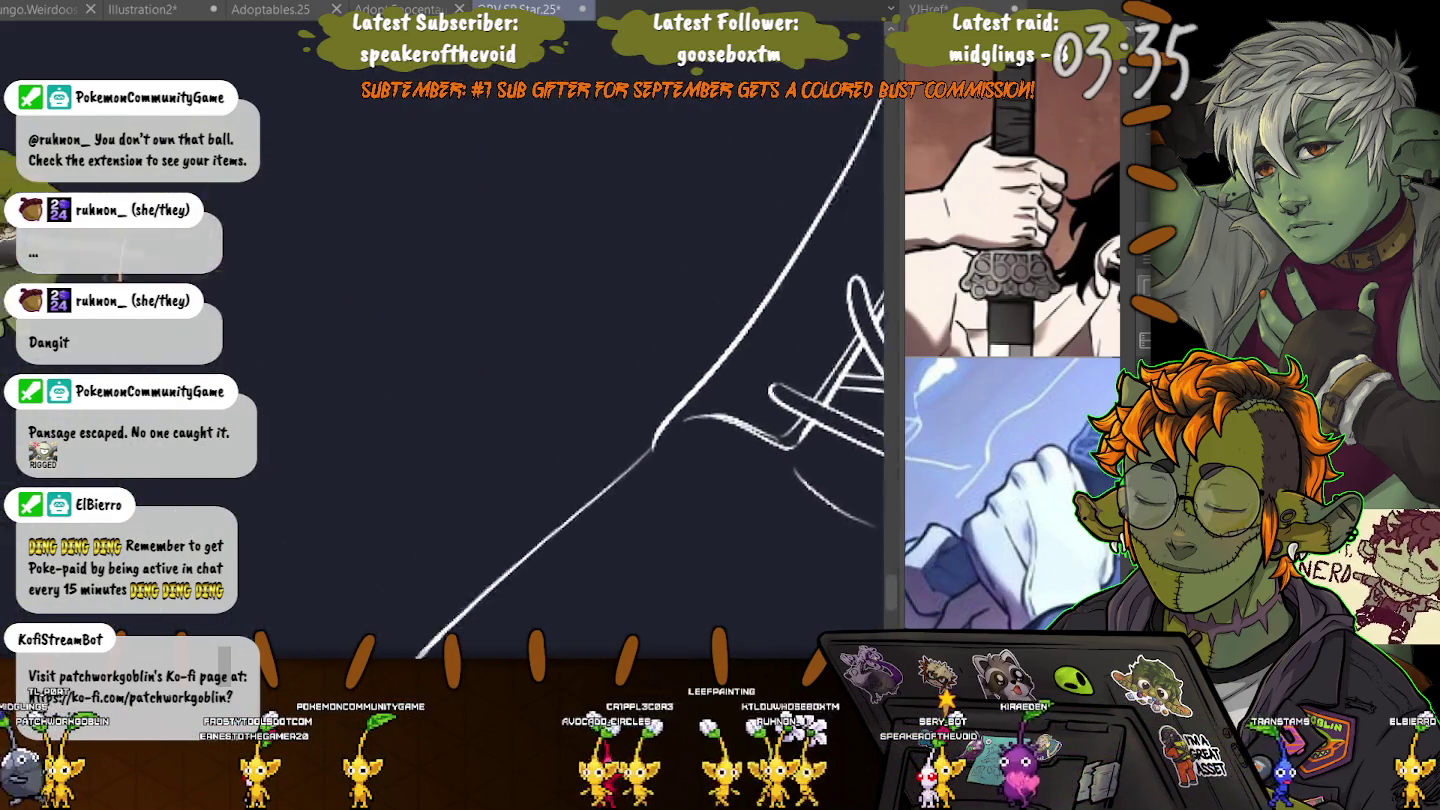
{"action": "scroll", "coordinate": [440, 339], "scroll_direction": "down", "scroll_amount": 5}
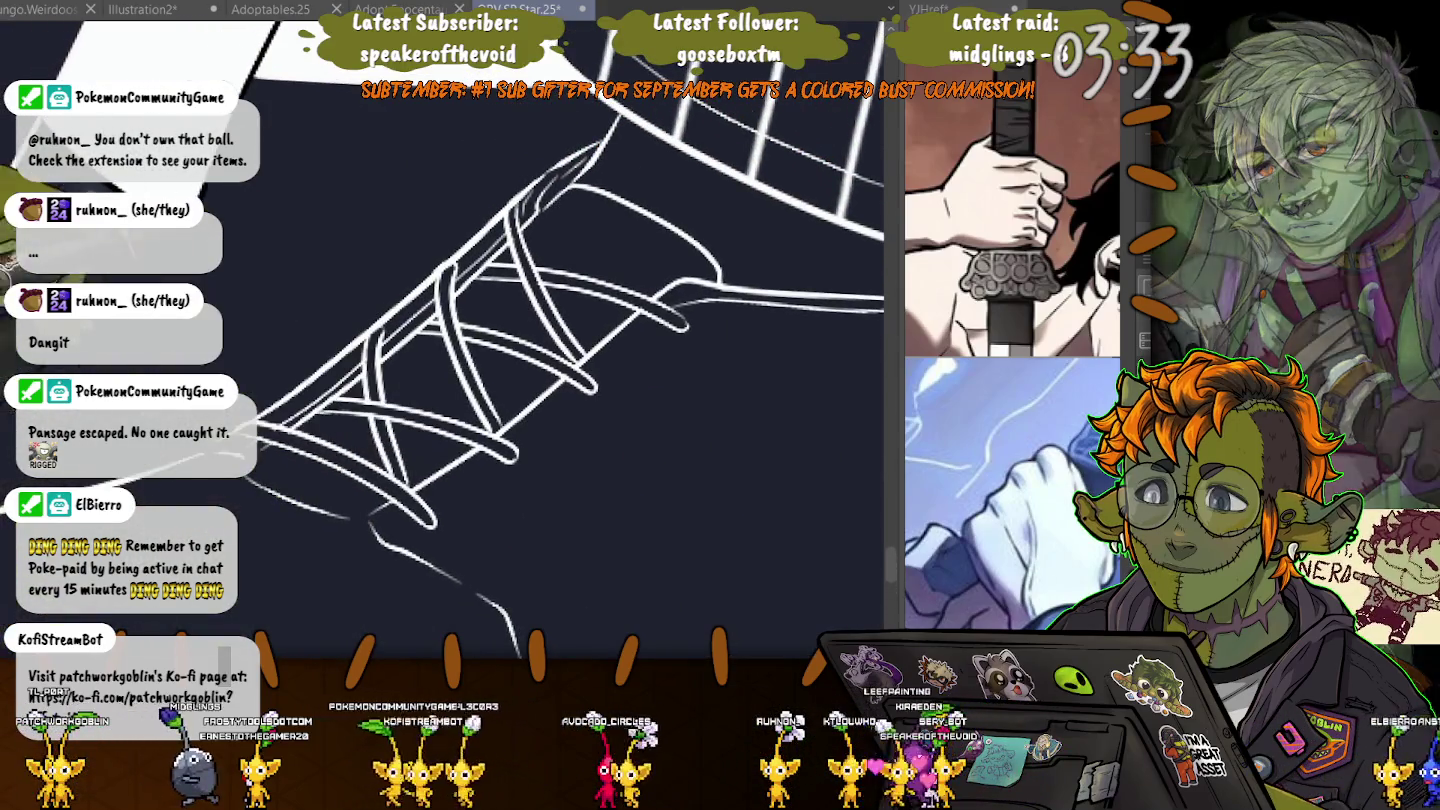
{"action": "scroll", "coordinate": [440, 340], "scroll_direction": "up", "scroll_amount": 5}
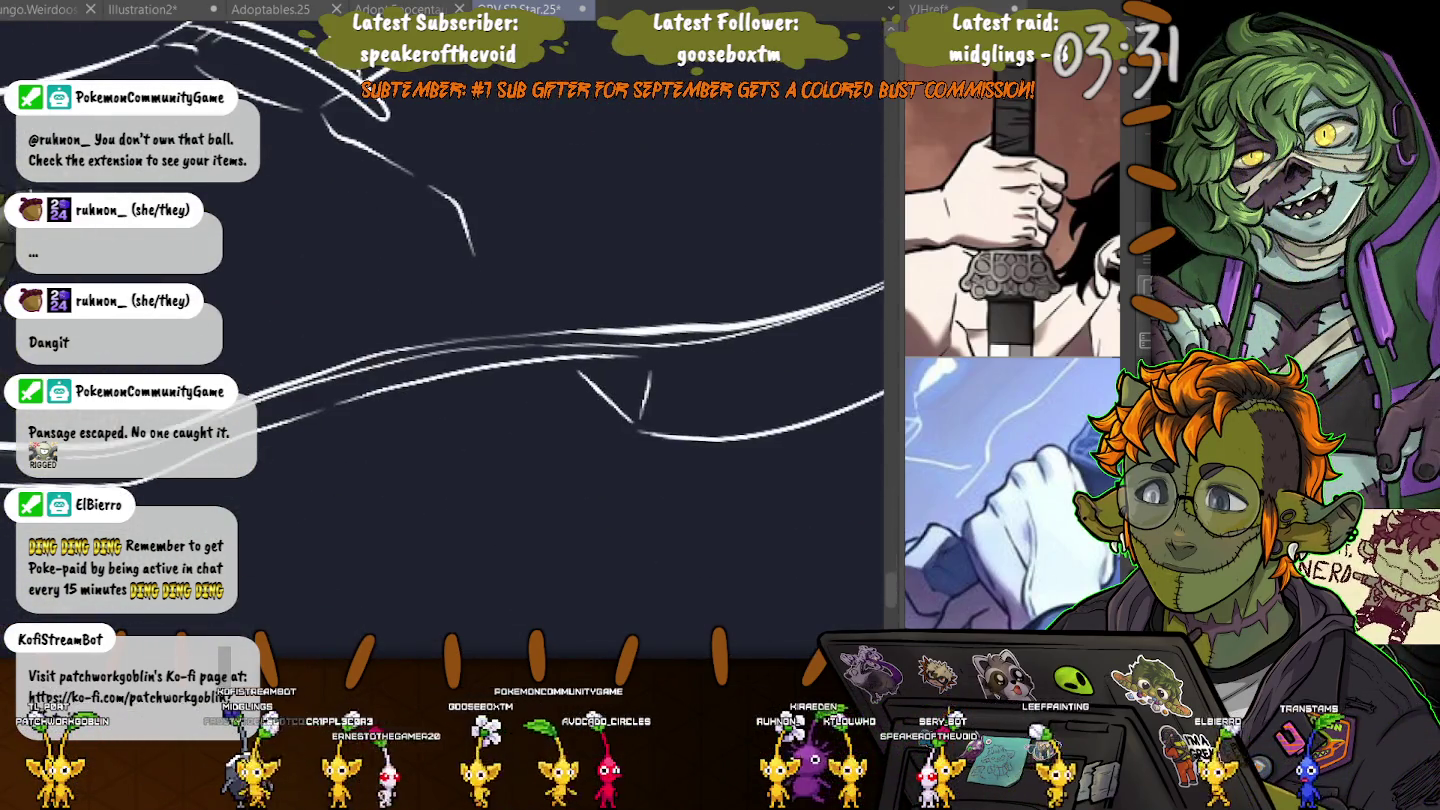
{"action": "scroll", "coordinate": [440, 339], "scroll_direction": "up", "scroll_amount": 3}
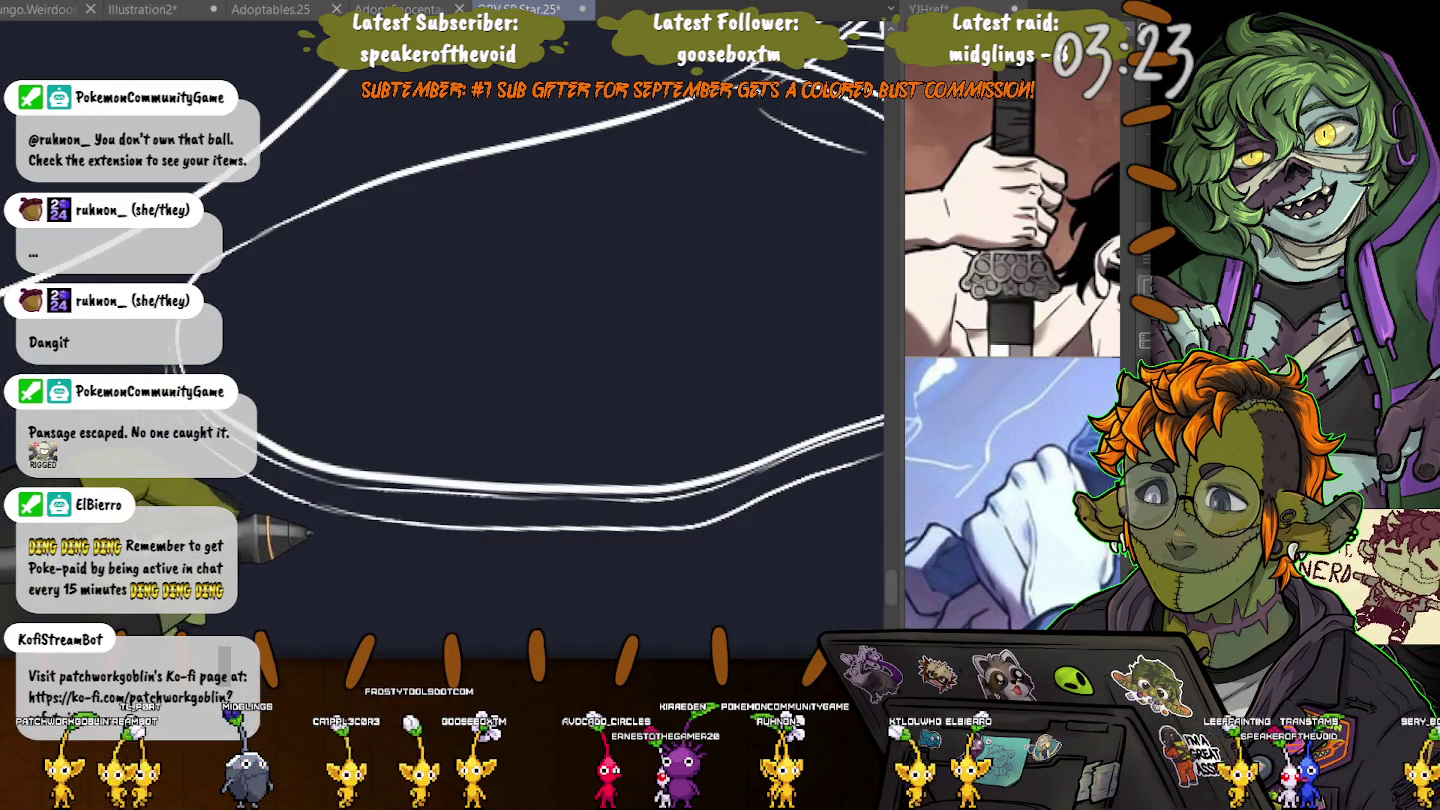
- Zoom to the pinstripe trouser leg where it meets the white coat
{"action": "scroll", "coordinate": [380, 378], "scroll_direction": "down", "scroll_amount": 3}
{"action": "scroll", "coordinate": [380, 378], "scroll_direction": "down", "scroll_amount": 2}
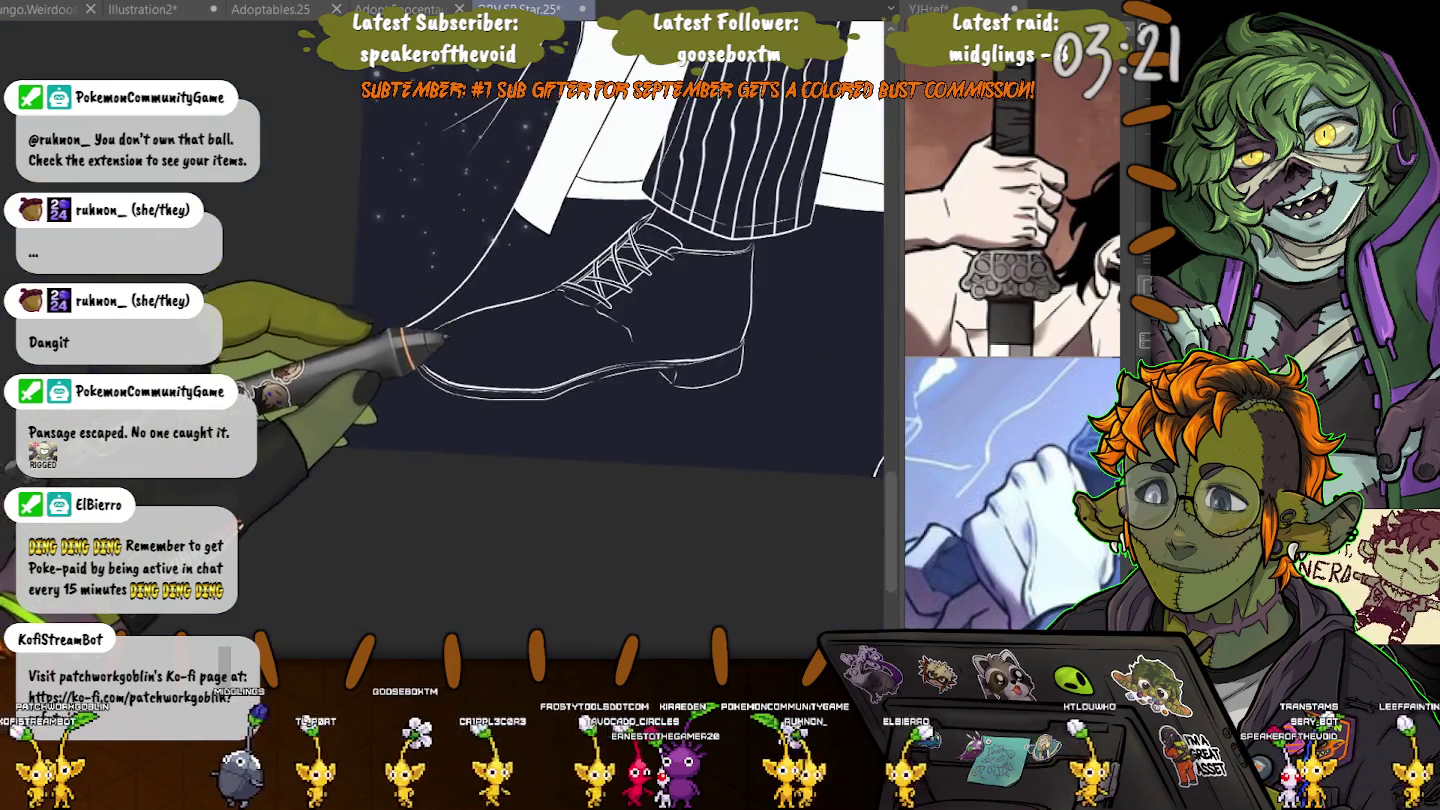
{"action": "scroll", "coordinate": [380, 378], "scroll_direction": "down", "scroll_amount": 2}
{"action": "scroll", "coordinate": [450, 339], "scroll_direction": "up", "scroll_amount": 2}
{"action": "scroll", "coordinate": [450, 340], "scroll_direction": "up", "scroll_amount": 1}
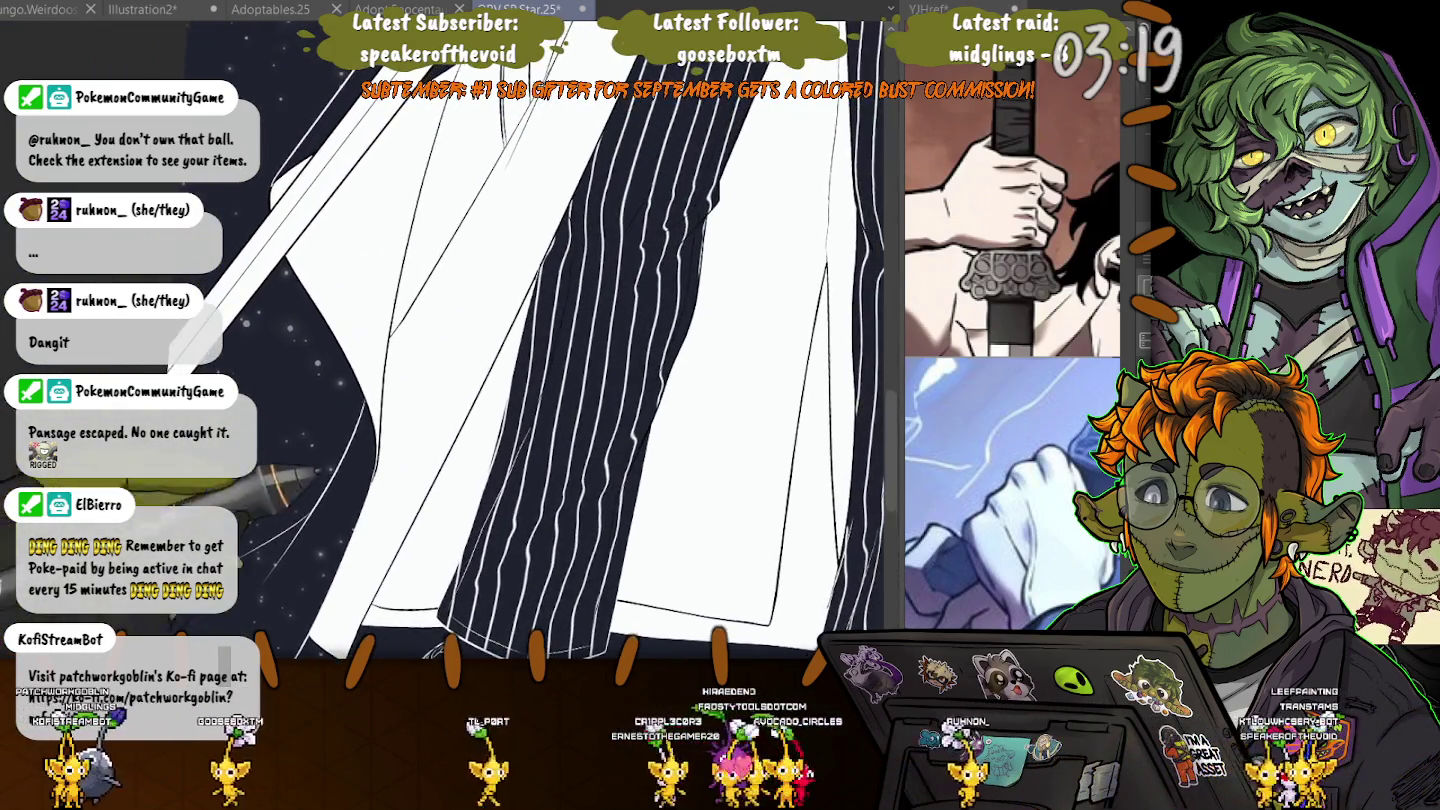
{"action": "scroll", "coordinate": [450, 340], "scroll_direction": "up", "scroll_amount": 1}
{"action": "scroll", "coordinate": [450, 340], "scroll_direction": "up", "scroll_amount": 1}
{"action": "scroll", "coordinate": [340, 240], "scroll_direction": "up", "scroll_amount": 1}
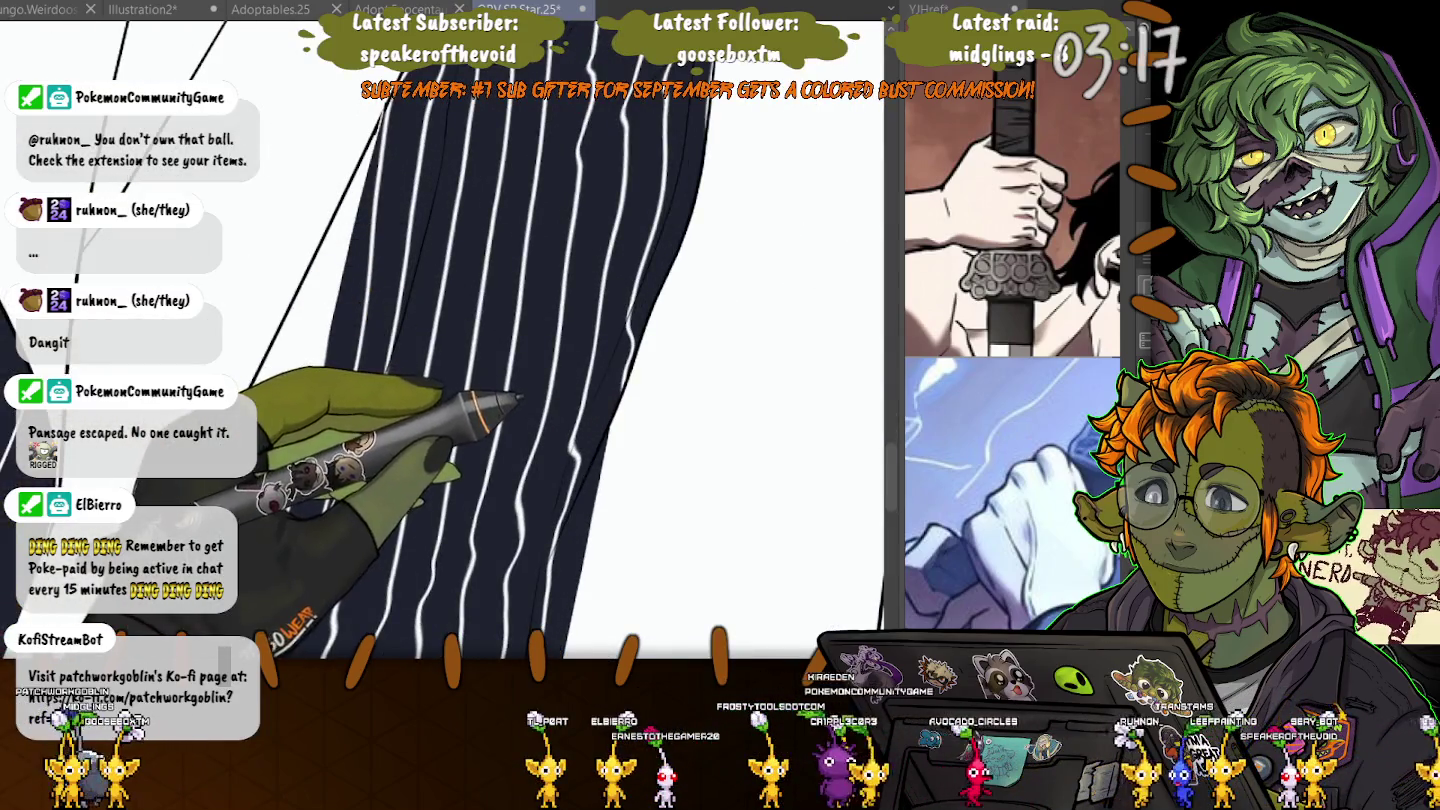
{"action": "scroll", "coordinate": [440, 340], "scroll_direction": "down", "scroll_amount": 2}
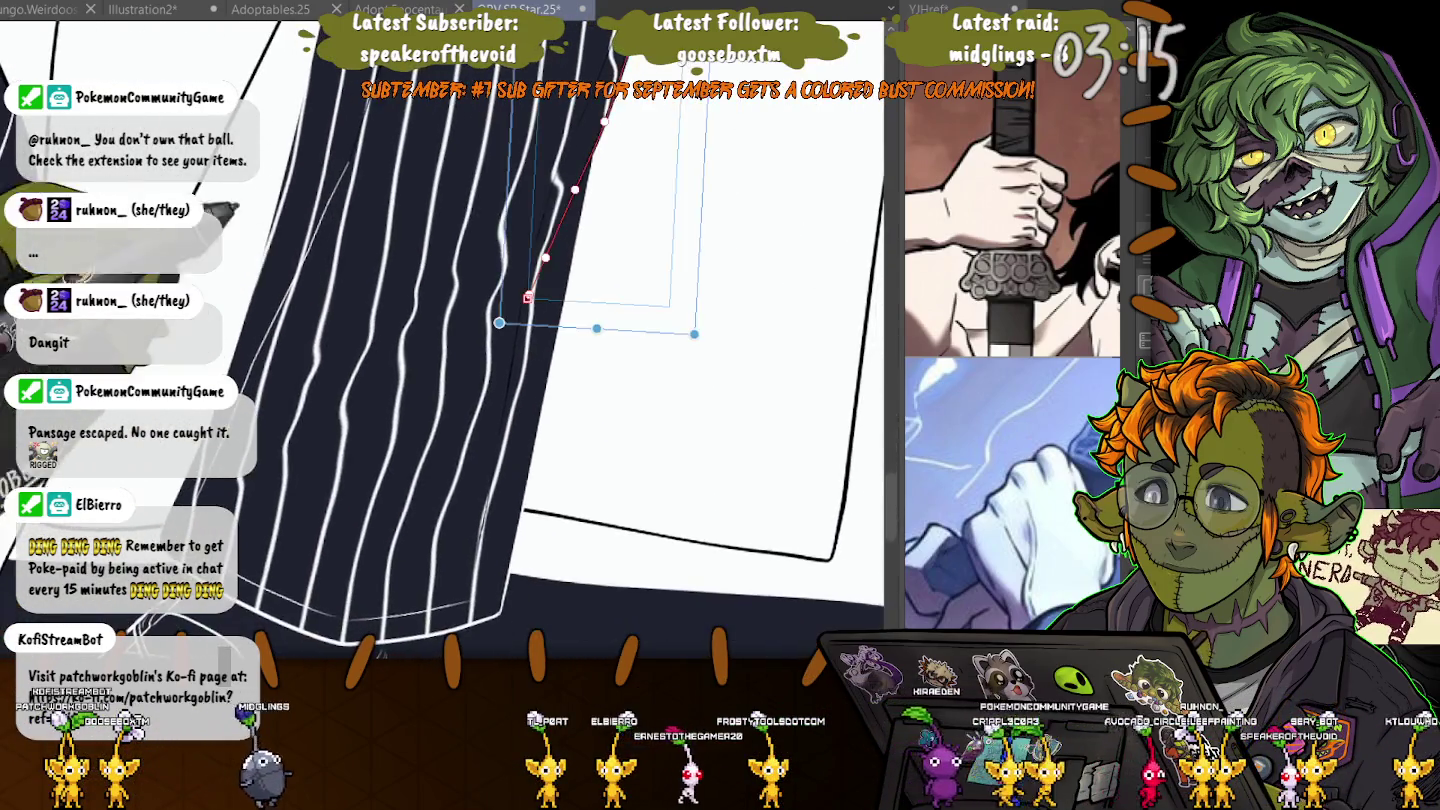
{"action": "scroll", "coordinate": [440, 340], "scroll_direction": "up", "scroll_amount": 2}
- Rotate the view, draw a cleaner outline along the trouser edge, and select the right-hand stroke
{"action": "key", "text": "o"}
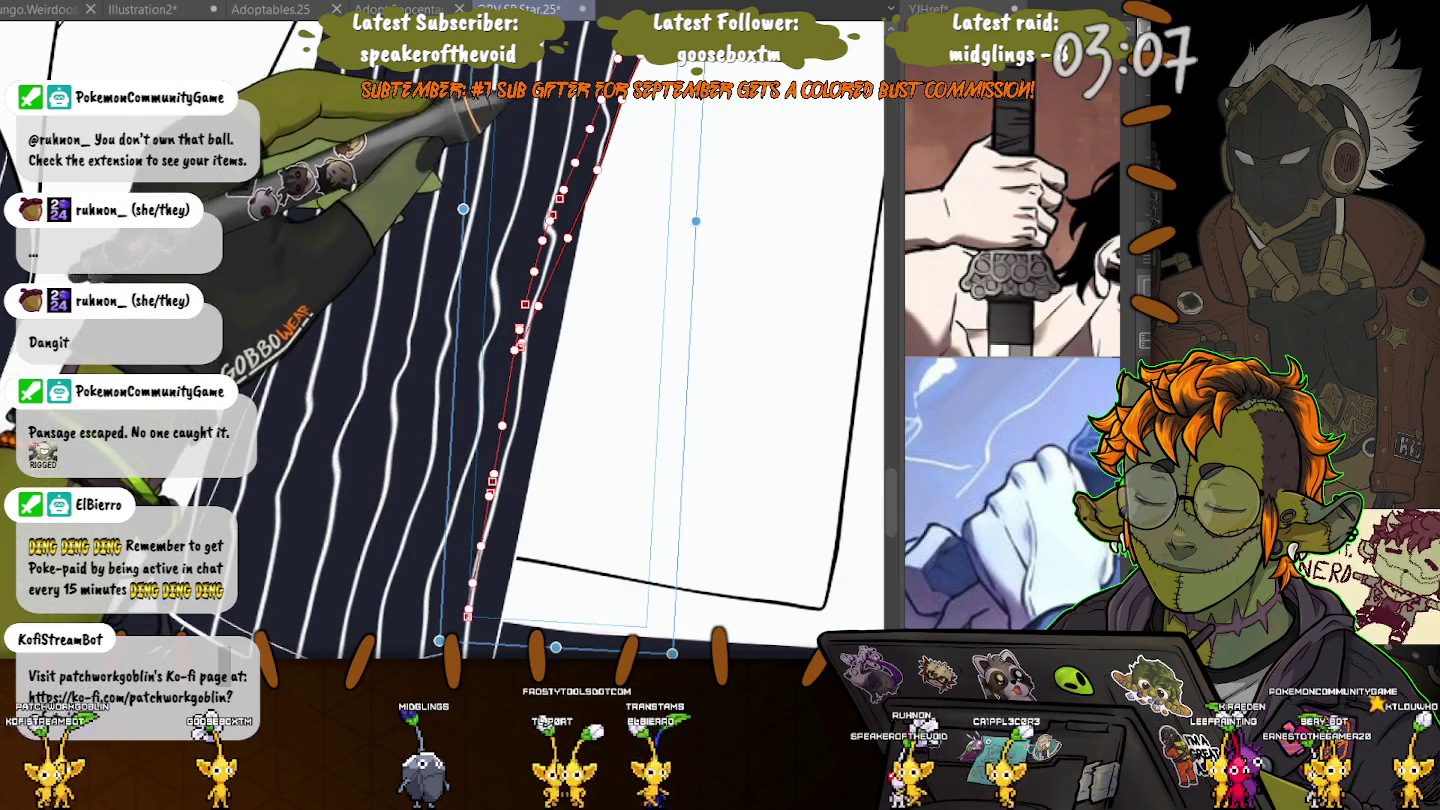
{"action": "key", "text": "p"}
{"action": "key", "text": "o"}
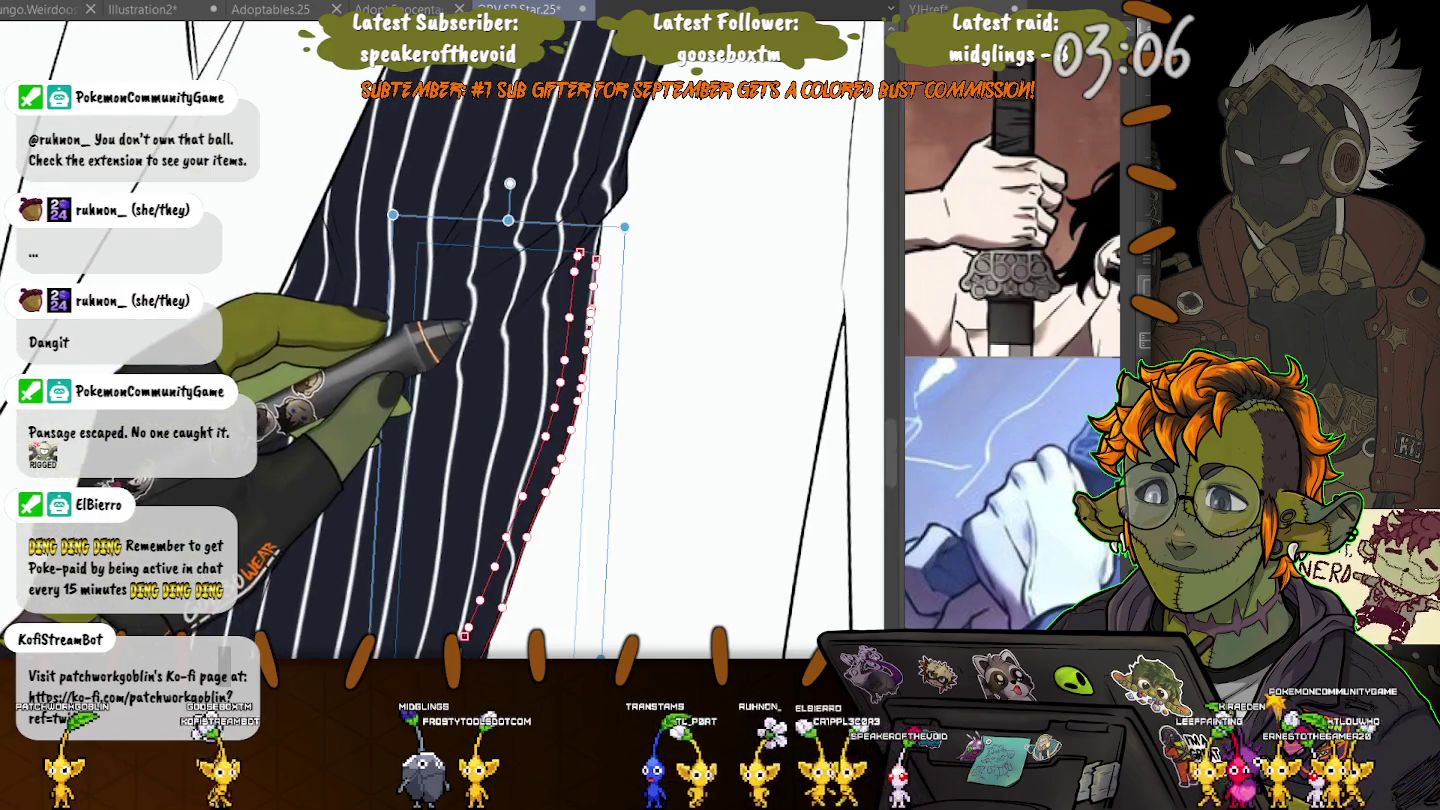
{"action": "left_click_drag", "start_coordinate": [478, 278], "coordinate": [585, 200]}
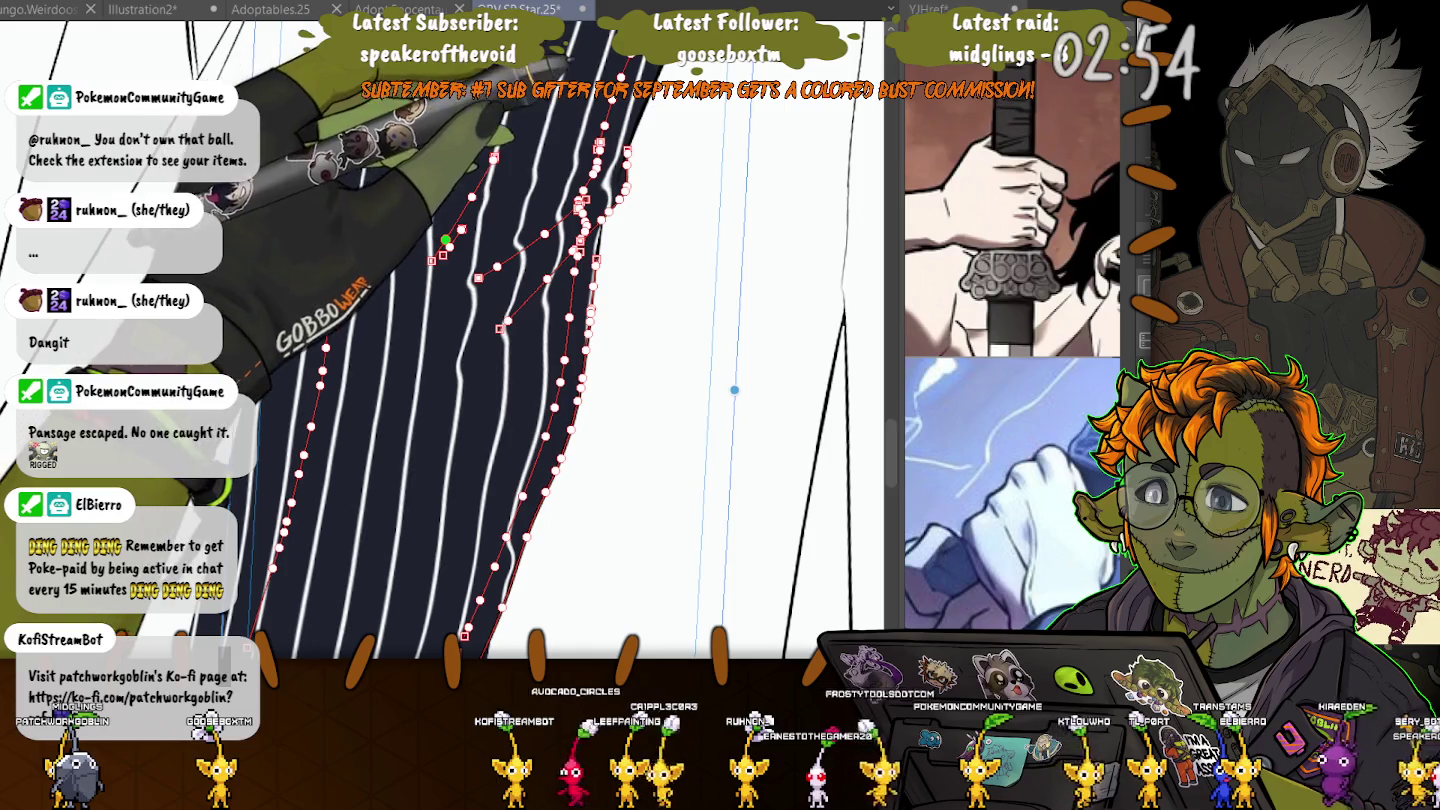
{"action": "left_click", "coordinate": [855, 321]}
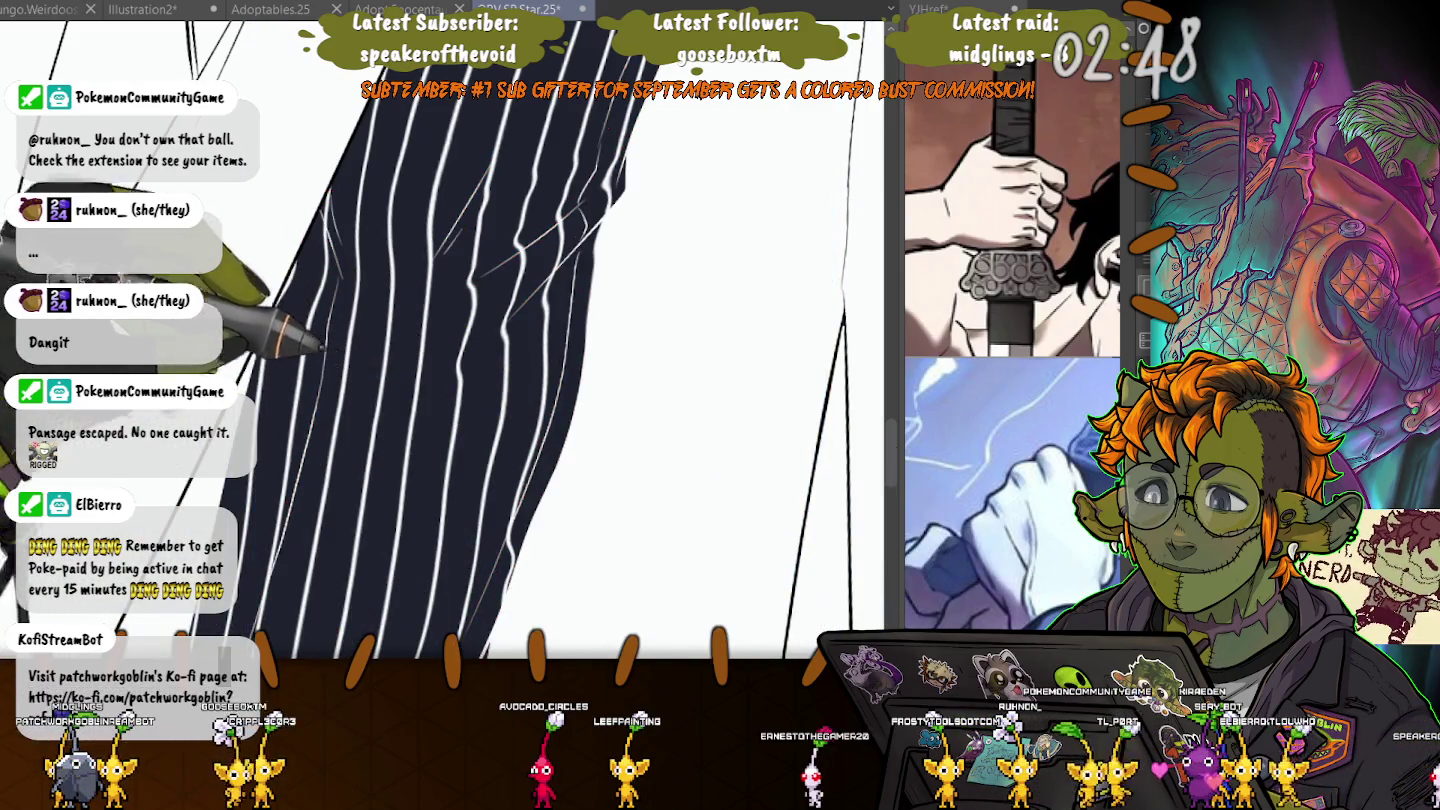
- Select two neighbouring vertical pinstripe lines on the upper trousers
{"action": "scroll", "coordinate": [440, 340], "scroll_direction": "up", "scroll_amount": 2}
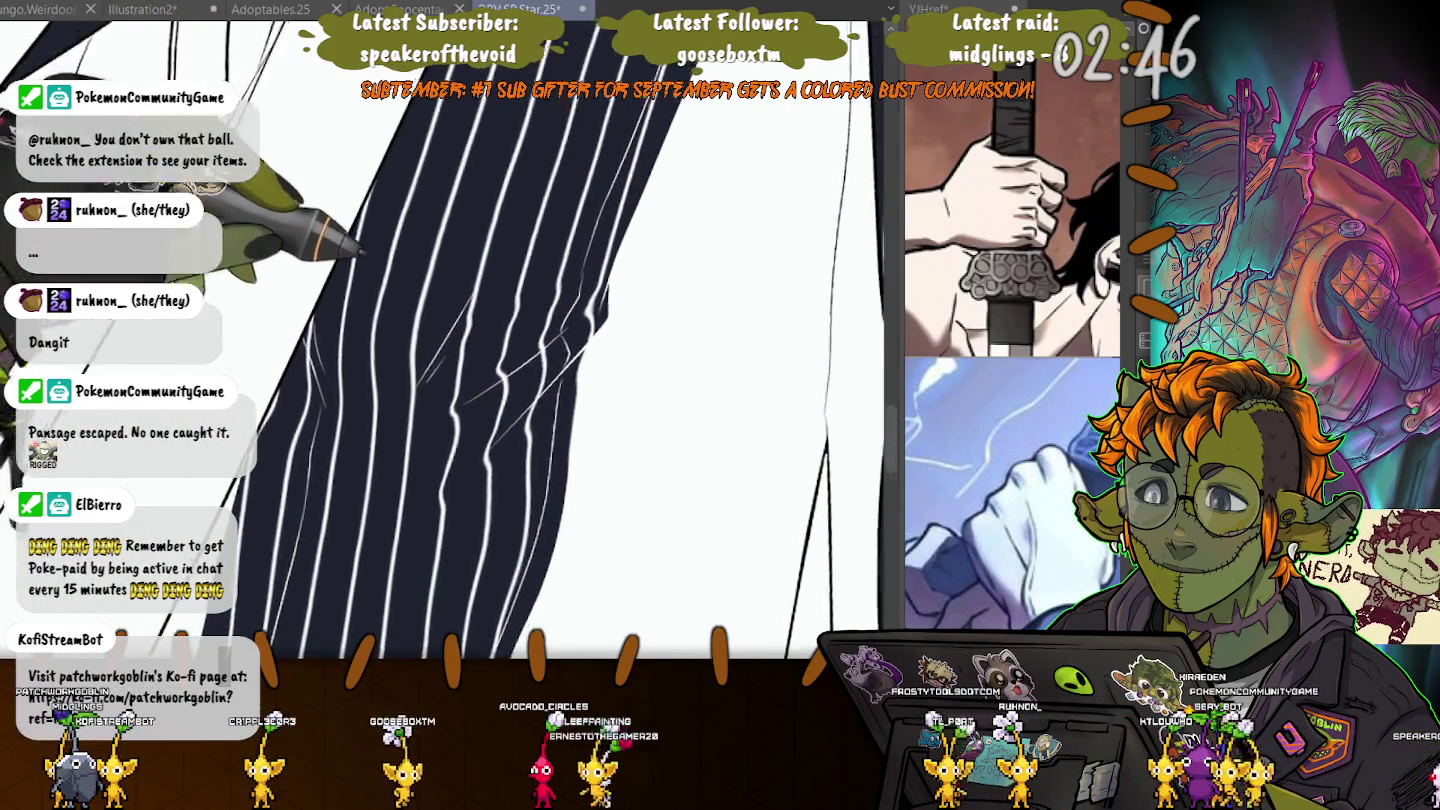
{"action": "scroll", "coordinate": [440, 340], "scroll_direction": "up", "scroll_amount": 2}
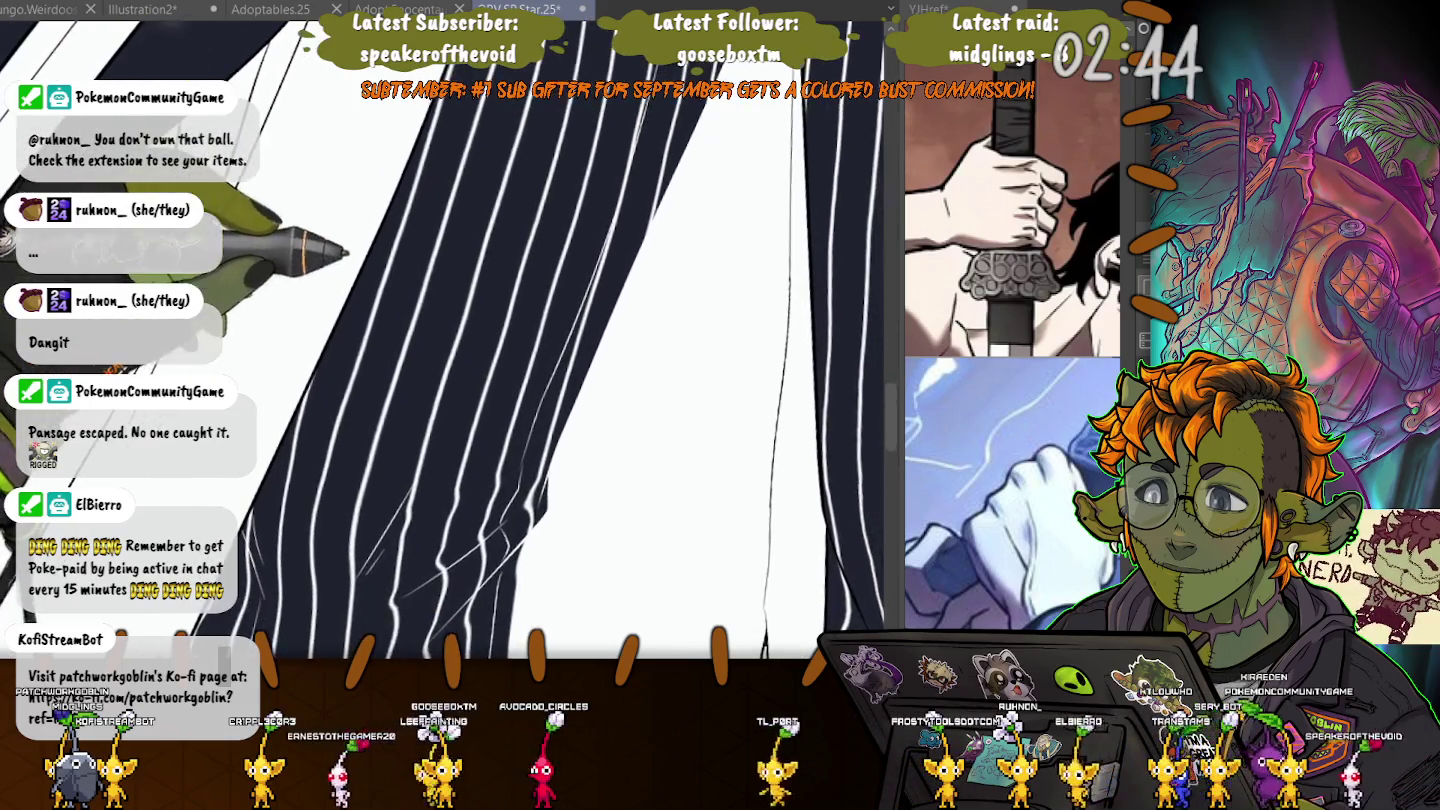
{"action": "scroll", "coordinate": [440, 340], "scroll_direction": "up", "scroll_amount": 1}
{"action": "scroll", "coordinate": [440, 340], "scroll_direction": "up", "scroll_amount": 2}
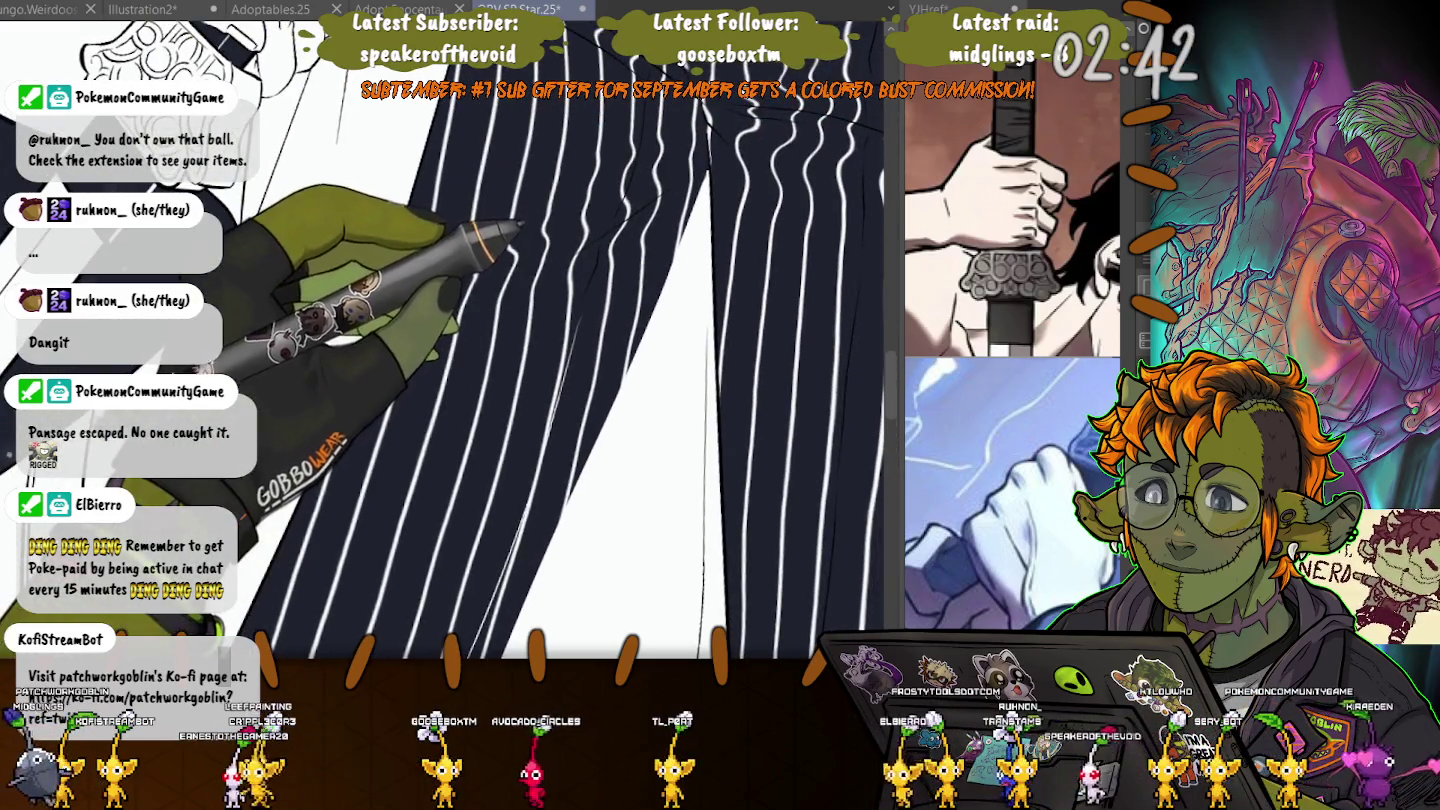
{"action": "left_click", "coordinate": [595, 266]}
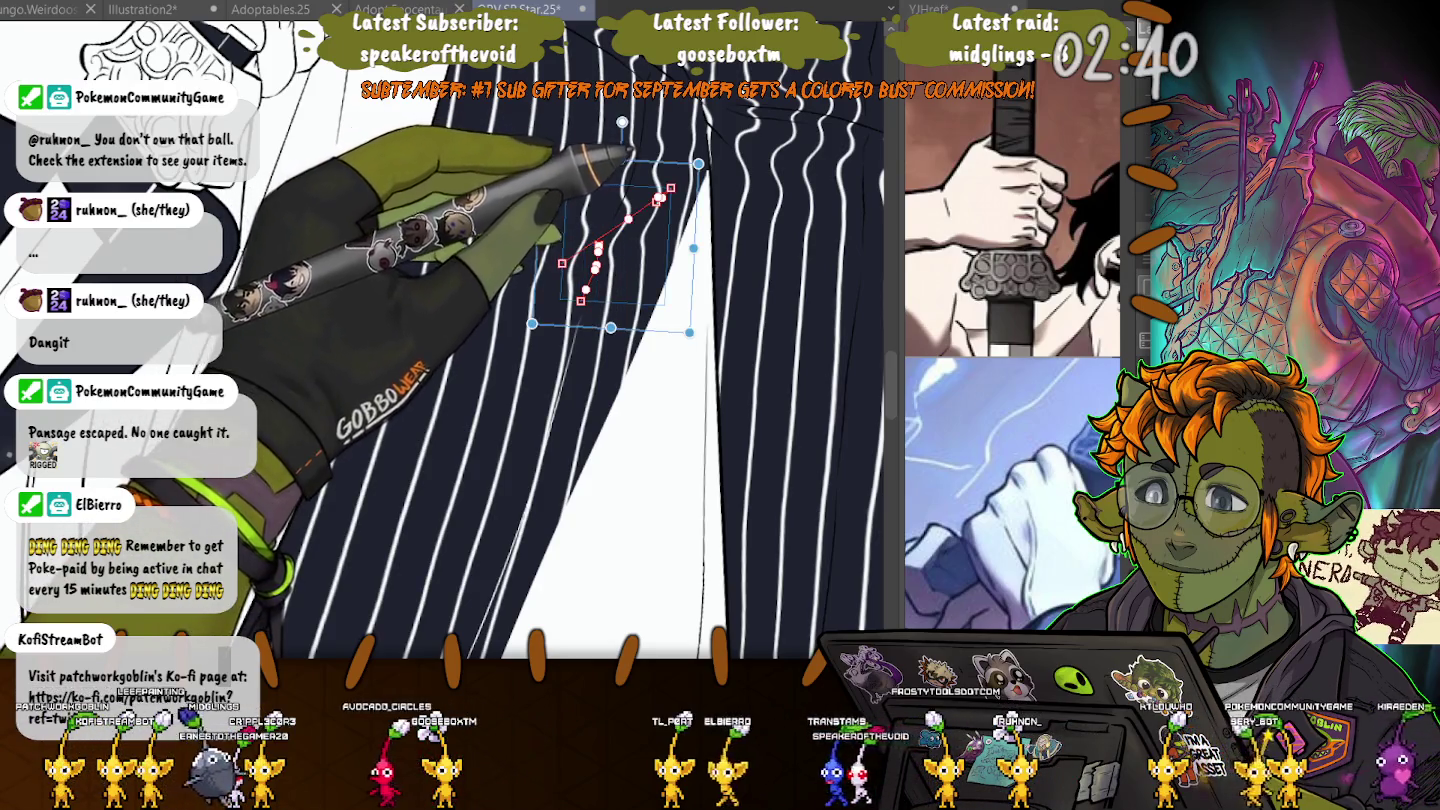
{"action": "left_click", "coordinate": [708, 201], "text": "shift"}
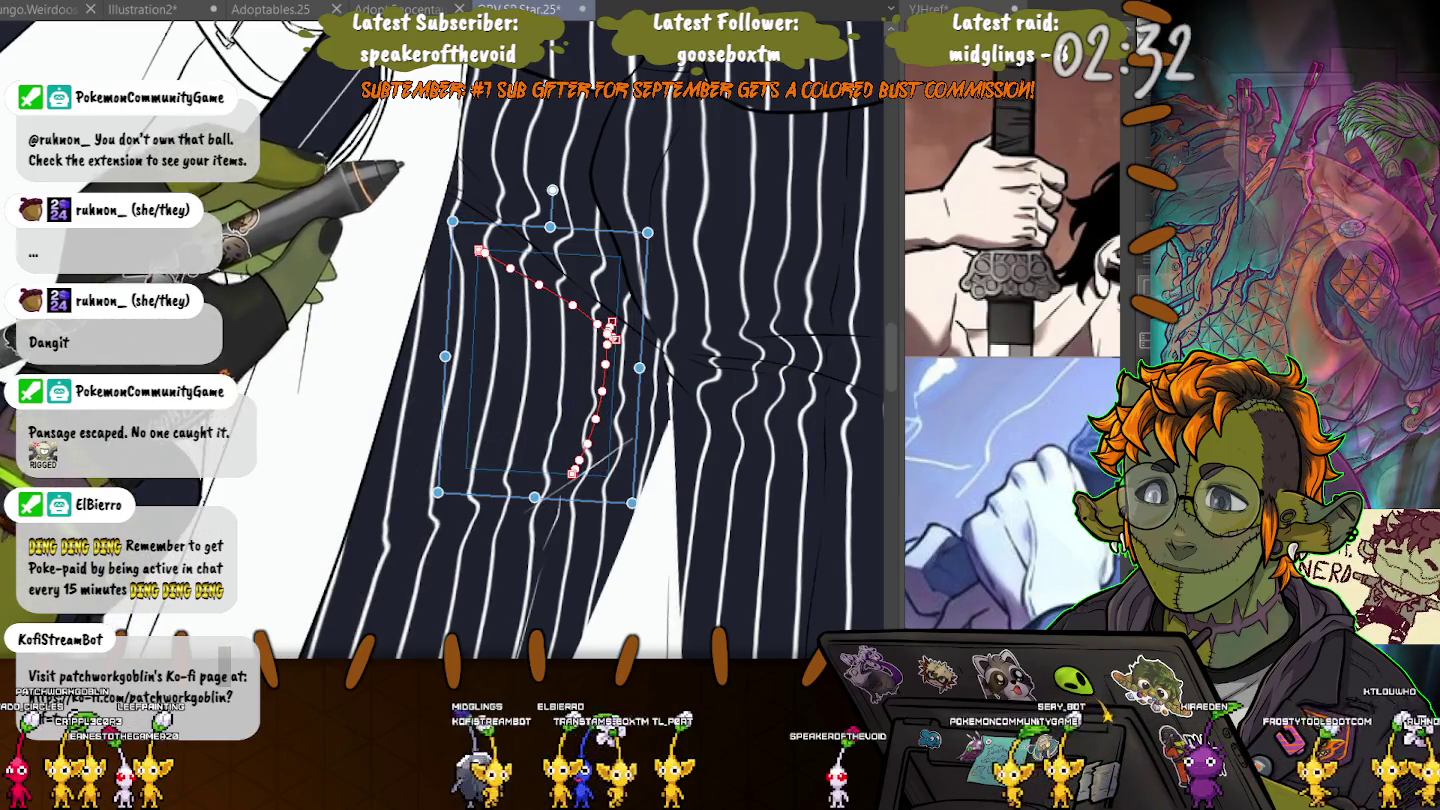
- Draw fold strokes across the pinstripes, including a diagonal fold and a vertical line down the trousers
{"action": "left_click_drag", "start_coordinate": [455, 190], "coordinate": [581, 286]}
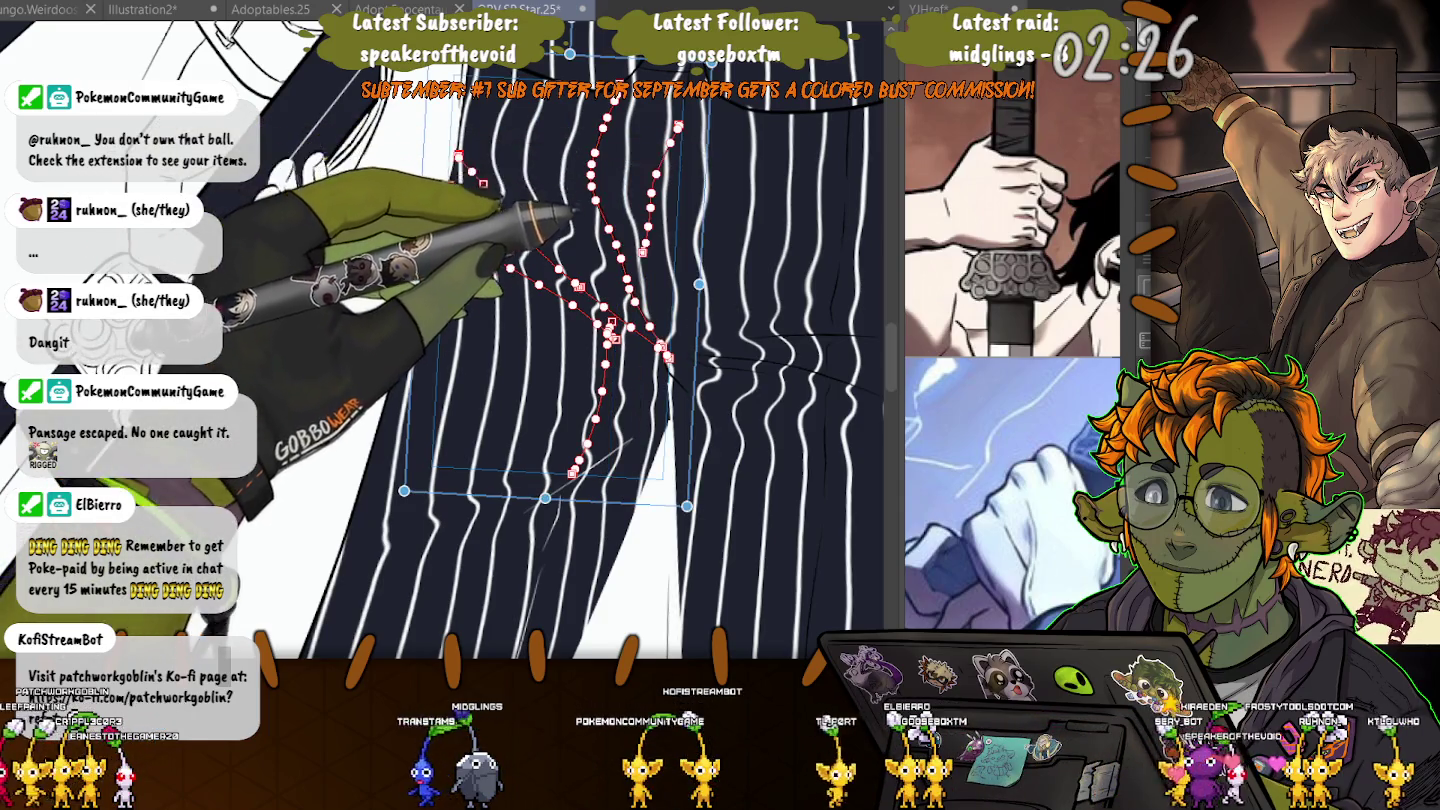
{"action": "left_click_drag", "start_coordinate": [679, 124], "coordinate": [643, 252]}
{"action": "left_click_drag", "start_coordinate": [877, 337], "coordinate": [665, 352]}
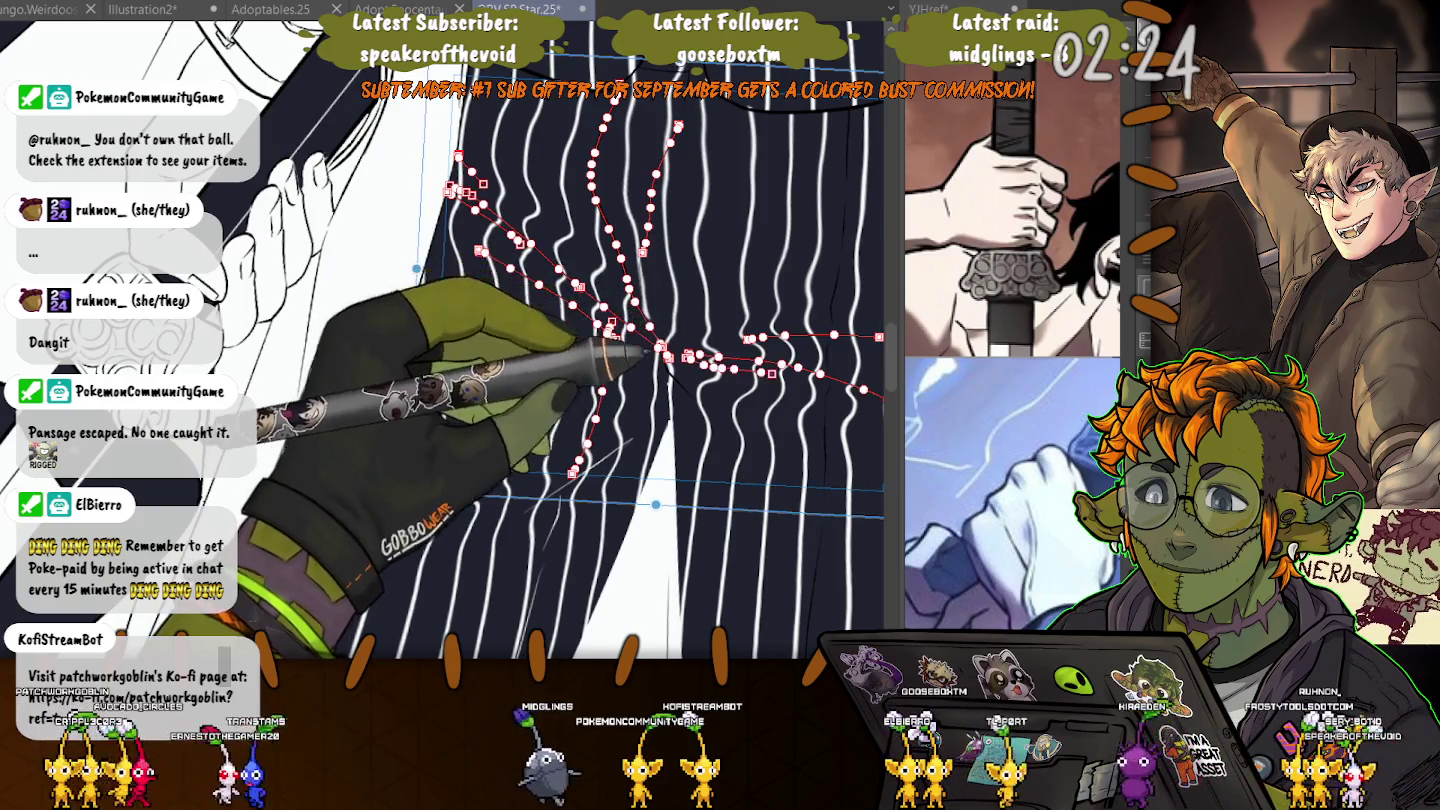
{"action": "left_click_drag", "start_coordinate": [480, 250], "coordinate": [693, 398]}
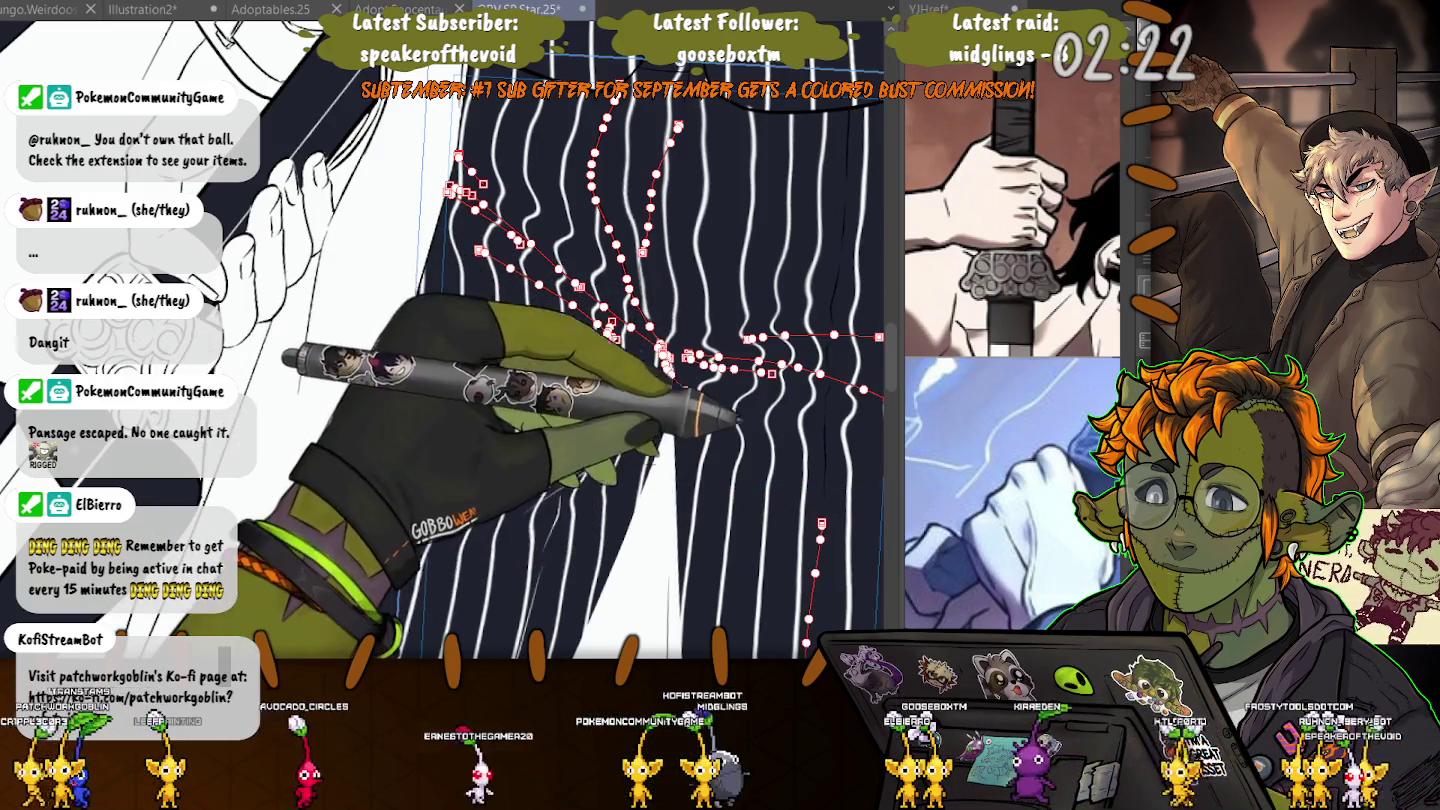
{"action": "left_click_drag", "start_coordinate": [824, 412], "coordinate": [807, 645]}
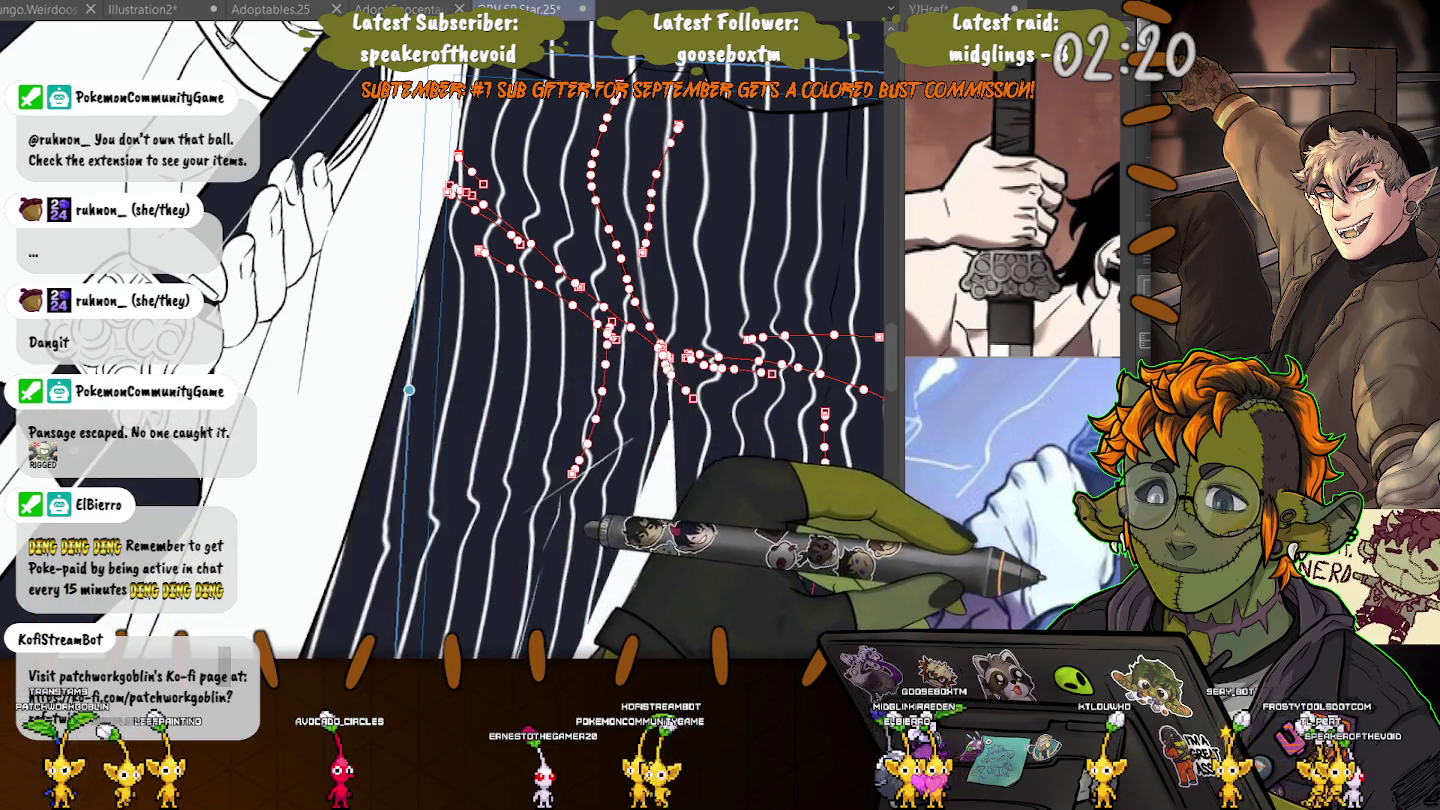
{"action": "left_click_drag", "start_coordinate": [700, 440], "coordinate": [533, 562]}
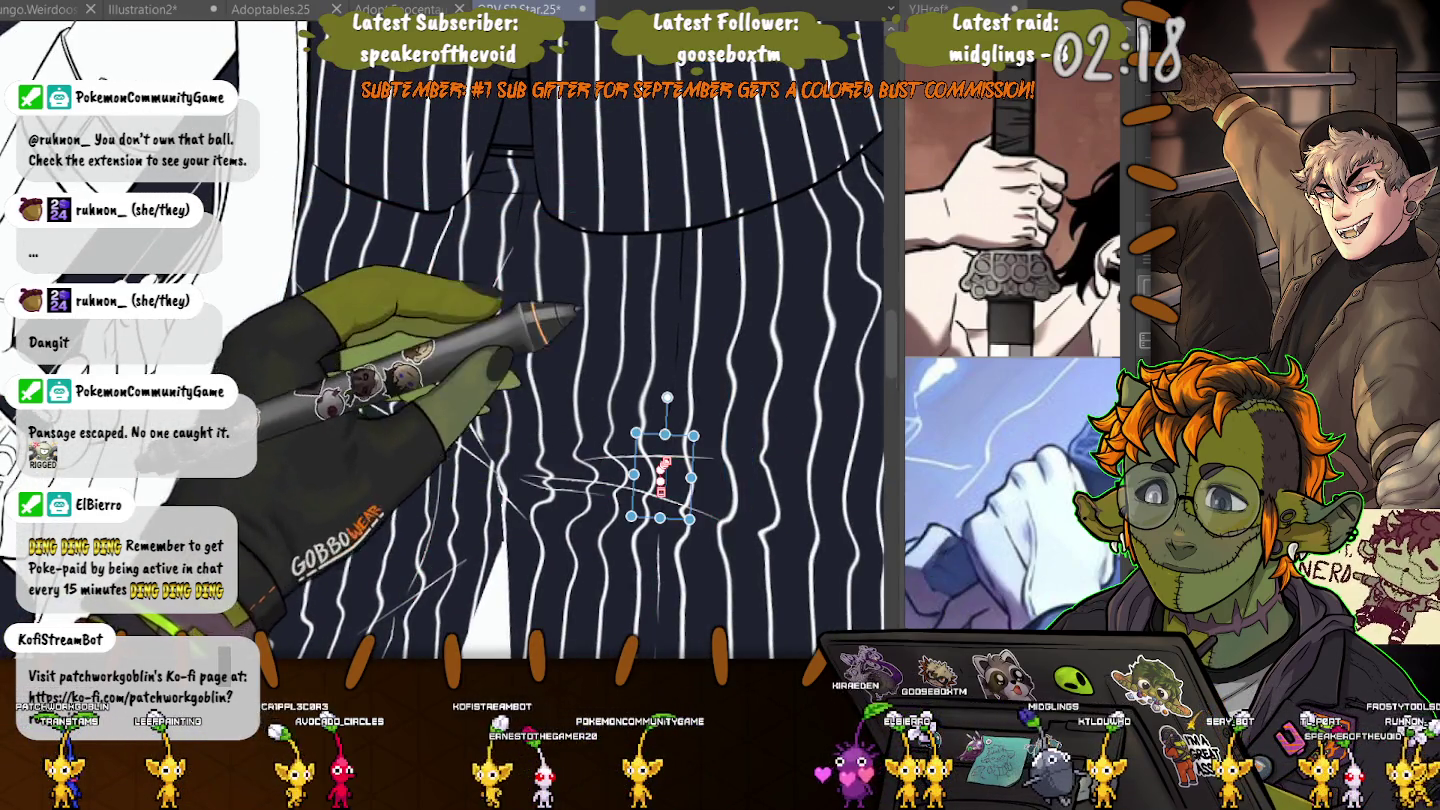
- Redraw a vertical trouser line, then nudge the short diagonal stroke below the waistband slightly lower
{"action": "left_click_drag", "start_coordinate": [681, 232], "coordinate": [660, 490]}
{"action": "left_click", "coordinate": [596, 232], "text": "shift"}
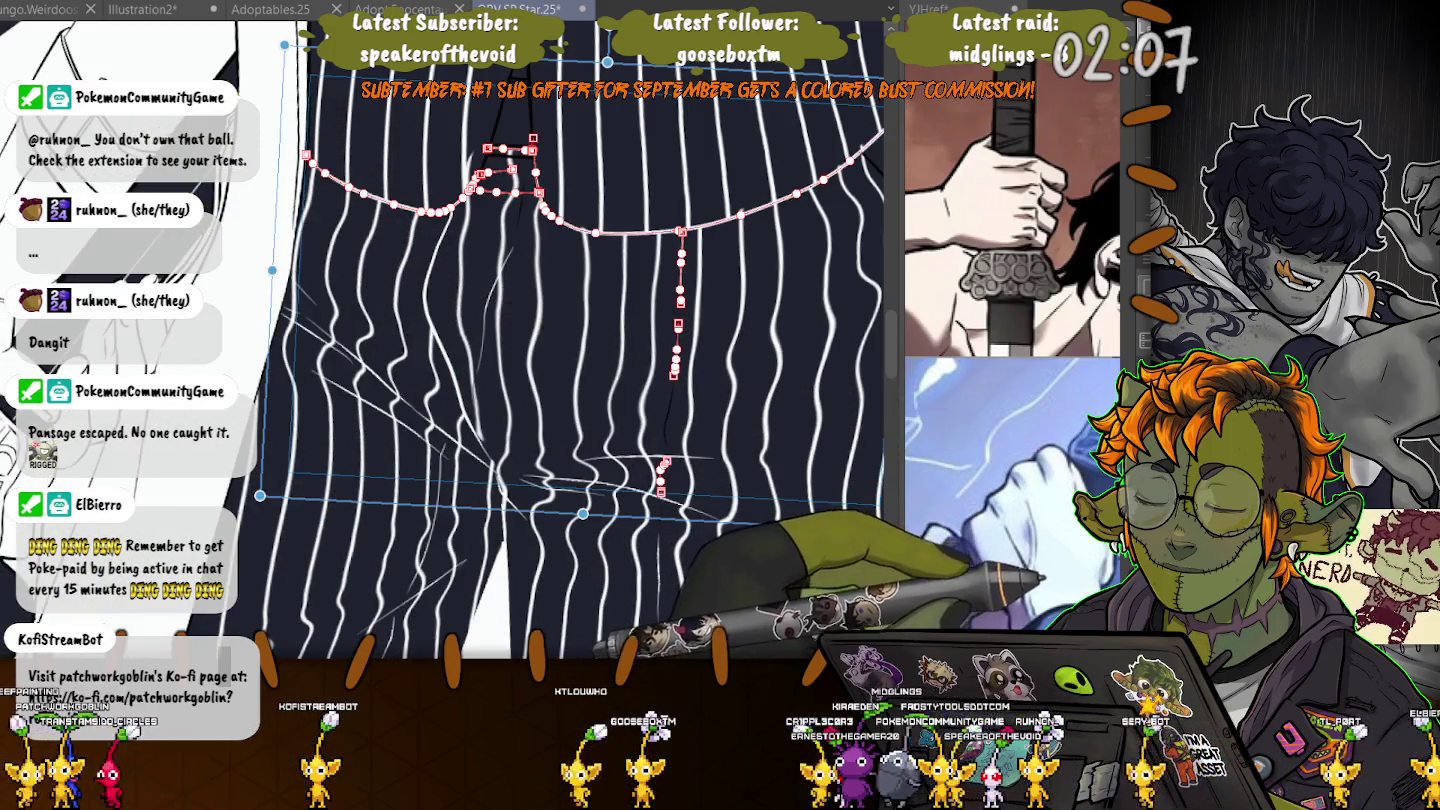
{"action": "left_click", "coordinate": [495, 300]}
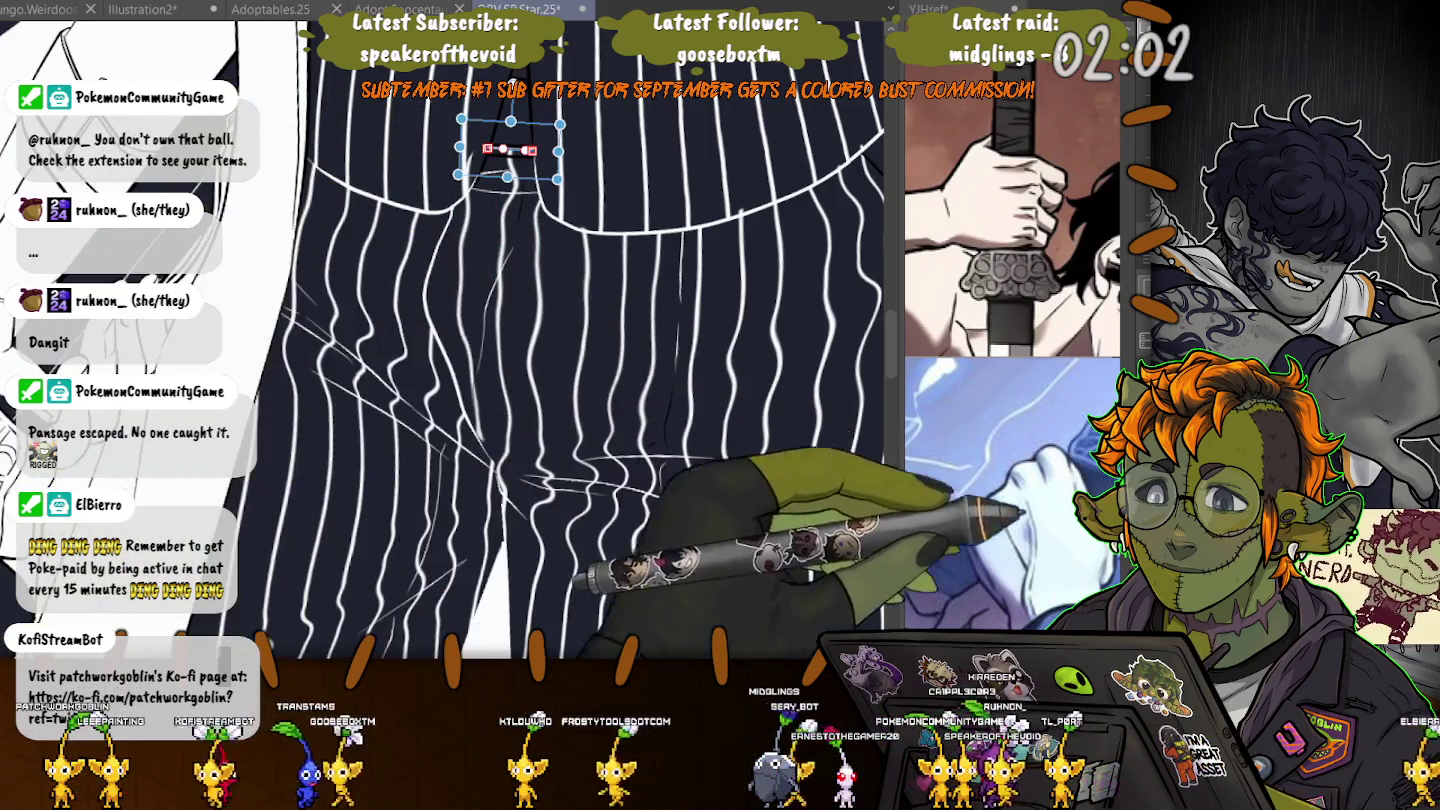
{"action": "left_click_drag", "start_coordinate": [557, 150], "coordinate": [557, 158]}
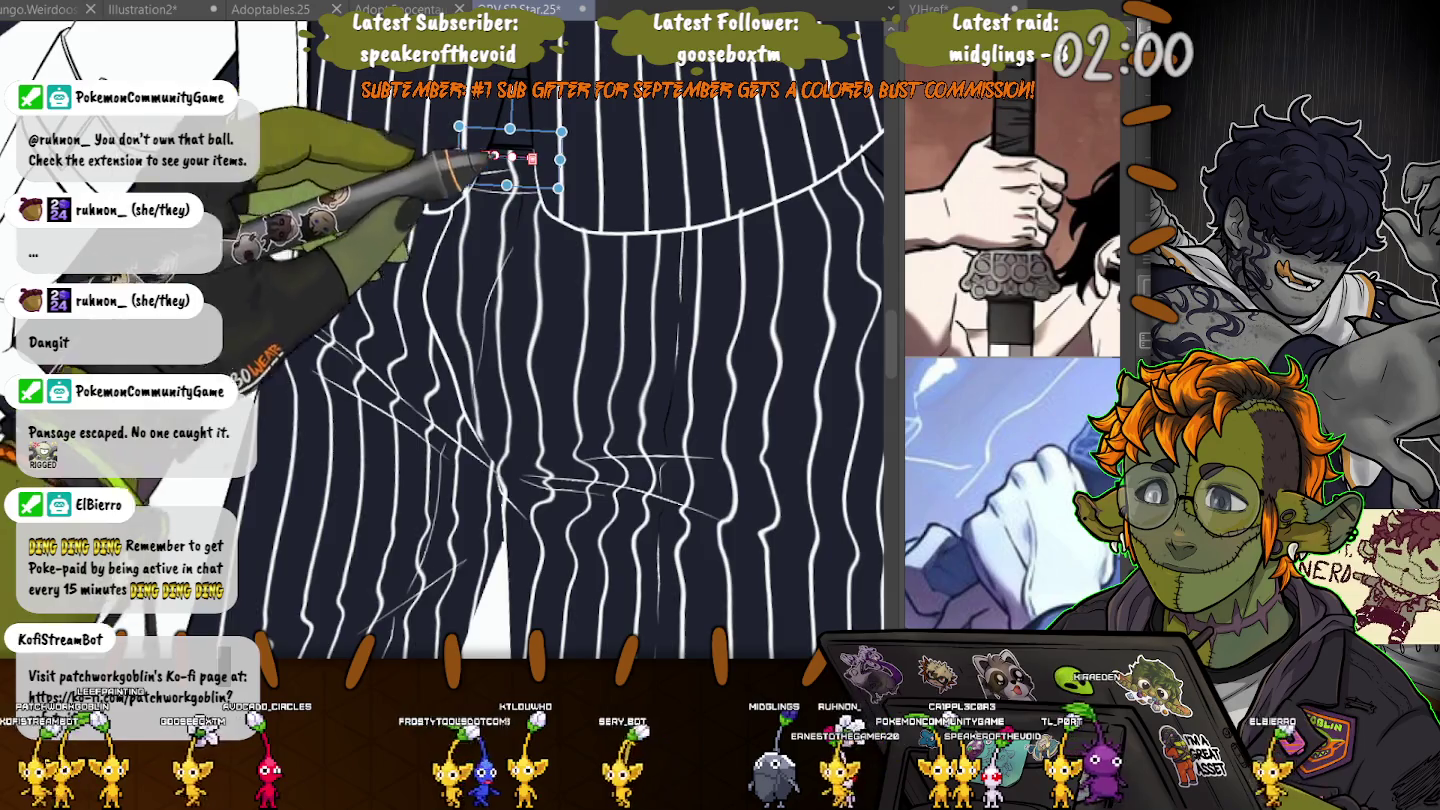
- Reshape the vertical seam stroke's lower crossbar and extend the stroke further upward
{"action": "scroll", "coordinate": [589, 339], "scroll_direction": "up", "scroll_amount": 5}
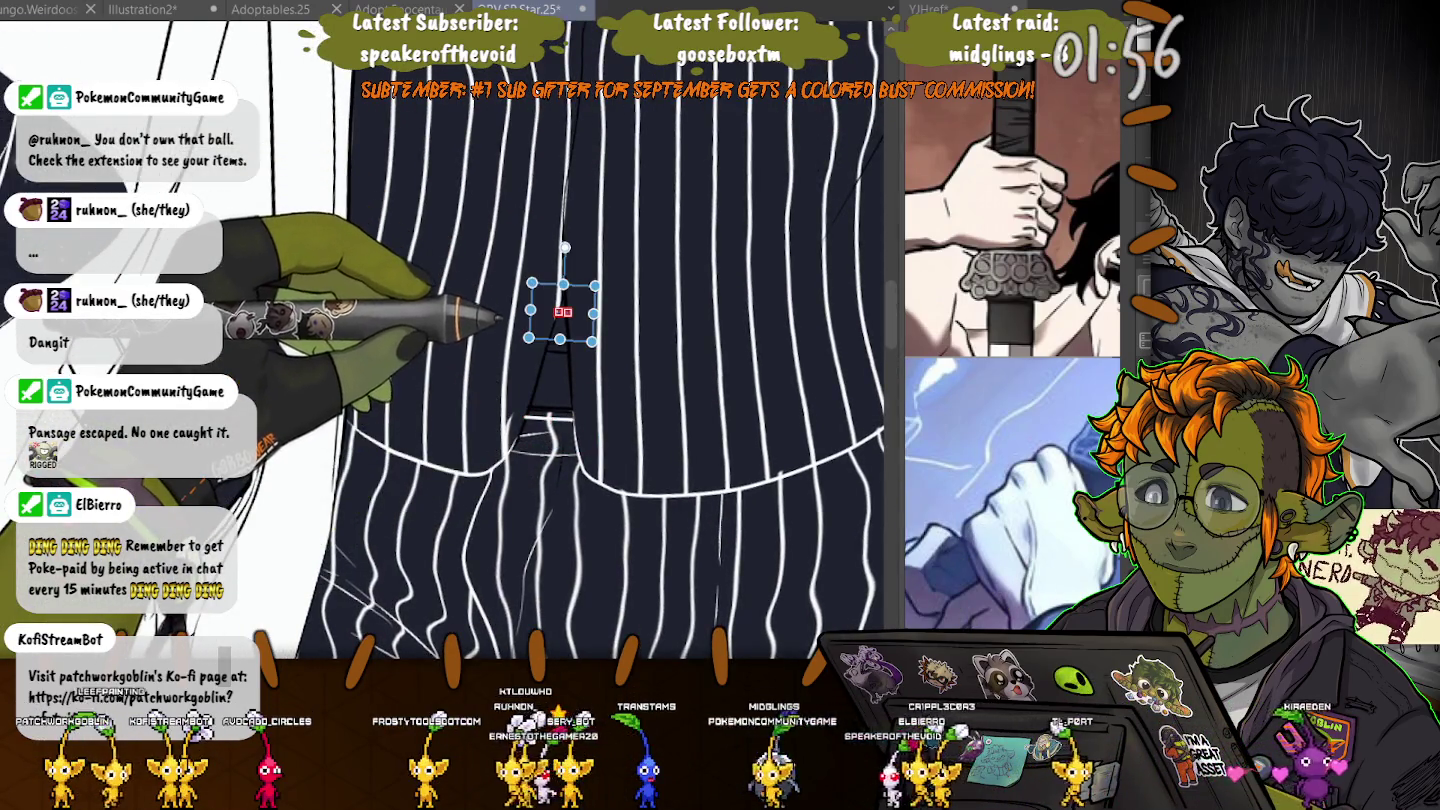
{"action": "left_click", "coordinate": [563, 312]}
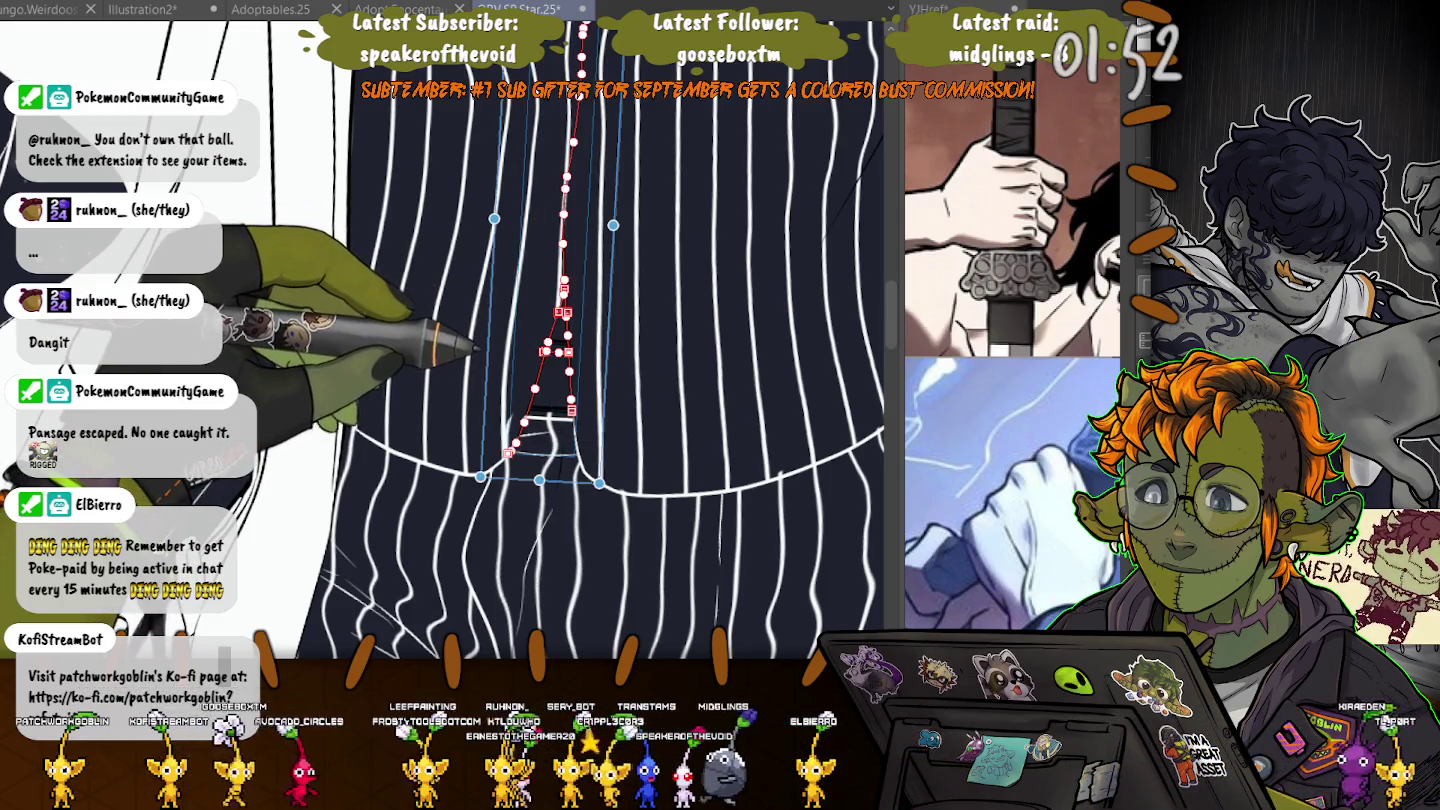
{"action": "left_click_drag", "start_coordinate": [525, 421], "coordinate": [527, 409]}
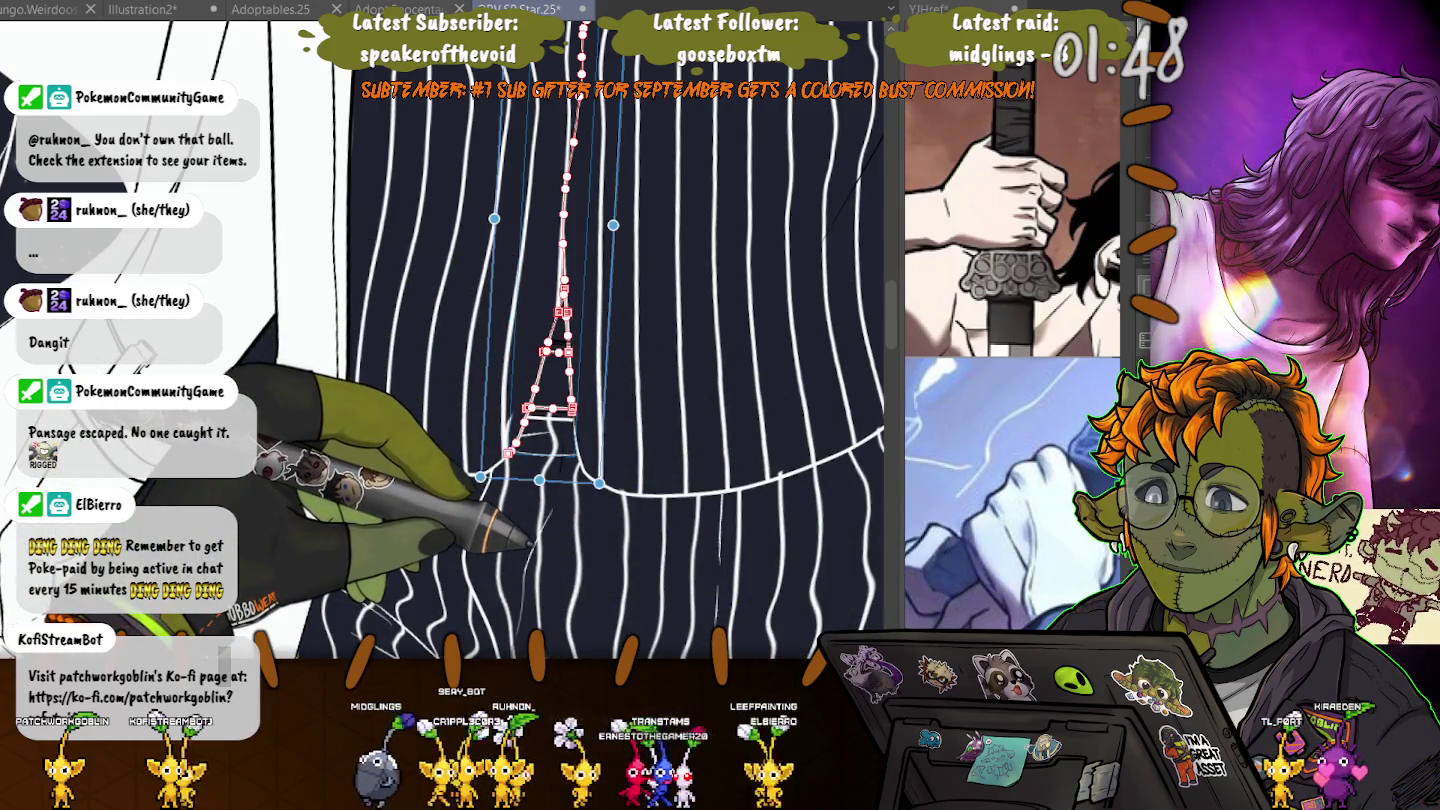
{"action": "mouse_move", "coordinate": [530, 540]}
{"action": "left_mouse_down"}
{"action": "mouse_move", "coordinate": [570, 335]}
{"action": "mouse_move", "coordinate": [665, 475]}
{"action": "left_mouse_up"}
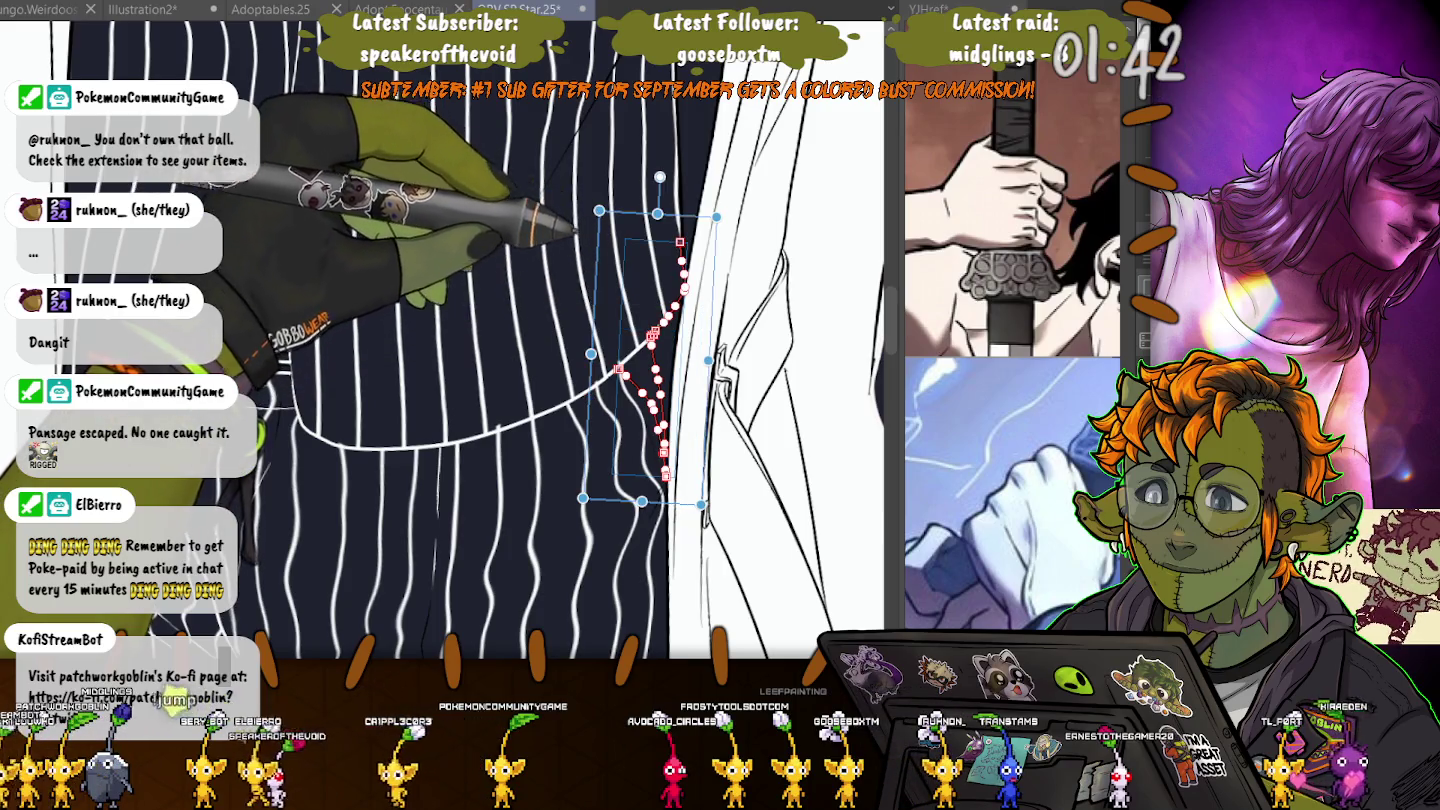
{"action": "mouse_move", "coordinate": [652, 335]}
{"action": "left_mouse_down"}
{"action": "mouse_move", "coordinate": [679, 242]}
{"action": "mouse_move", "coordinate": [680, 66]}
{"action": "mouse_move", "coordinate": [536, 202]}
{"action": "left_mouse_up"}
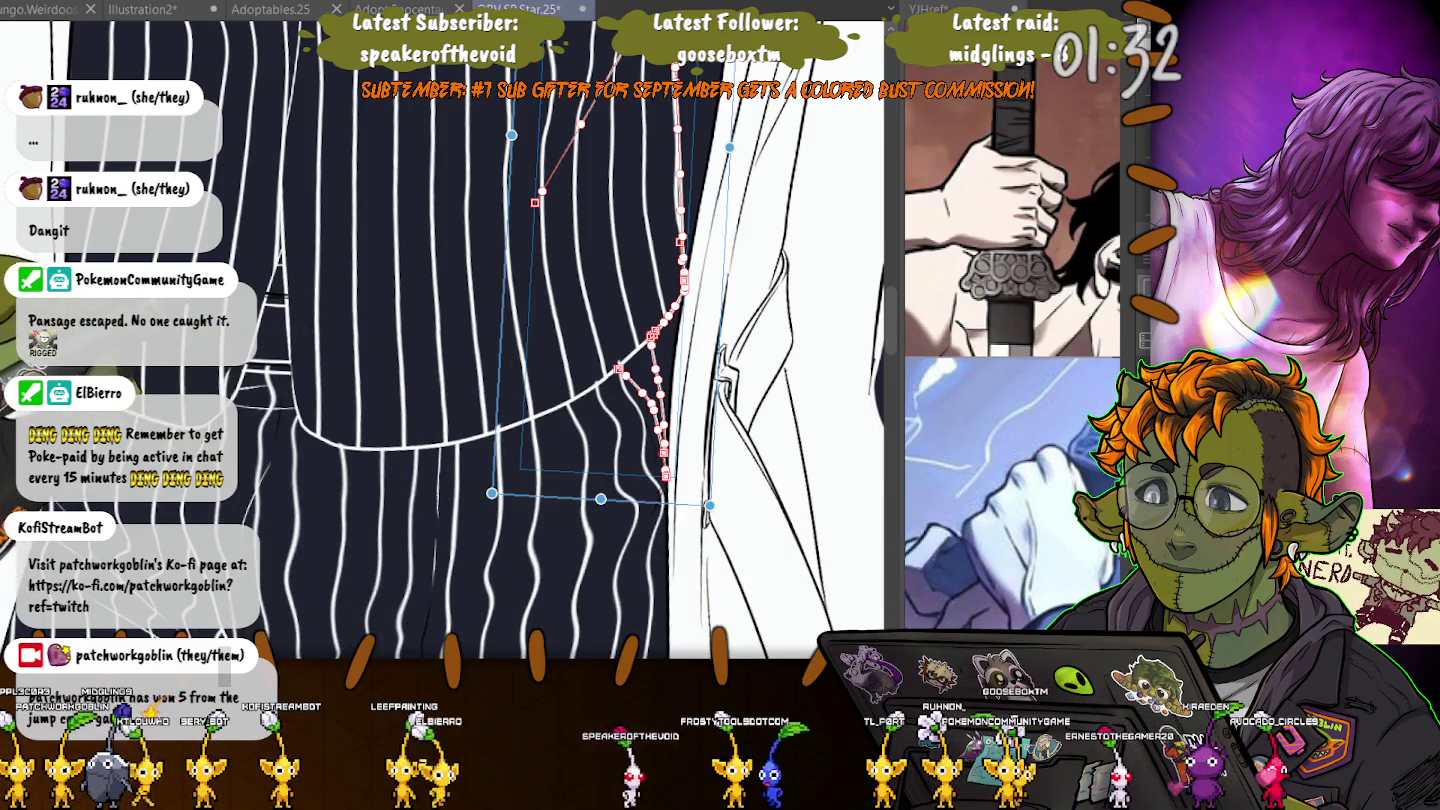
{"action": "scroll", "coordinate": [490, 340], "scroll_direction": "up", "scroll_amount": 2}
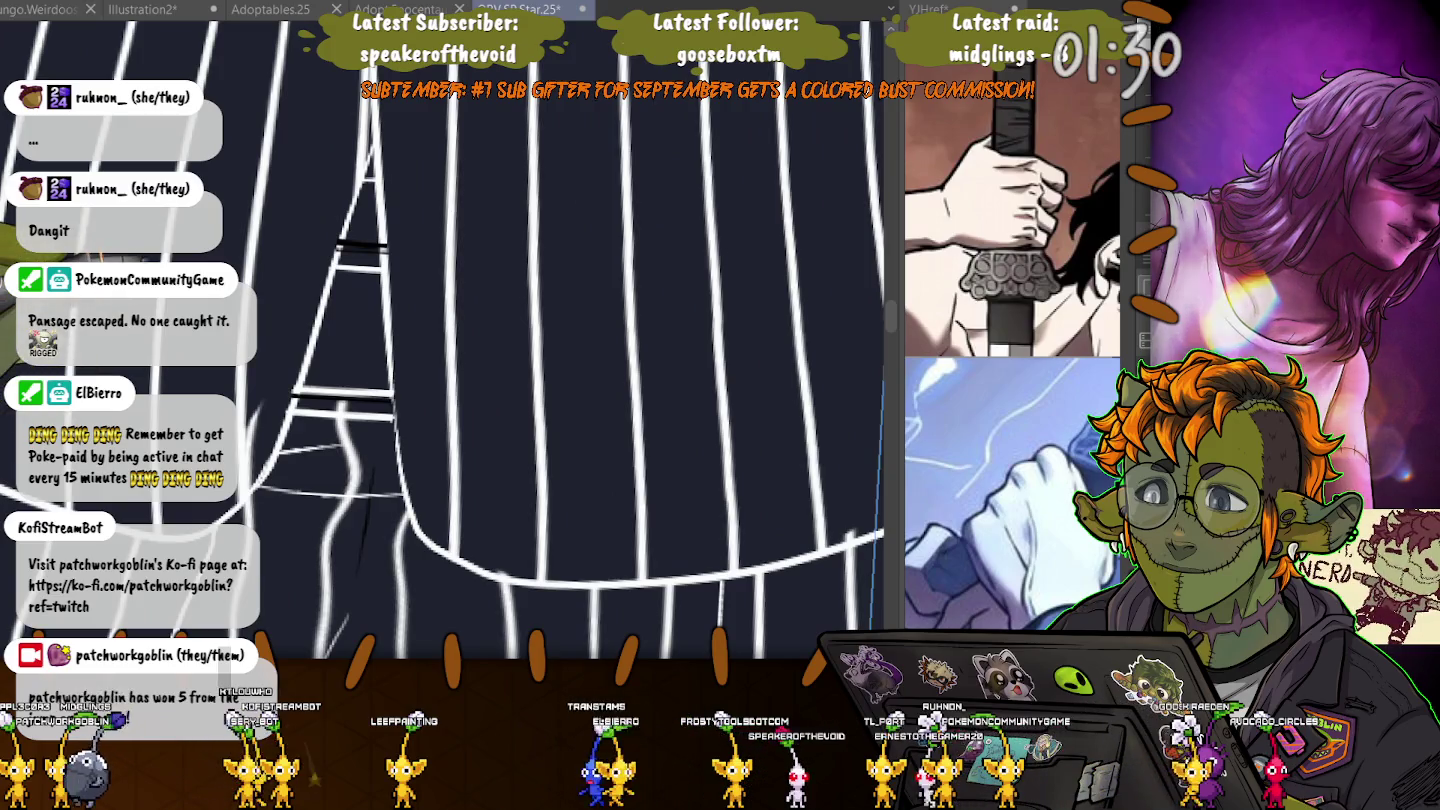
- Select and deselect the ladder-shaped seam lines, then select a stroke on the lower trousers
{"action": "left_click", "coordinate": [386, 300]}
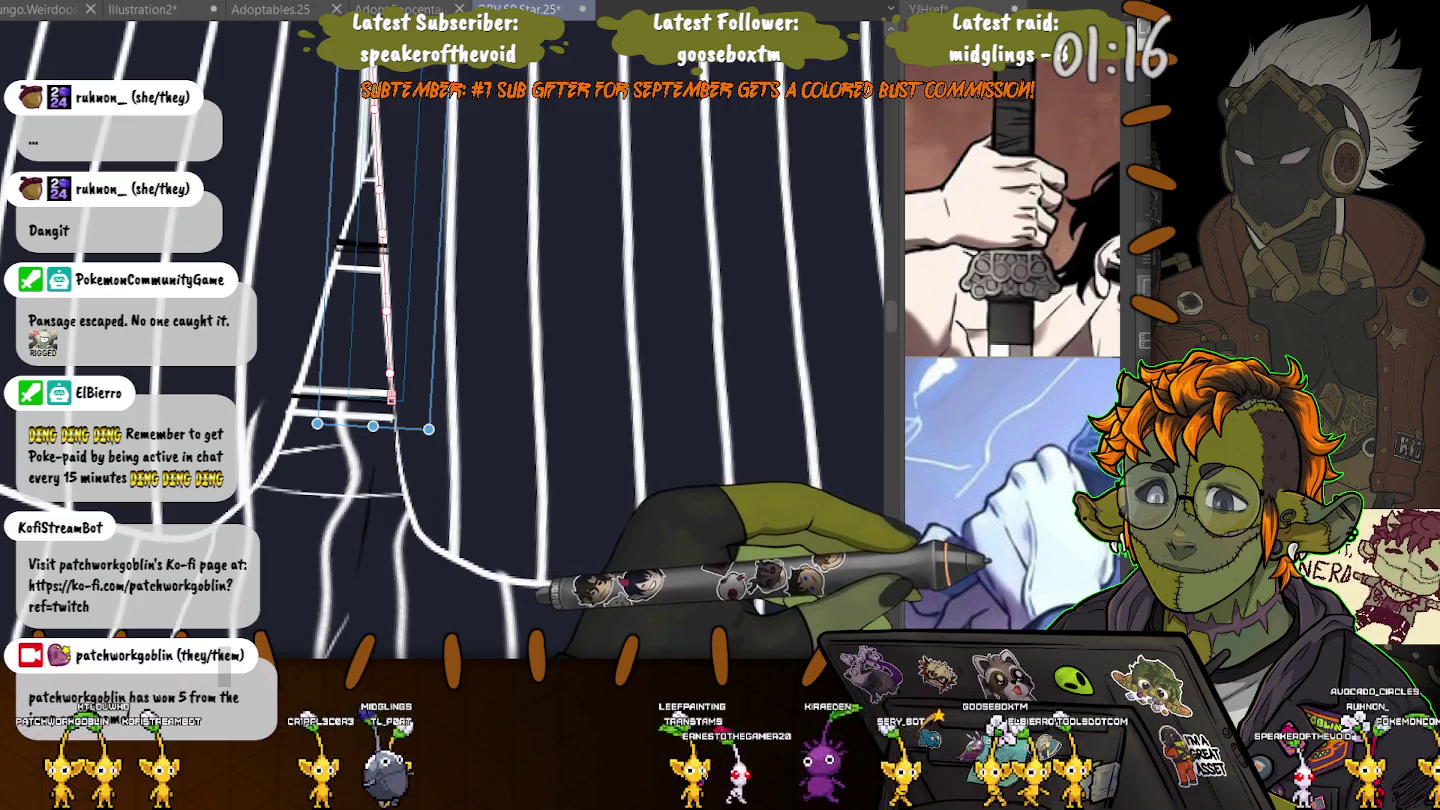
{"action": "key", "text": "ctrl+d"}
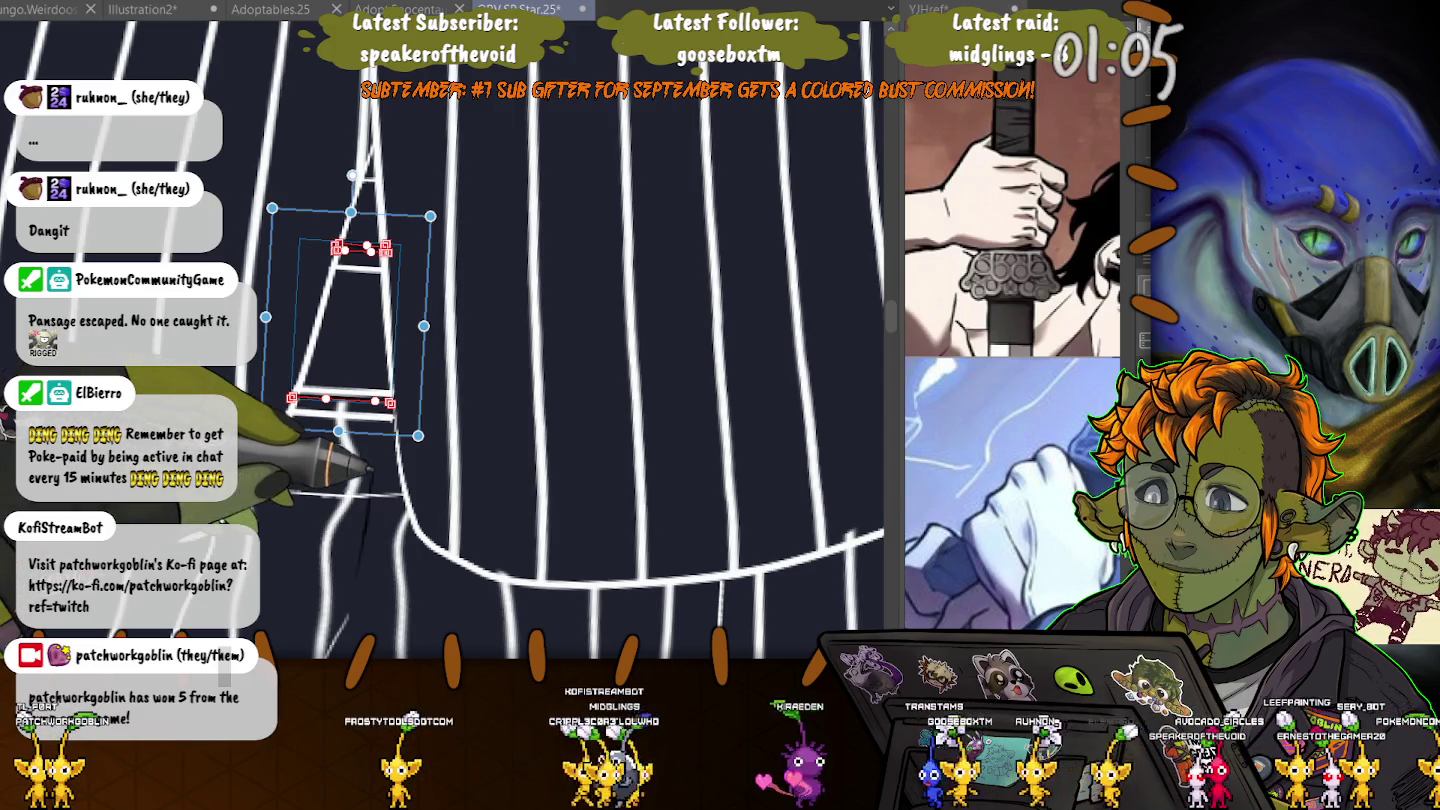
{"action": "key", "text": "Return"}
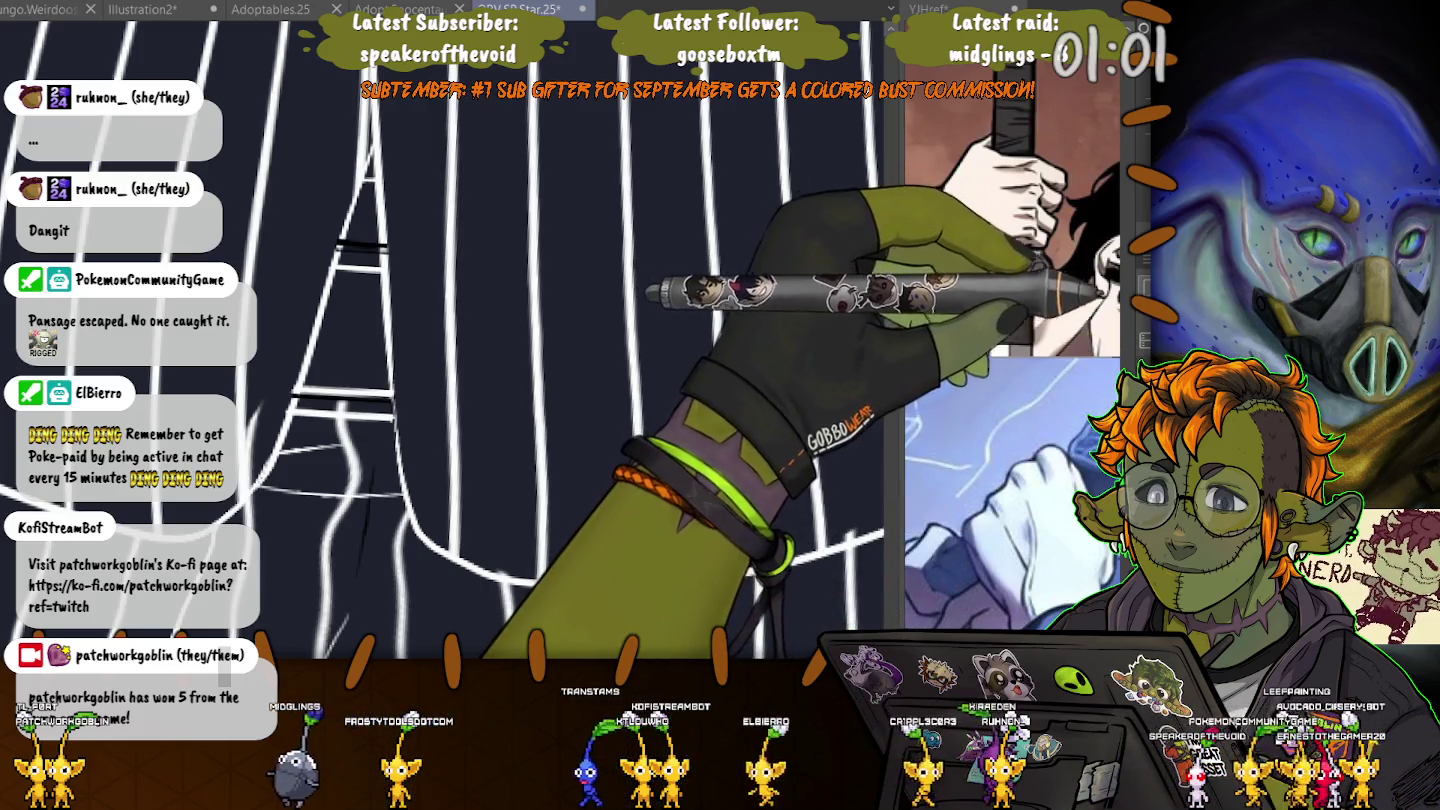
{"action": "key", "text": "ctrl+t"}
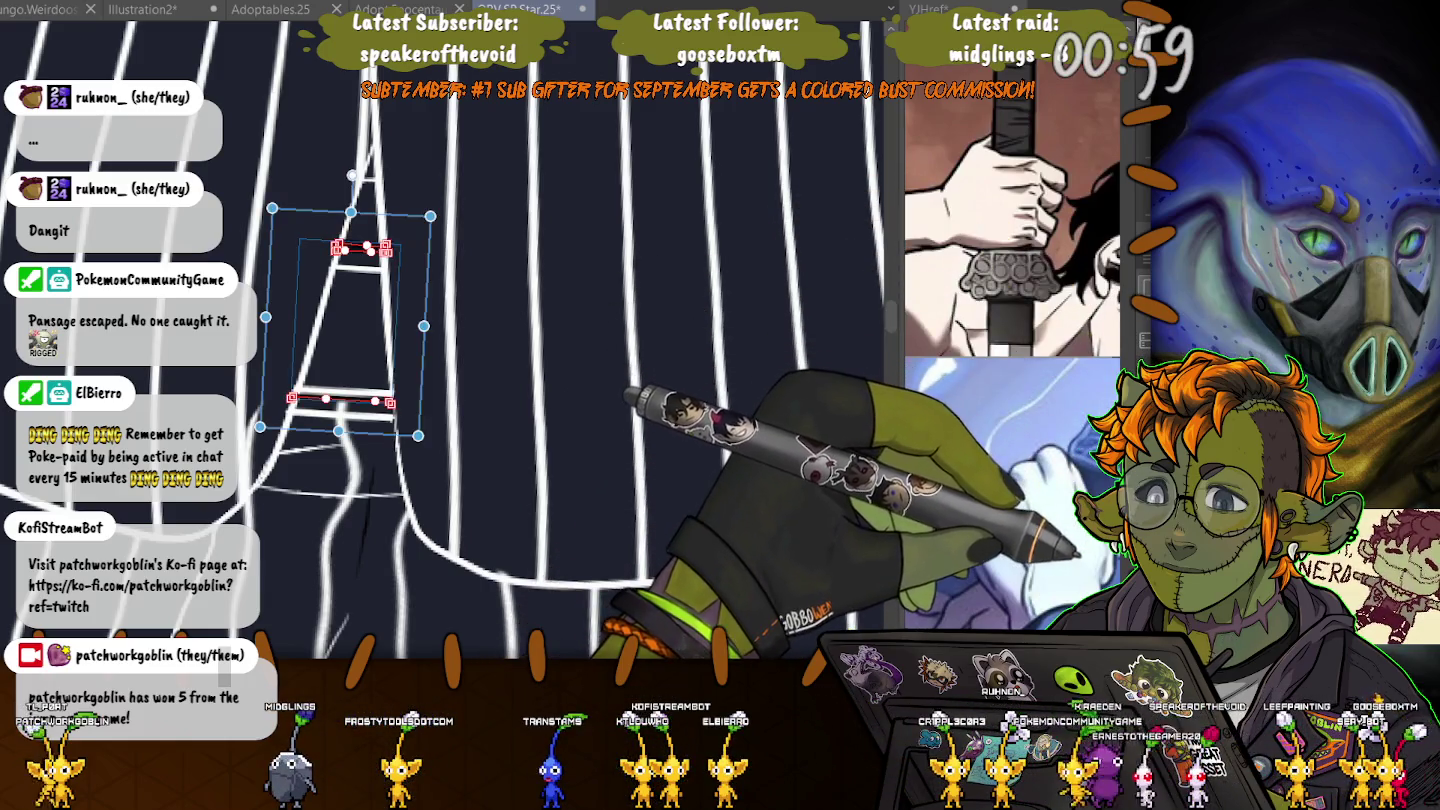
{"action": "key", "text": "Return"}
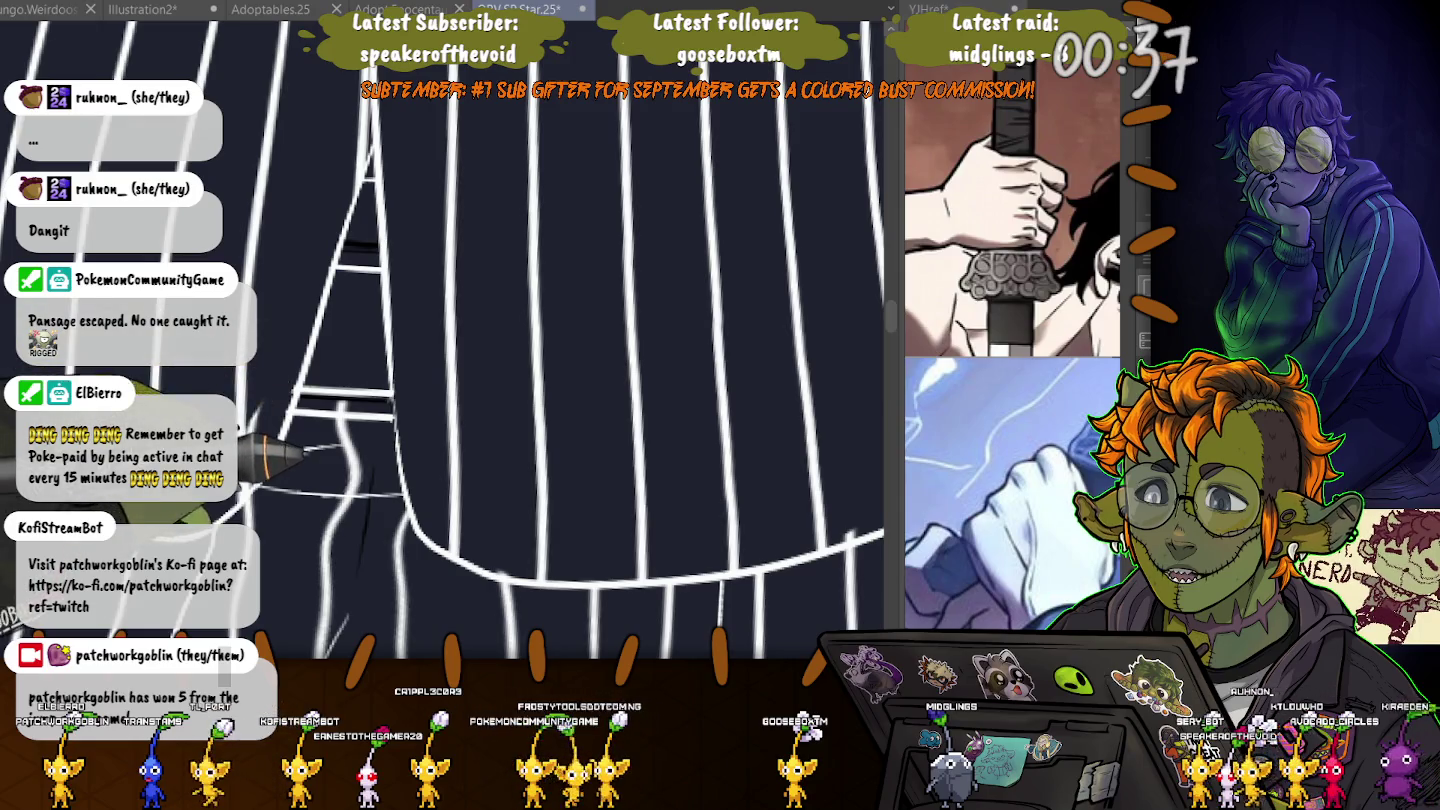
{"action": "left_click", "coordinate": [365, 499]}
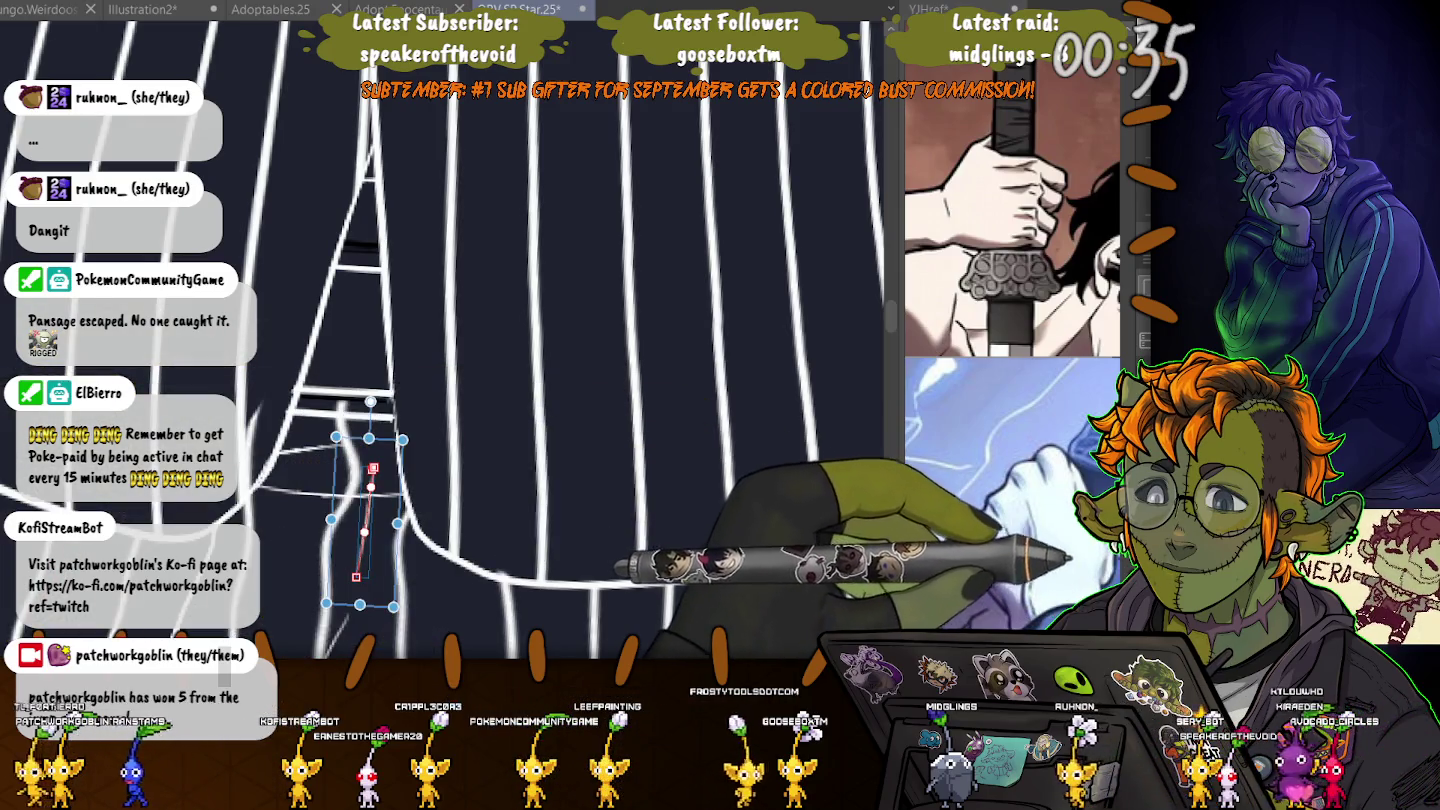
- Select the curved line crossing the stripes, delete and restore it, and rotate the view upright
{"action": "scroll", "coordinate": [450, 350], "scroll_direction": "up", "scroll_amount": 5}
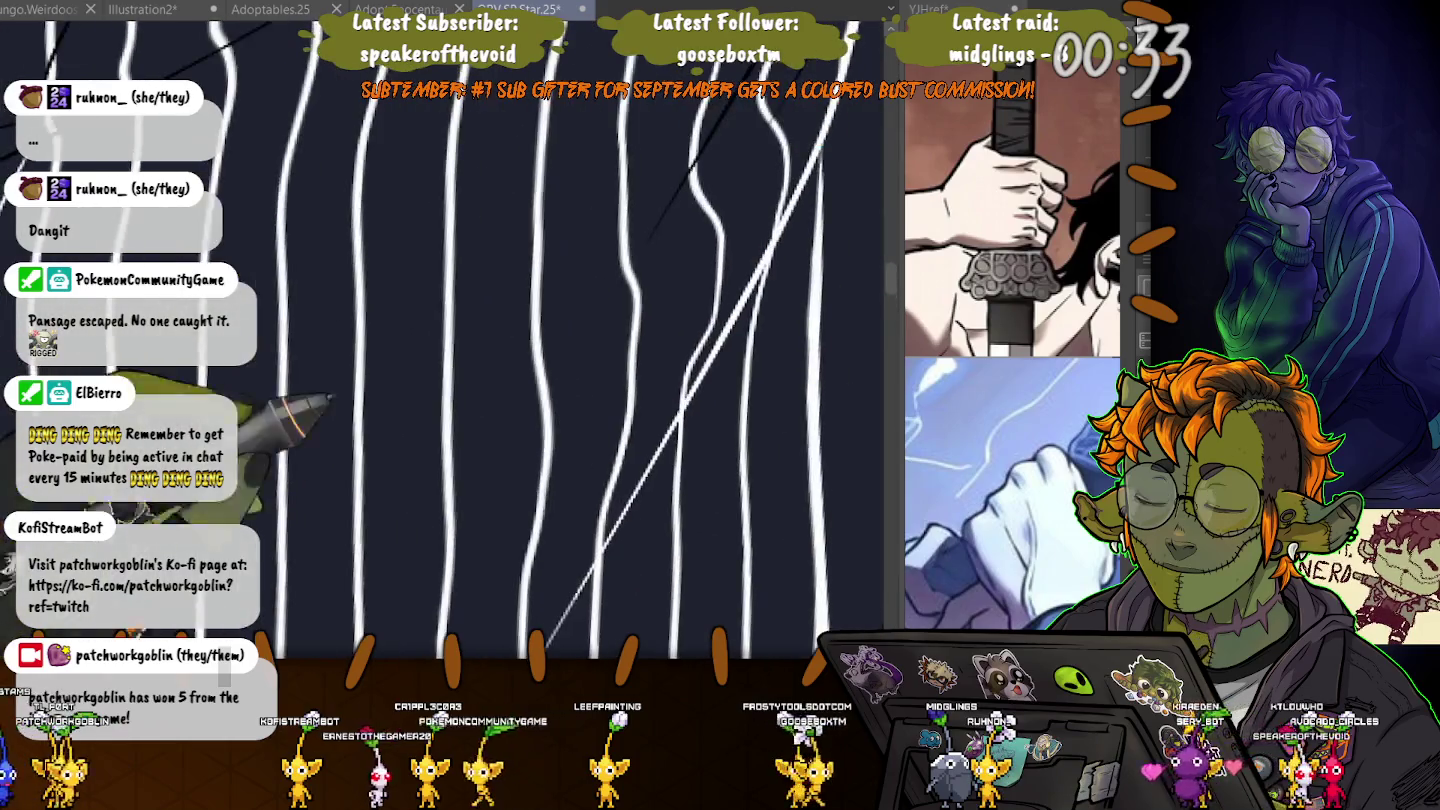
{"action": "left_click", "coordinate": [671, 530]}
{"action": "key", "text": "Delete"}
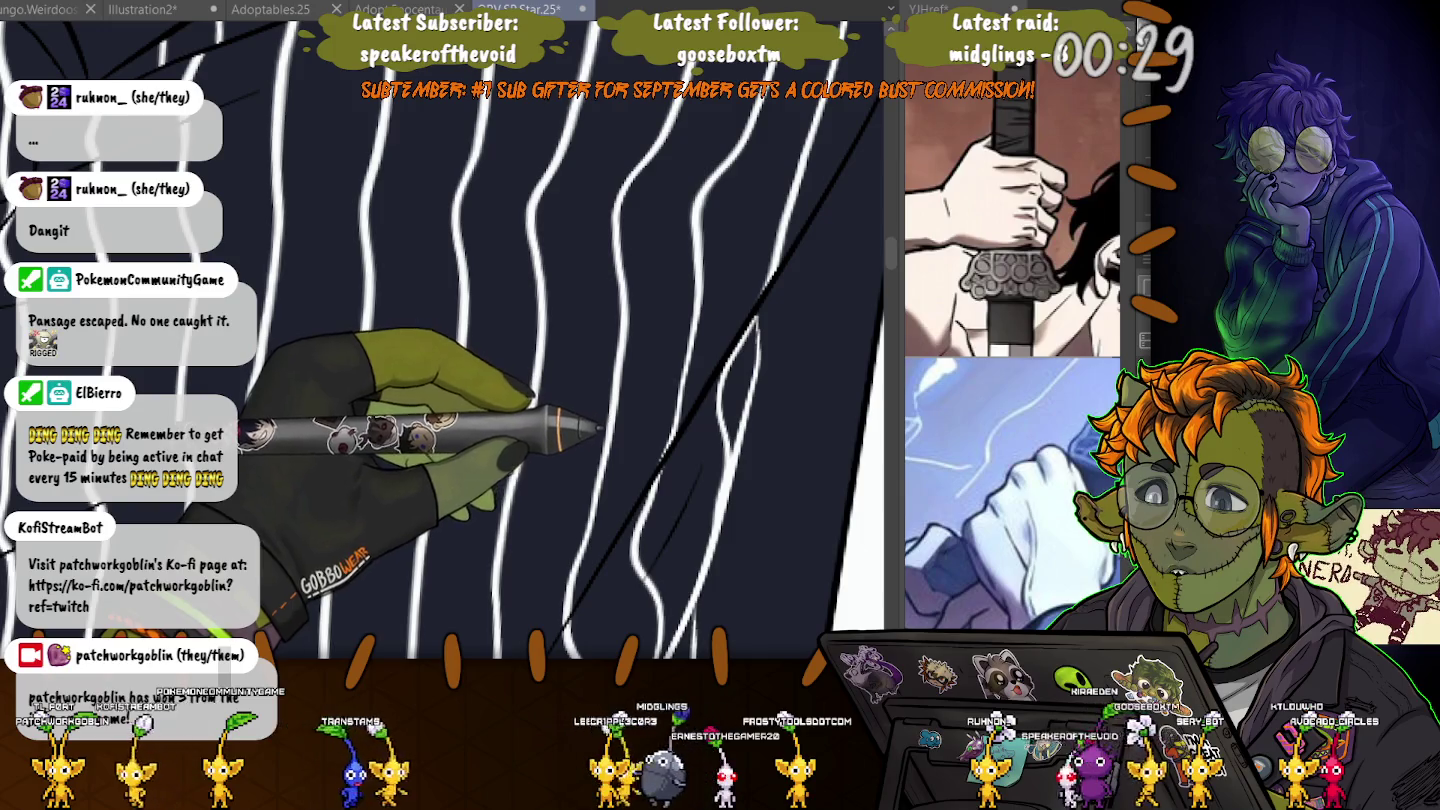
{"action": "key", "text": "ctrl+z"}
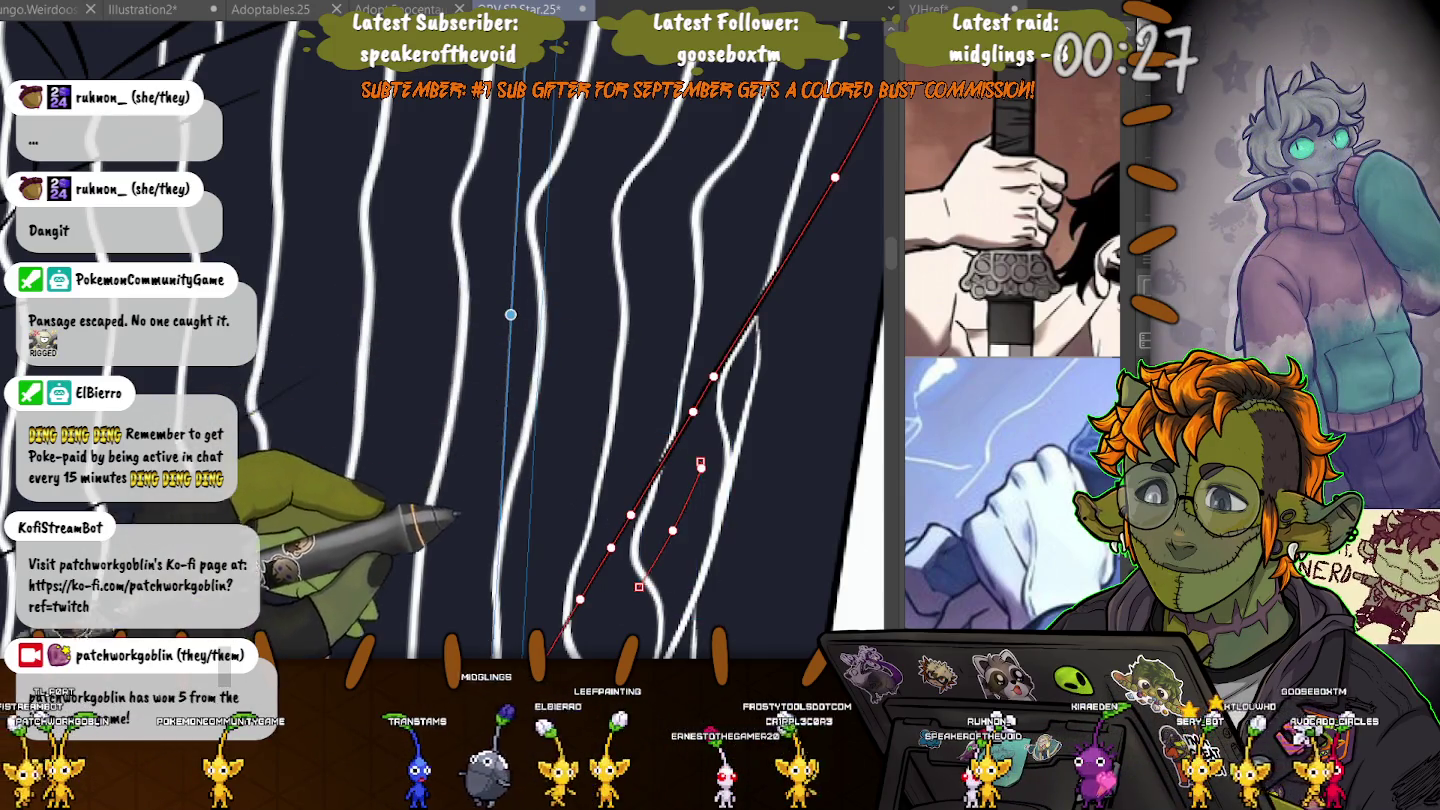
{"action": "left_click_drag", "start_coordinate": [610, 342], "coordinate": [385, 460]}
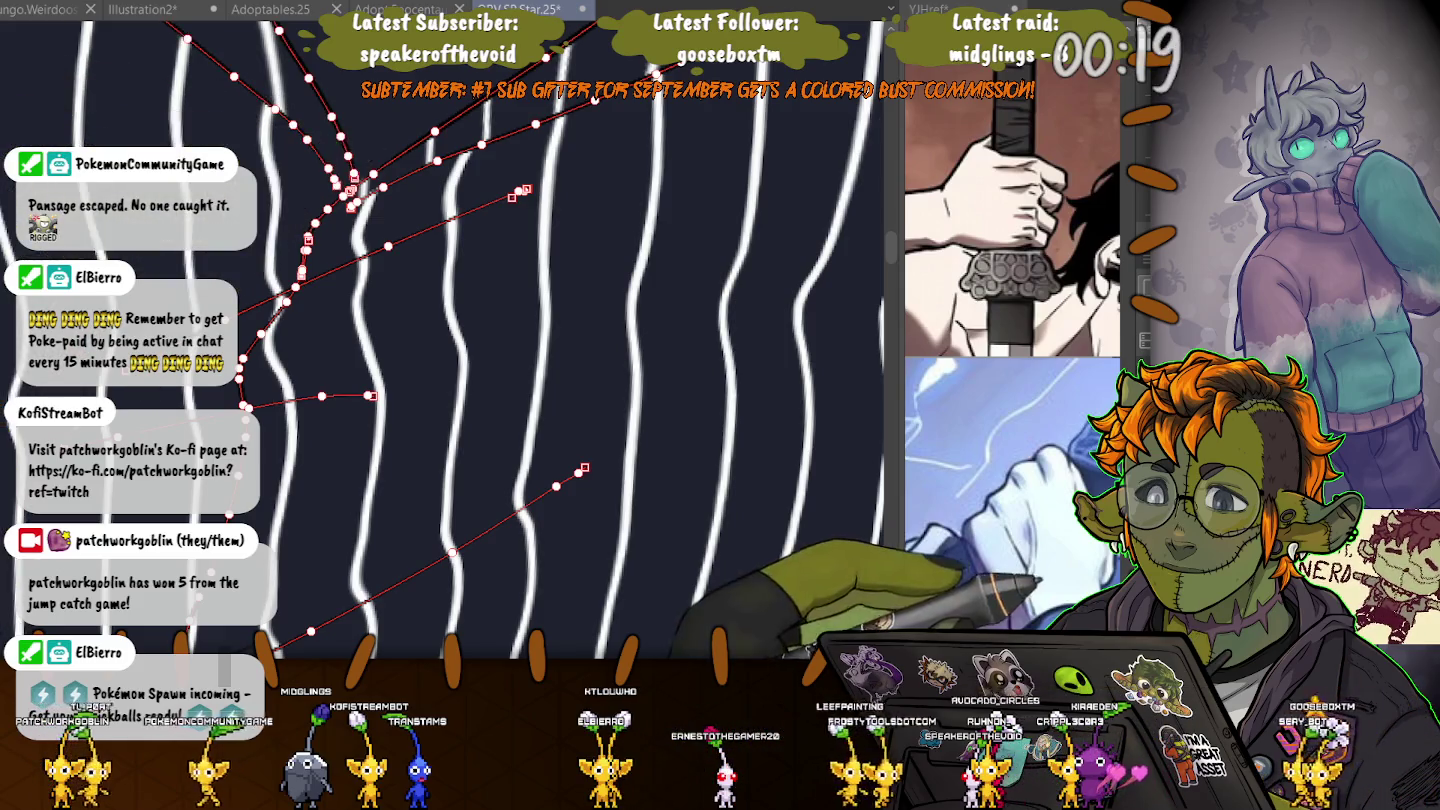
{"action": "left_click_drag", "start_coordinate": [380, 147], "coordinate": [275, 207]}
- Move the curved crease line about 80 px lower and deselect it
{"action": "left_click", "coordinate": [319, 256]}
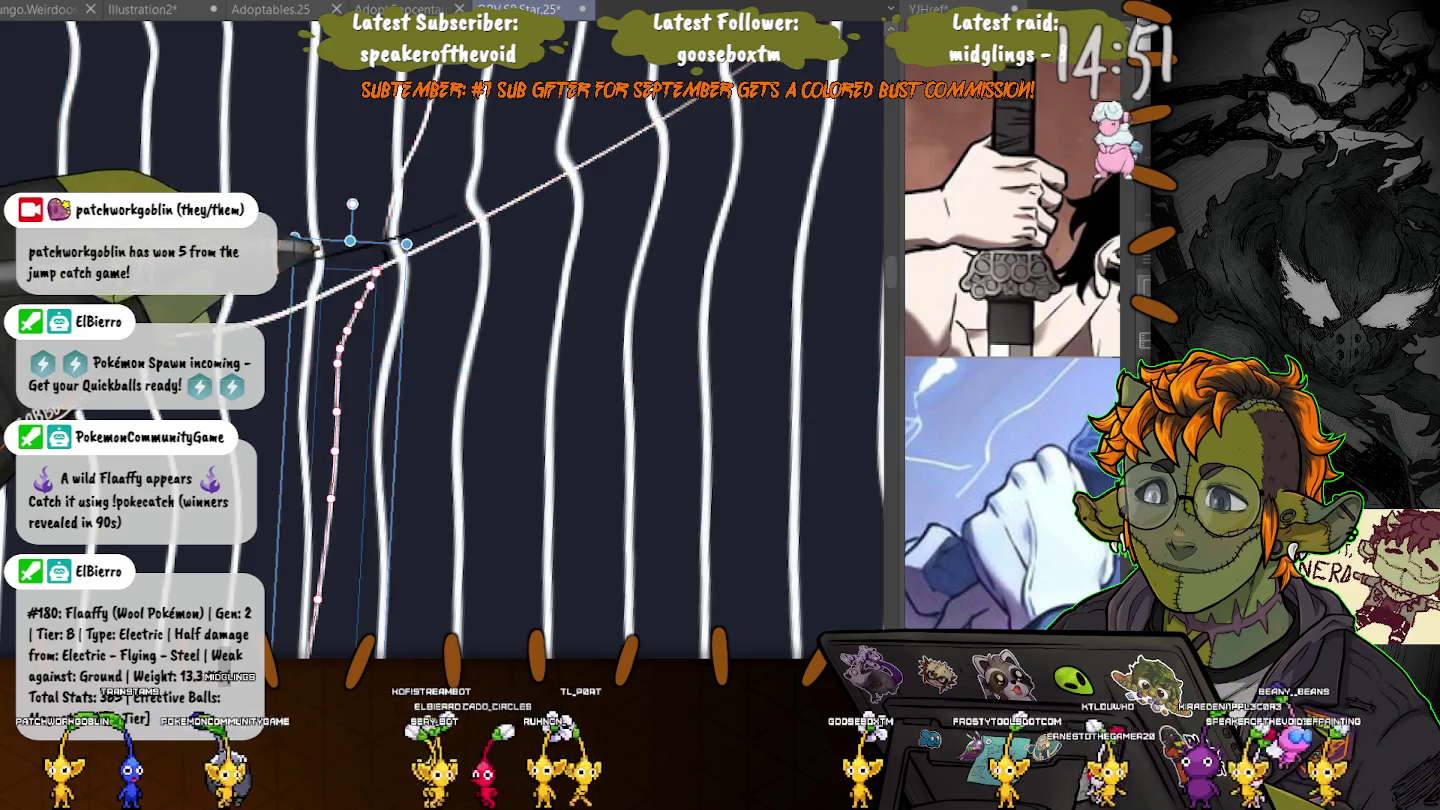
{"action": "key", "text": "ctrl+z"}
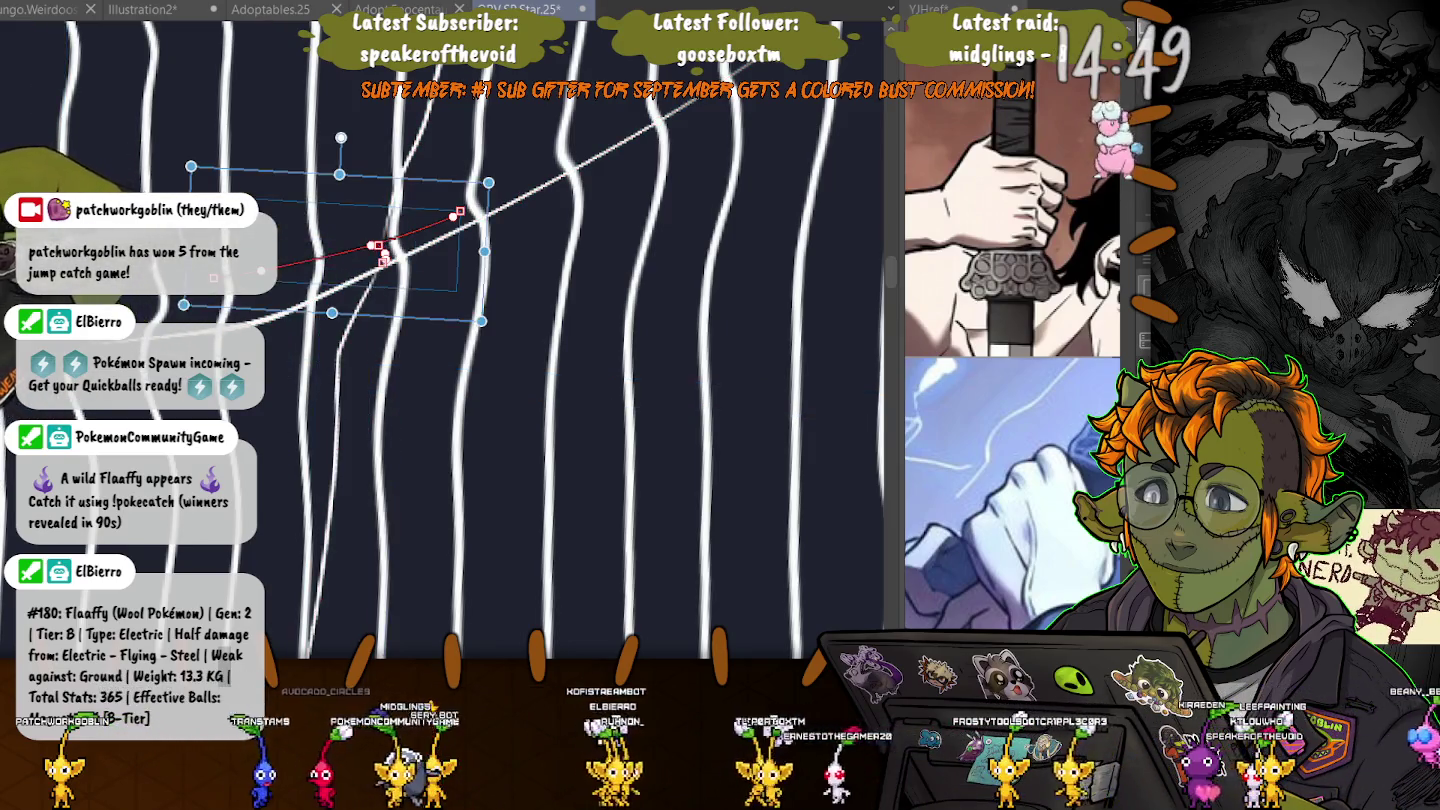
{"action": "key", "text": "ctrl+z"}
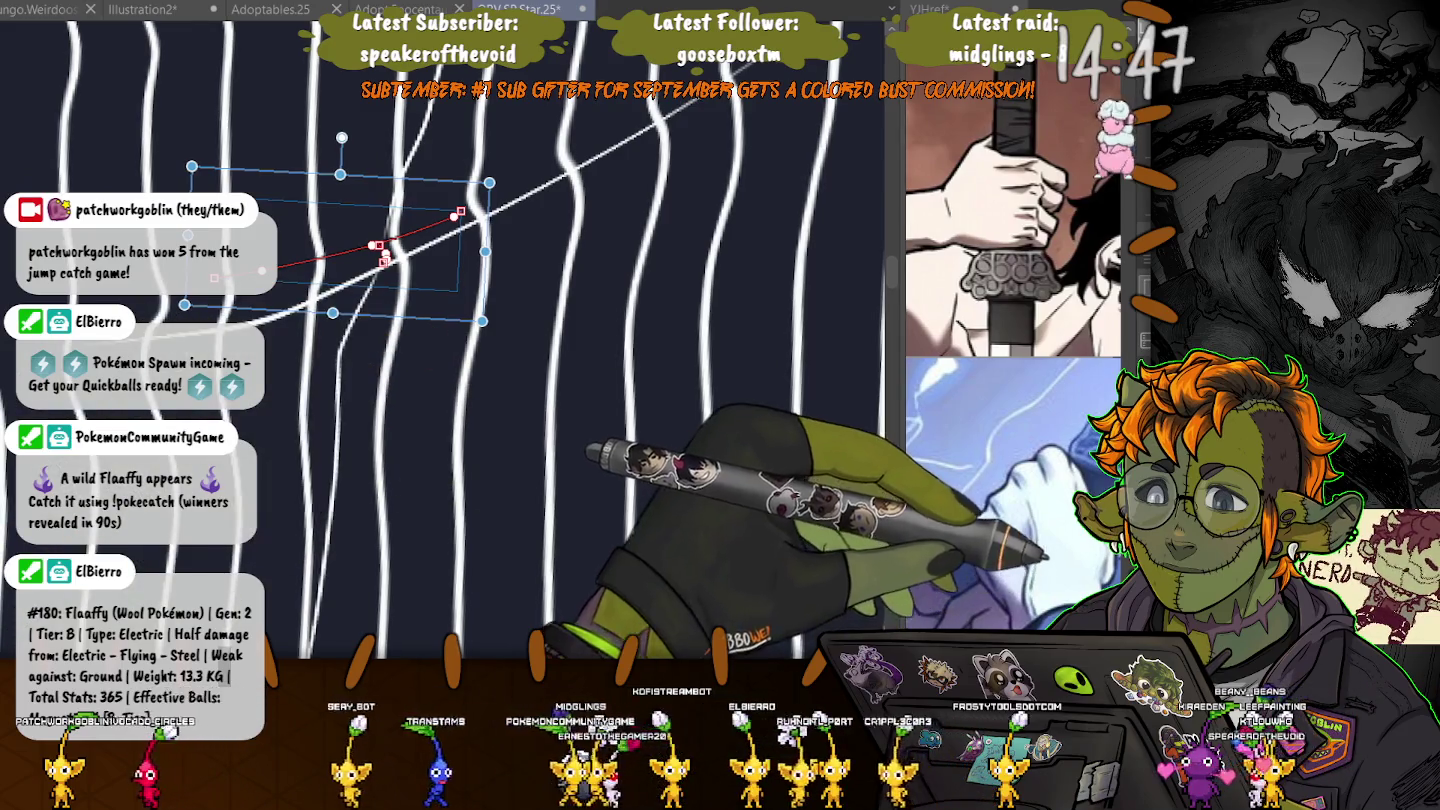
{"action": "left_click_drag", "start_coordinate": [300, 204], "coordinate": [300, 284]}
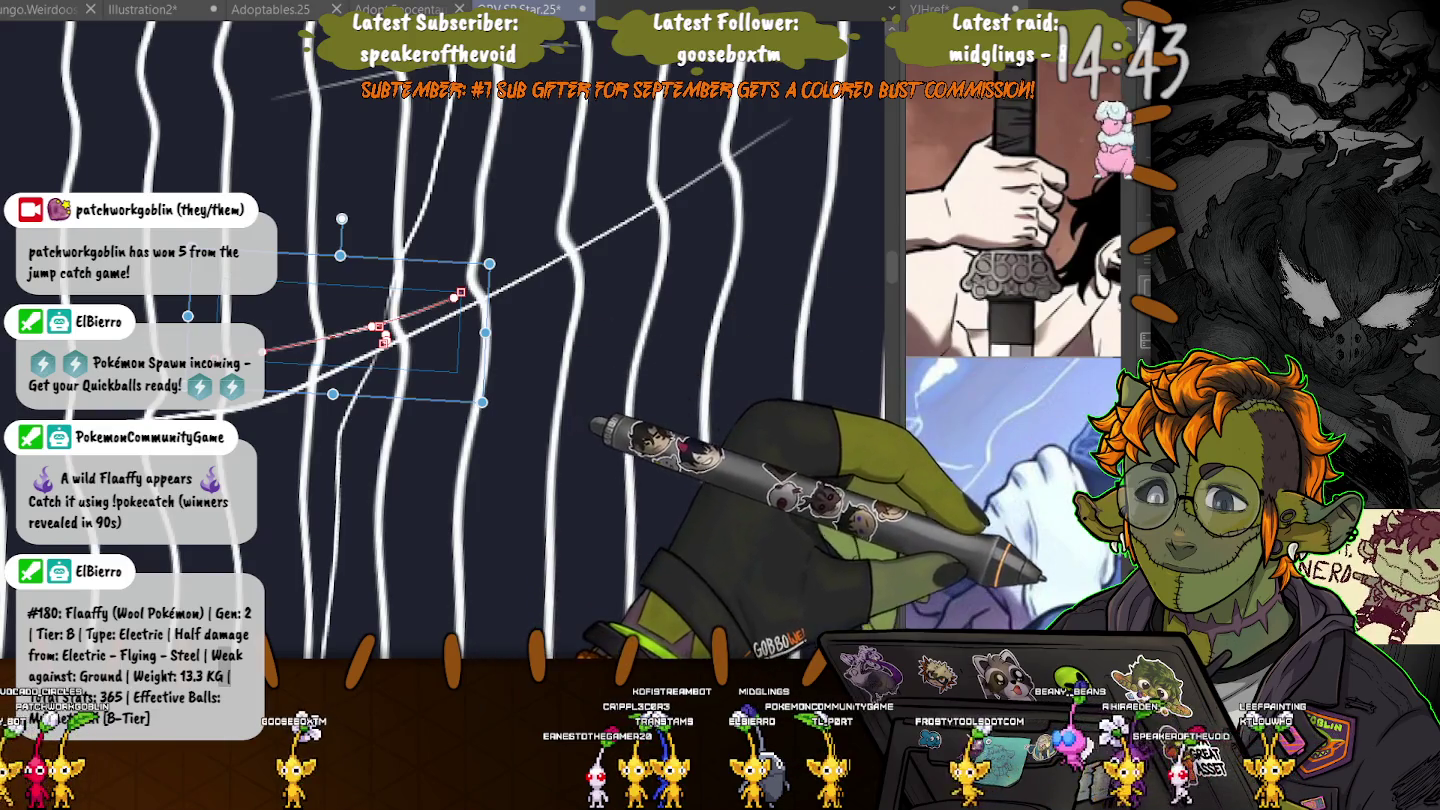
{"action": "key", "text": "Return"}
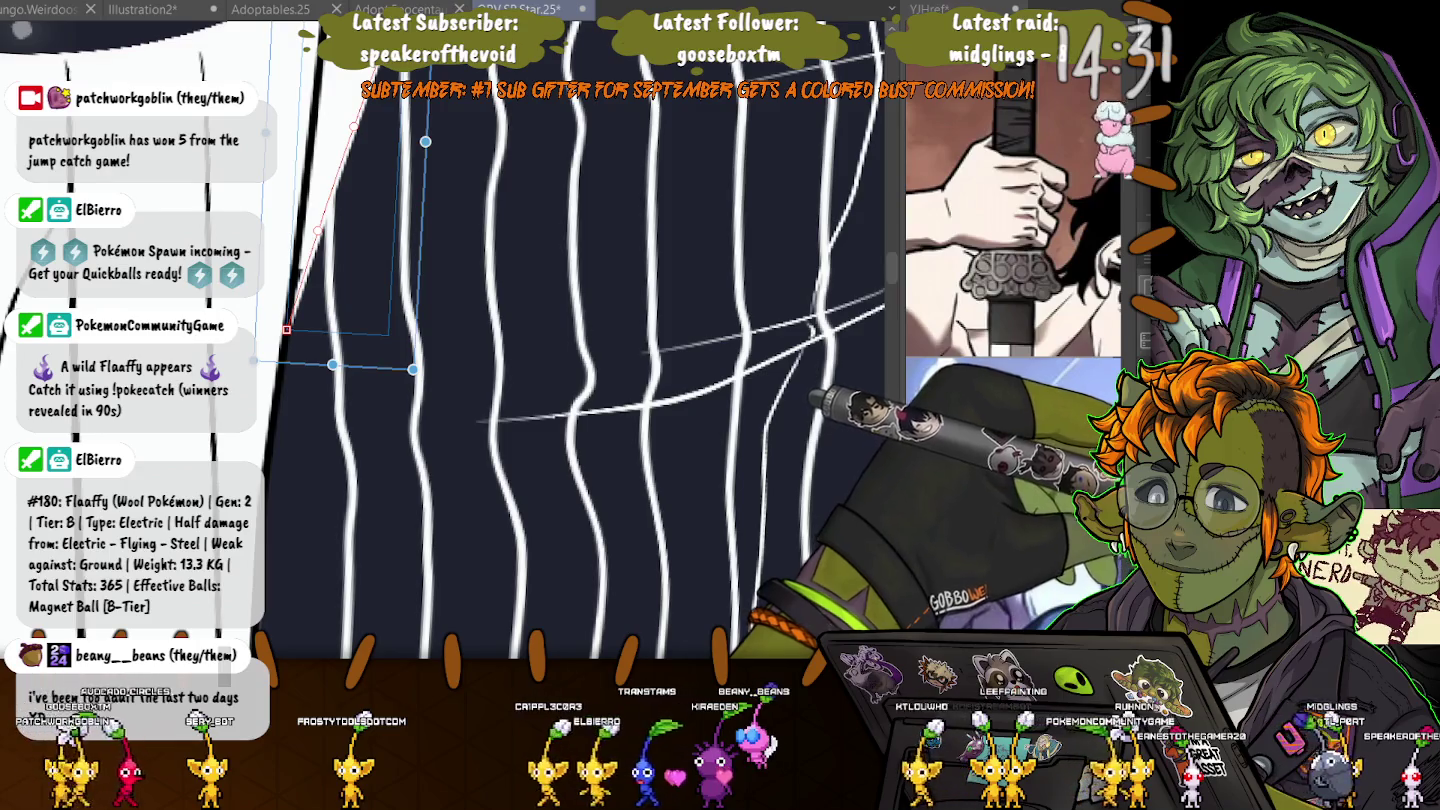
{"action": "key", "text": "Return"}
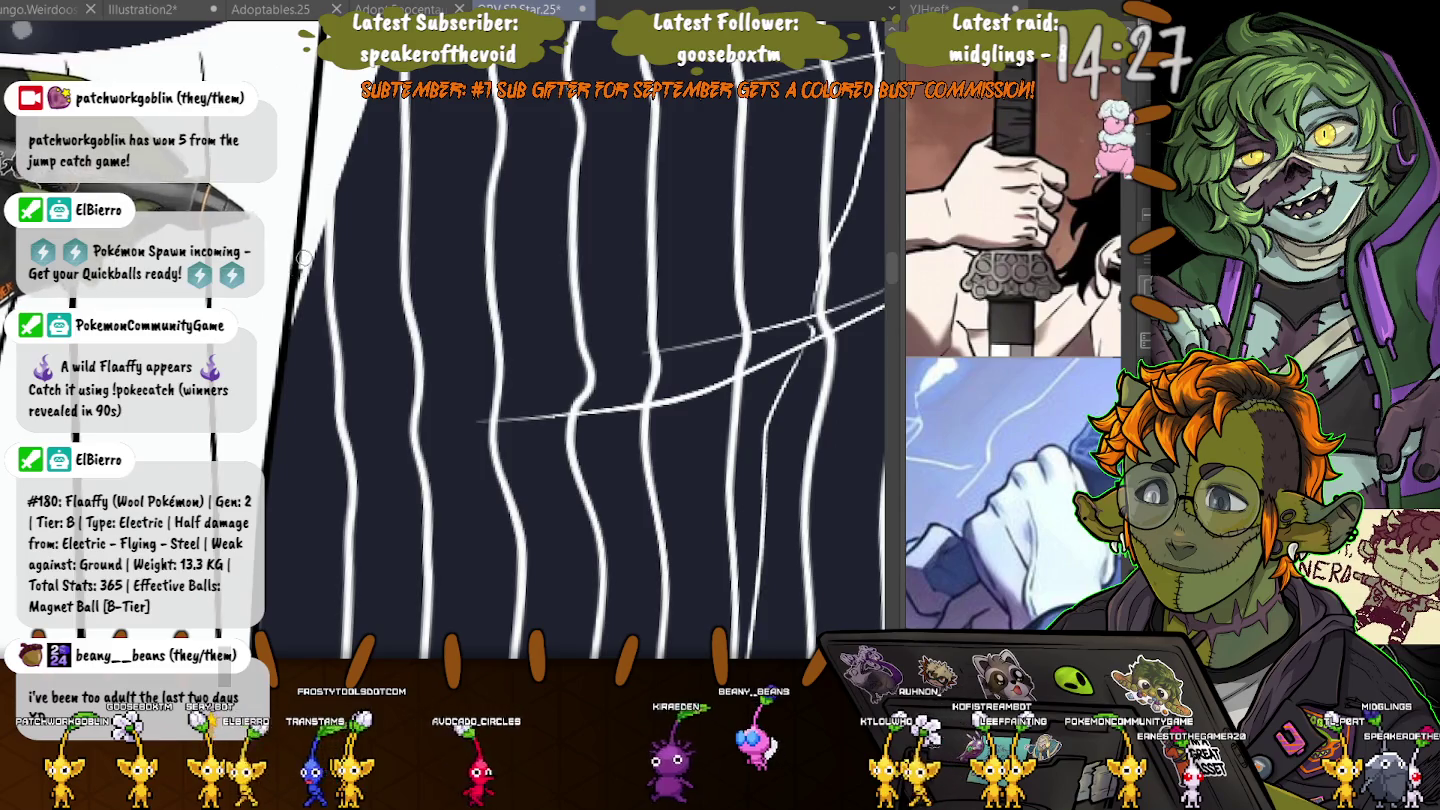
{"action": "scroll", "coordinate": [599, 350], "scroll_direction": "up", "scroll_amount": 2}
{"action": "scroll", "coordinate": [600, 350], "scroll_direction": "up", "scroll_amount": 2}
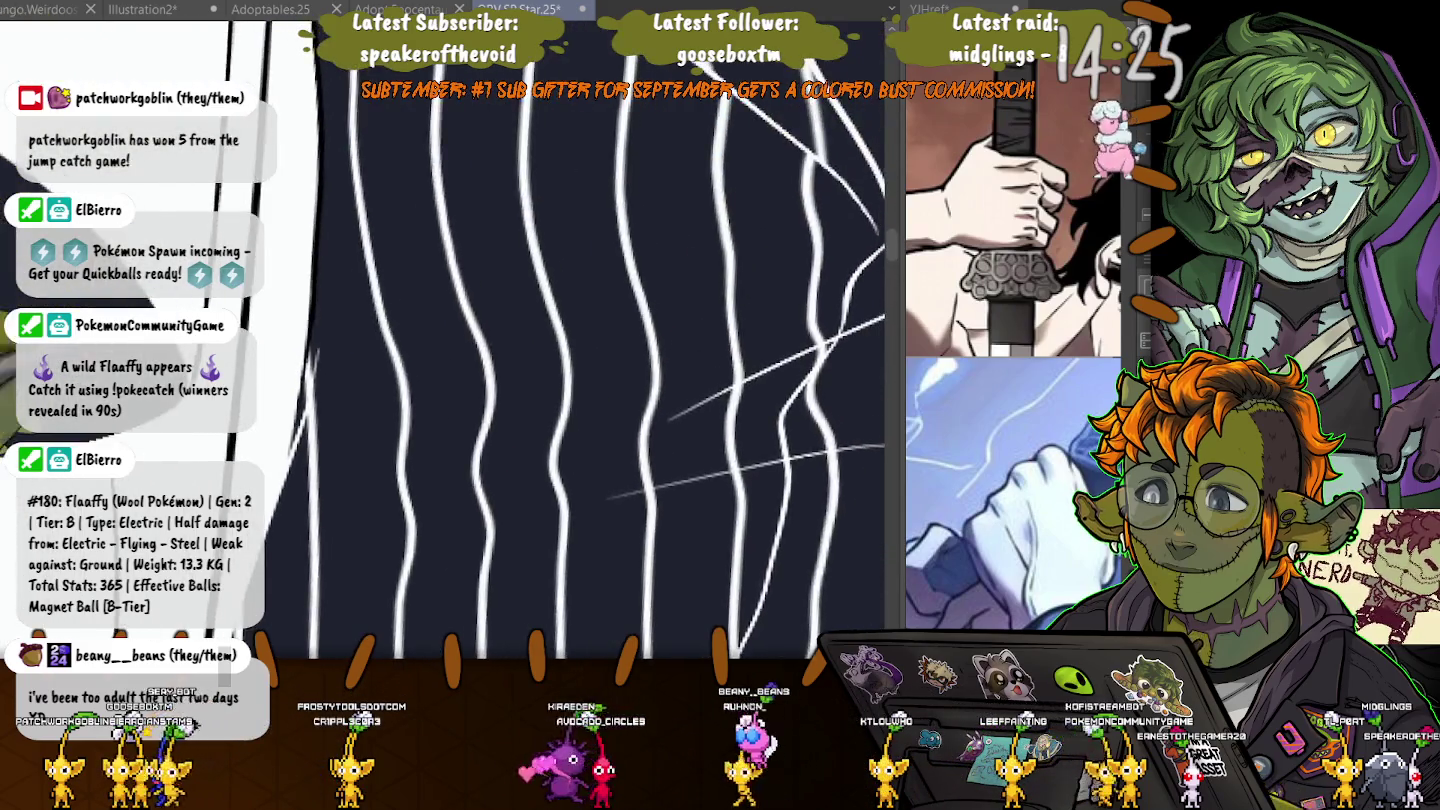
- Select the vector lines around the chest sparkle, including the two long lines above the star
{"action": "scroll", "coordinate": [600, 350], "scroll_direction": "up", "scroll_amount": 2}
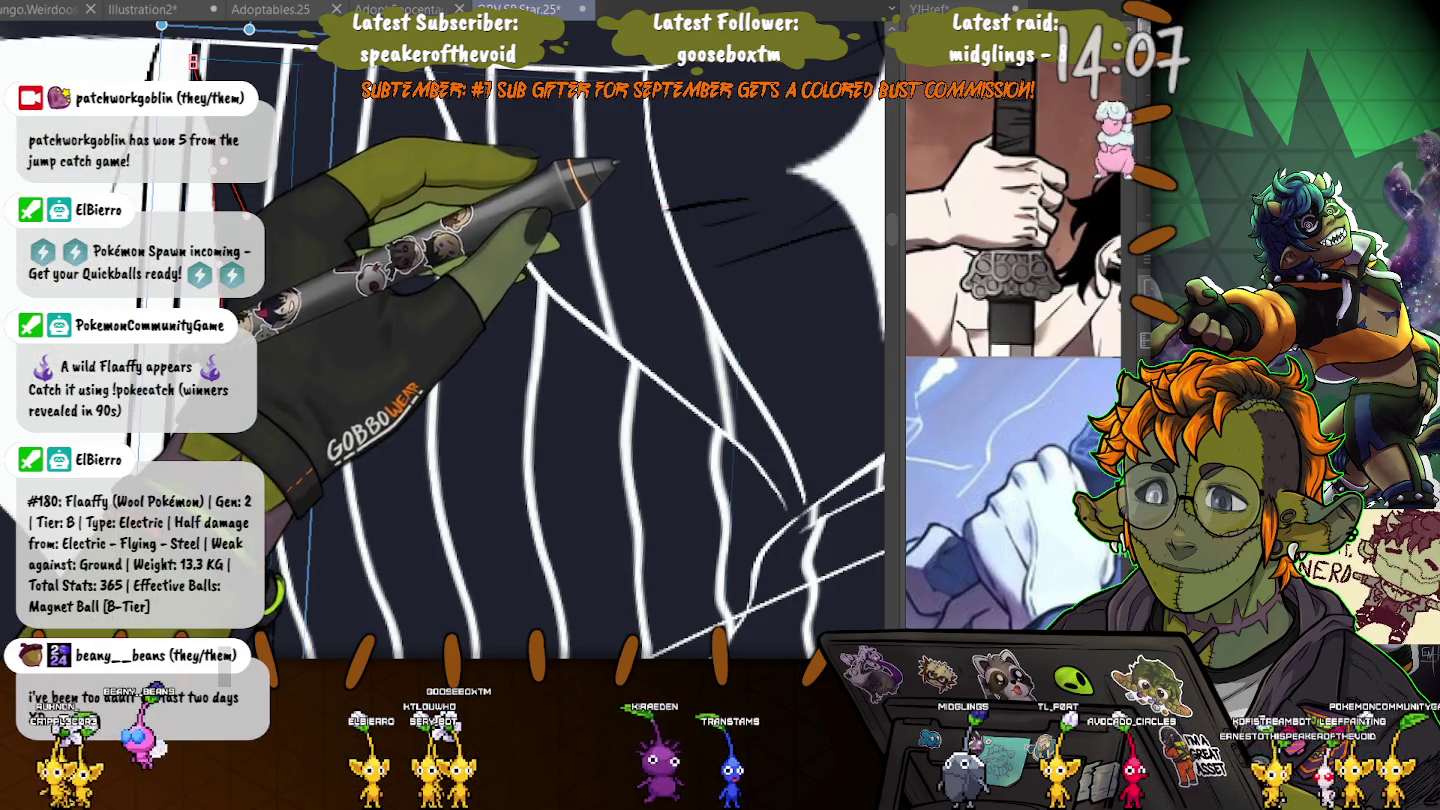
{"action": "left_click", "coordinate": [745, 201]}
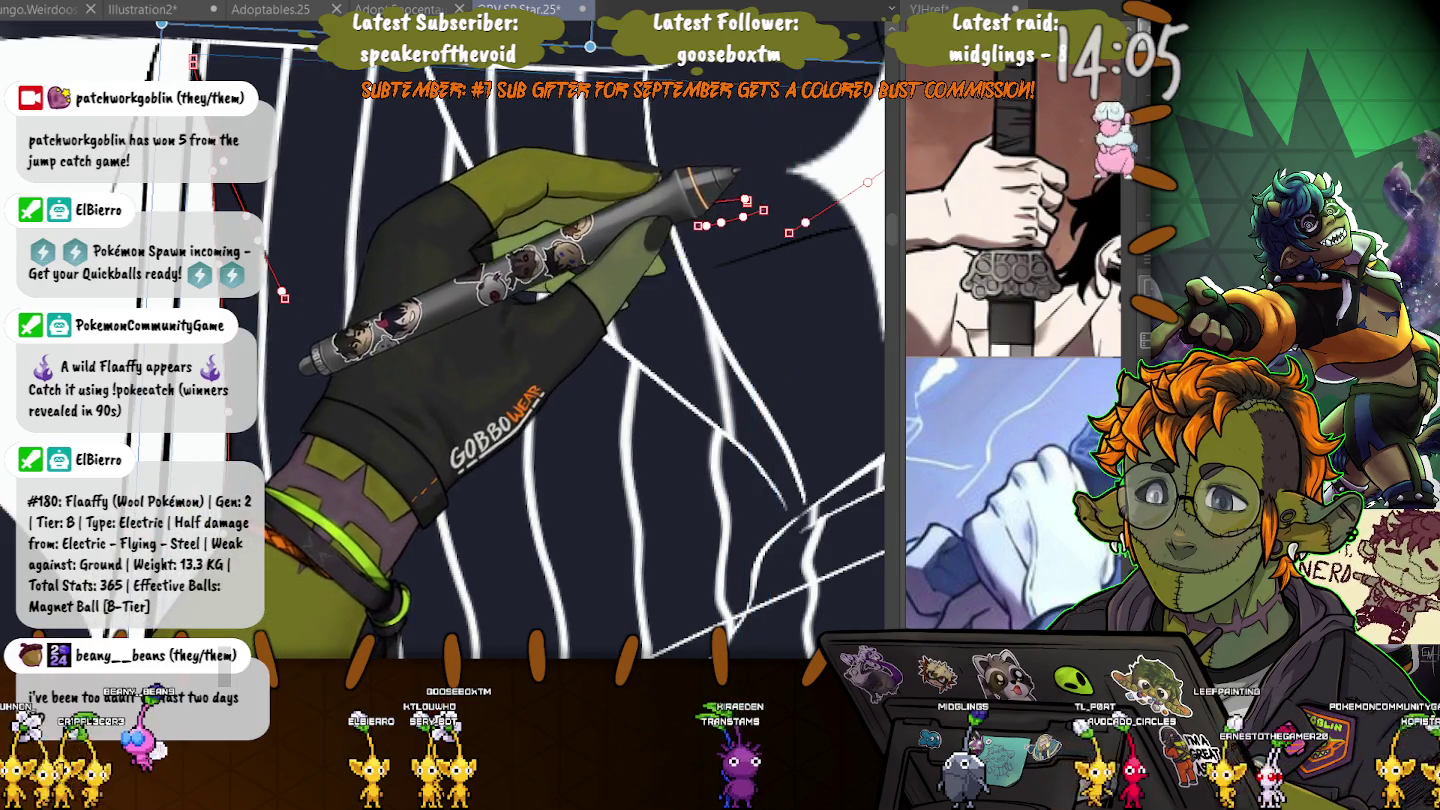
{"action": "left_click", "coordinate": [734, 262], "text": "shift"}
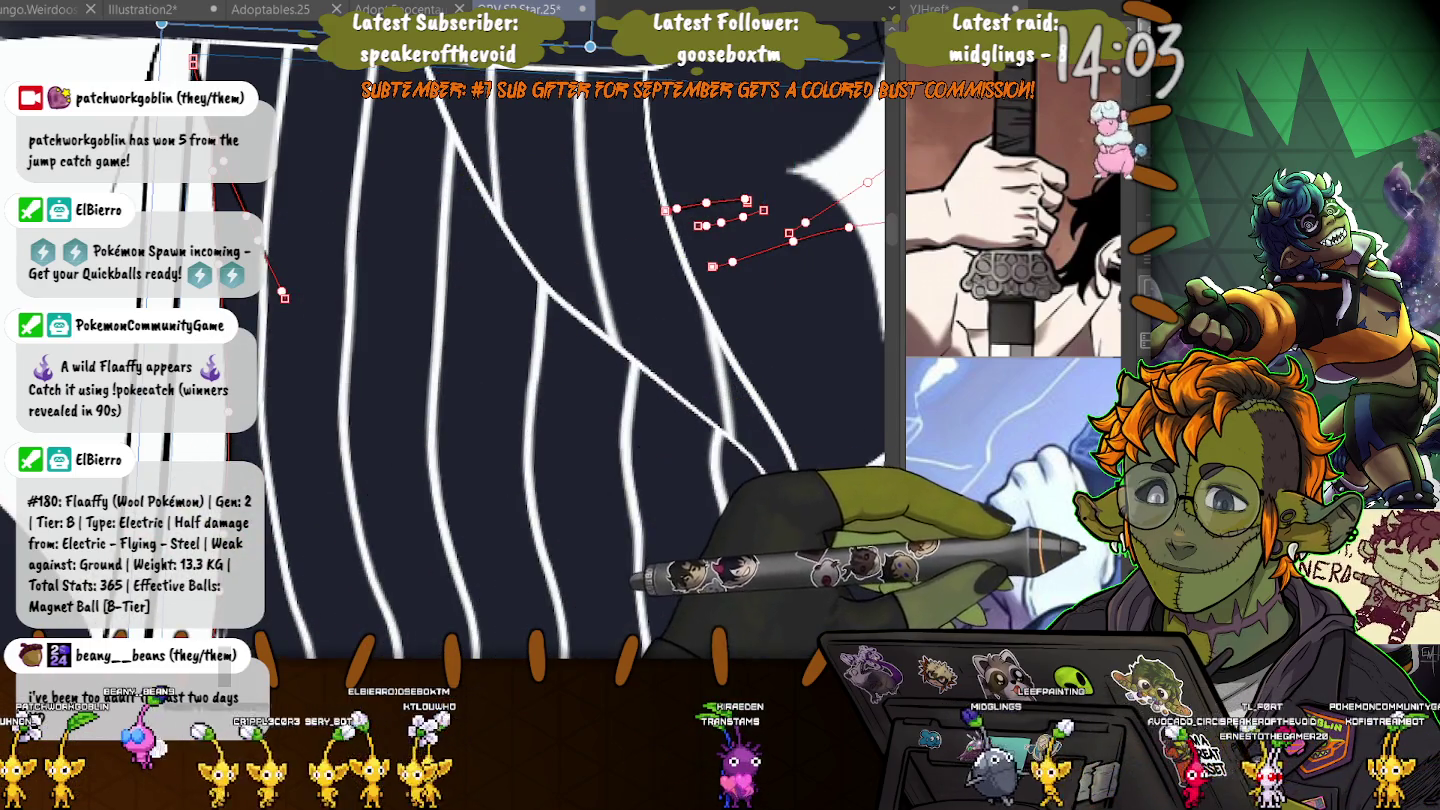
{"action": "key", "text": "ctrl+minus"}
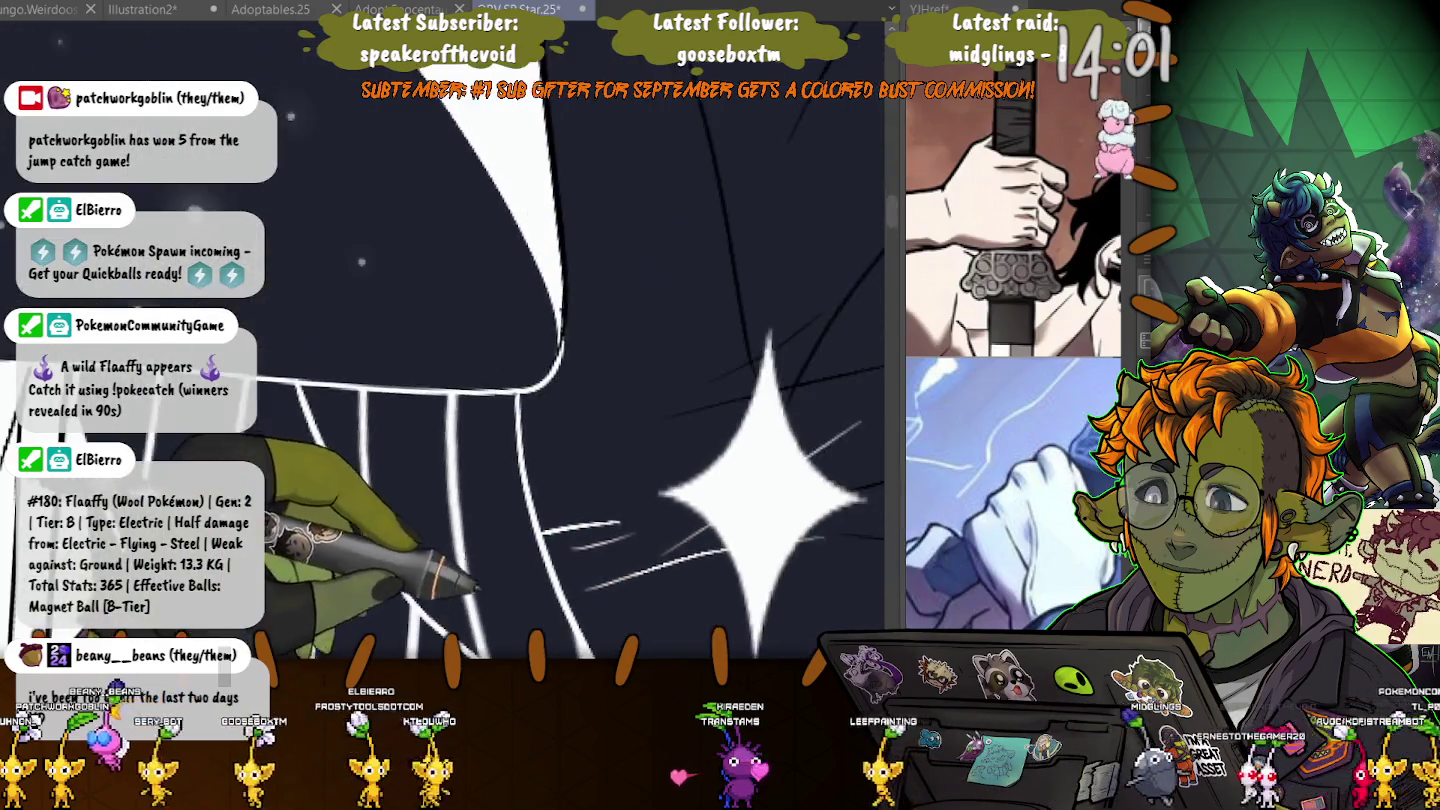
{"action": "left_click_drag", "start_coordinate": [472, 590], "coordinate": [600, 350]}
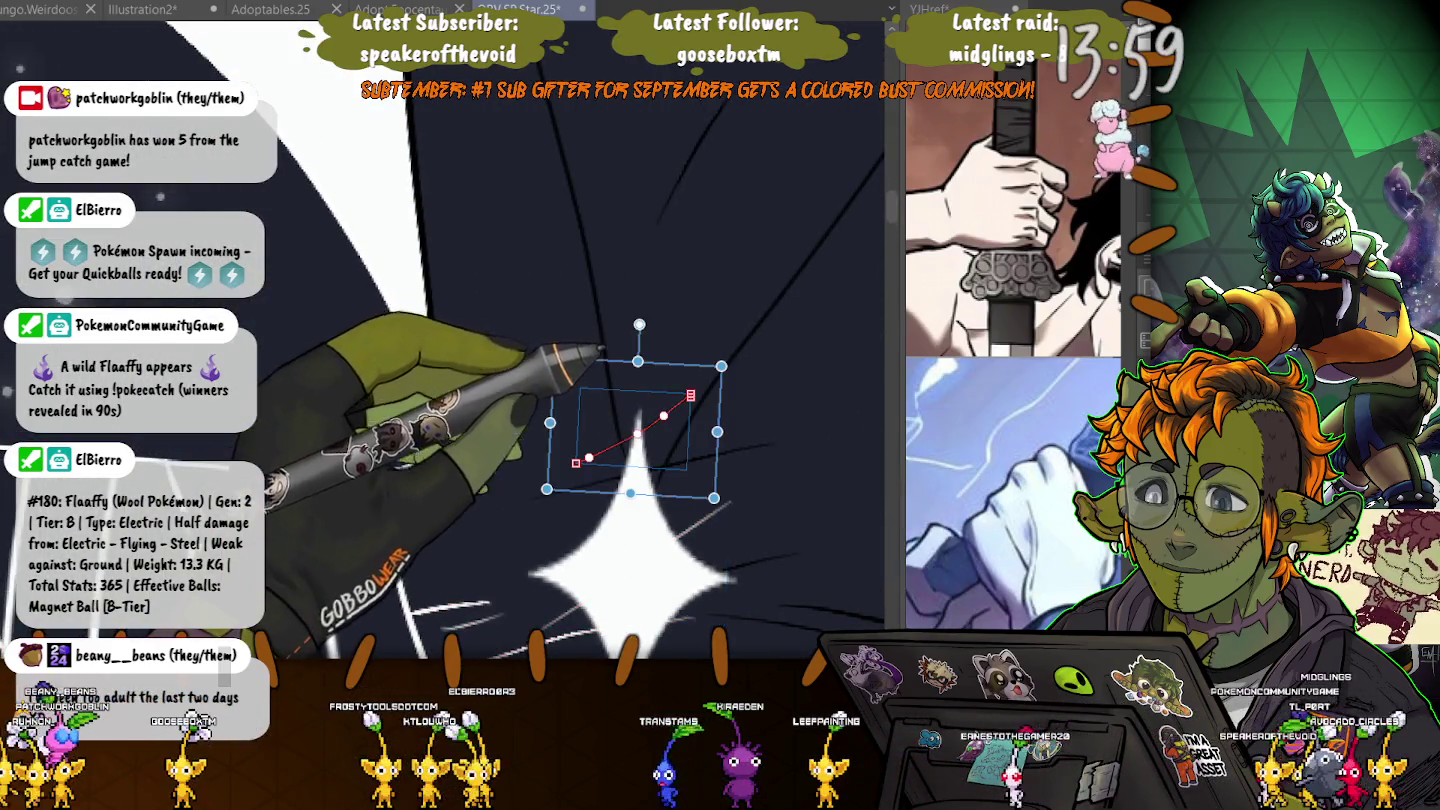
{"action": "left_click", "coordinate": [535, 497], "text": "shift"}
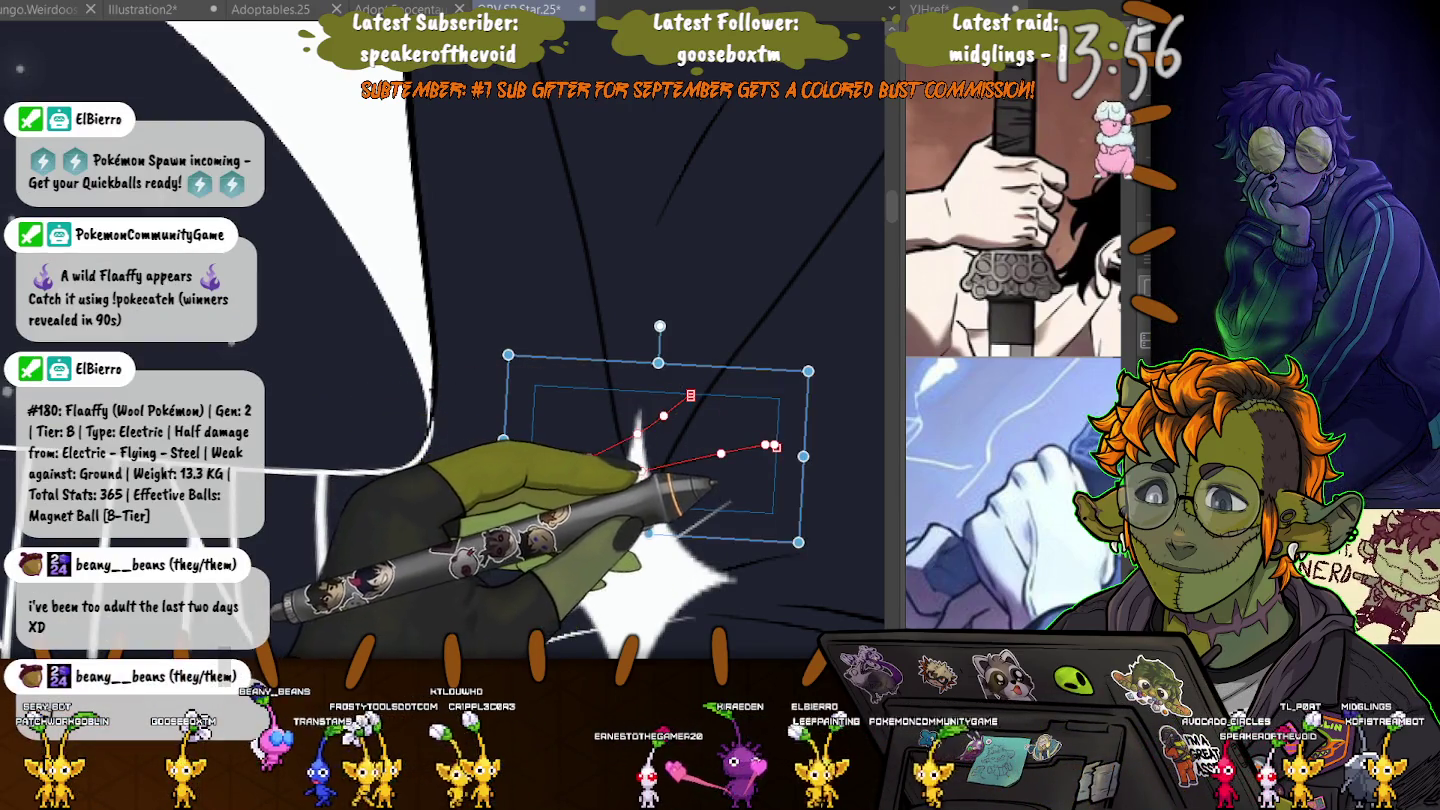
{"action": "left_click", "coordinate": [743, 566], "text": "shift"}
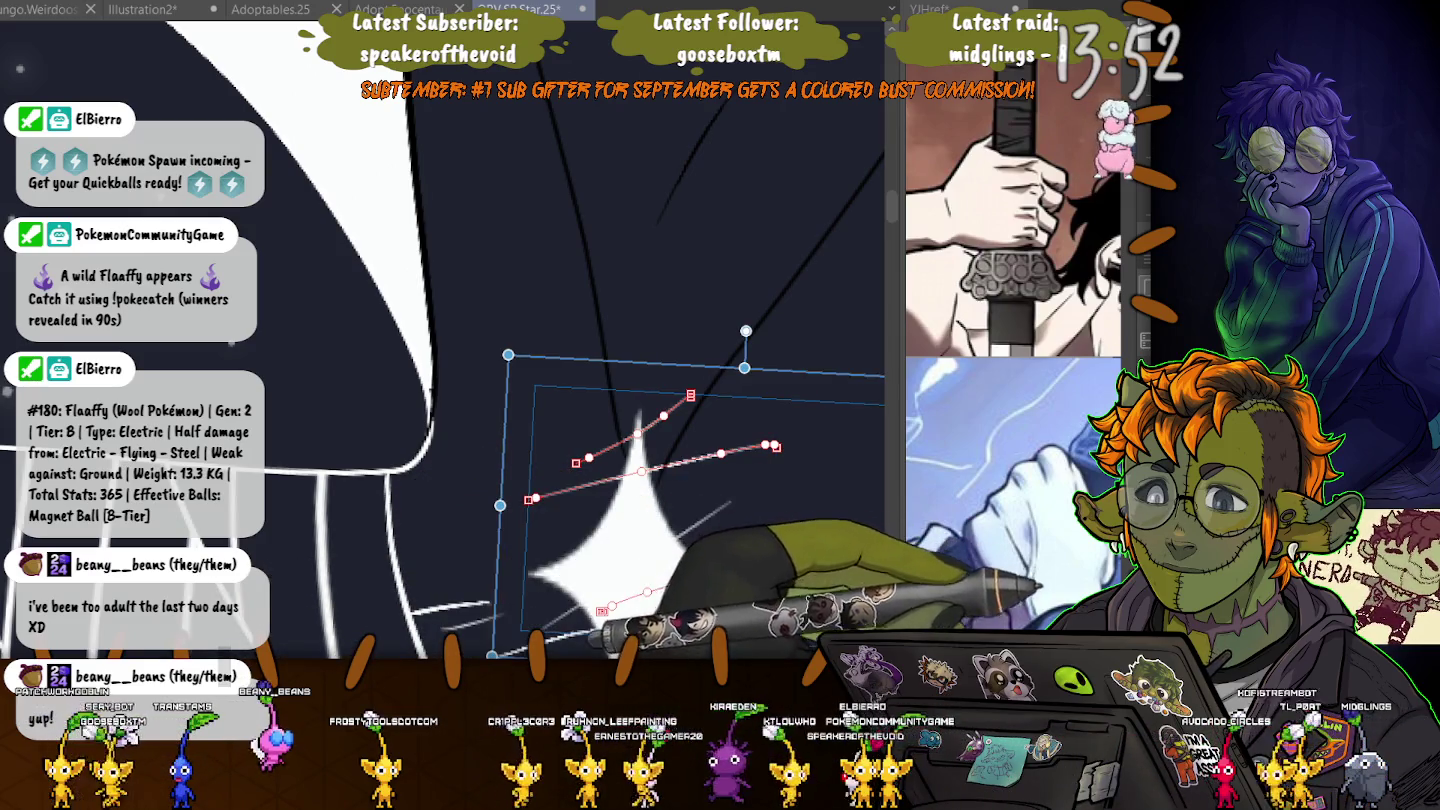
{"action": "left_click", "coordinate": [591, 274]}
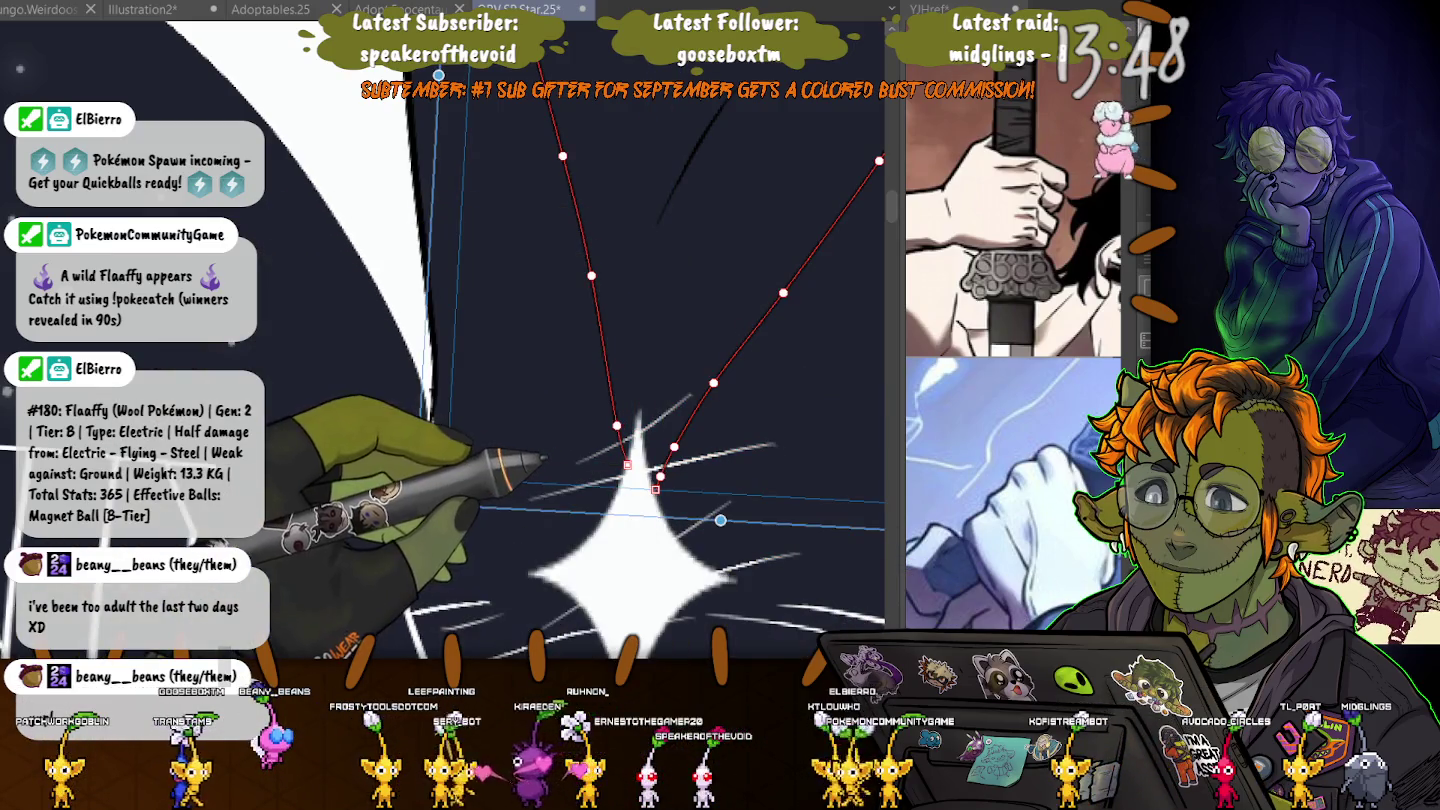
{"action": "key", "text": "ctrl+plus"}
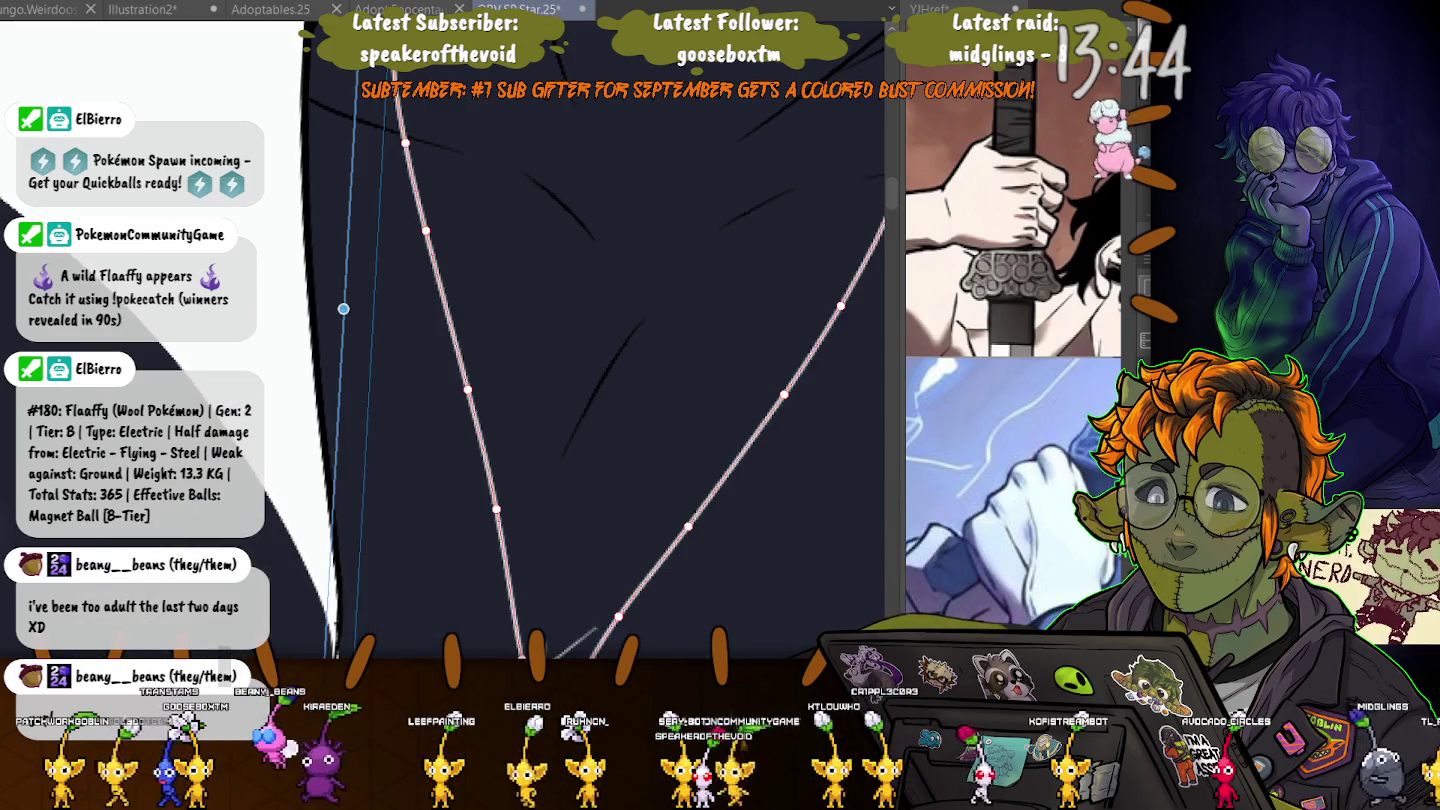
{"action": "key", "text": "ctrl+minus"}
{"action": "key", "text": "ctrl+plus"}
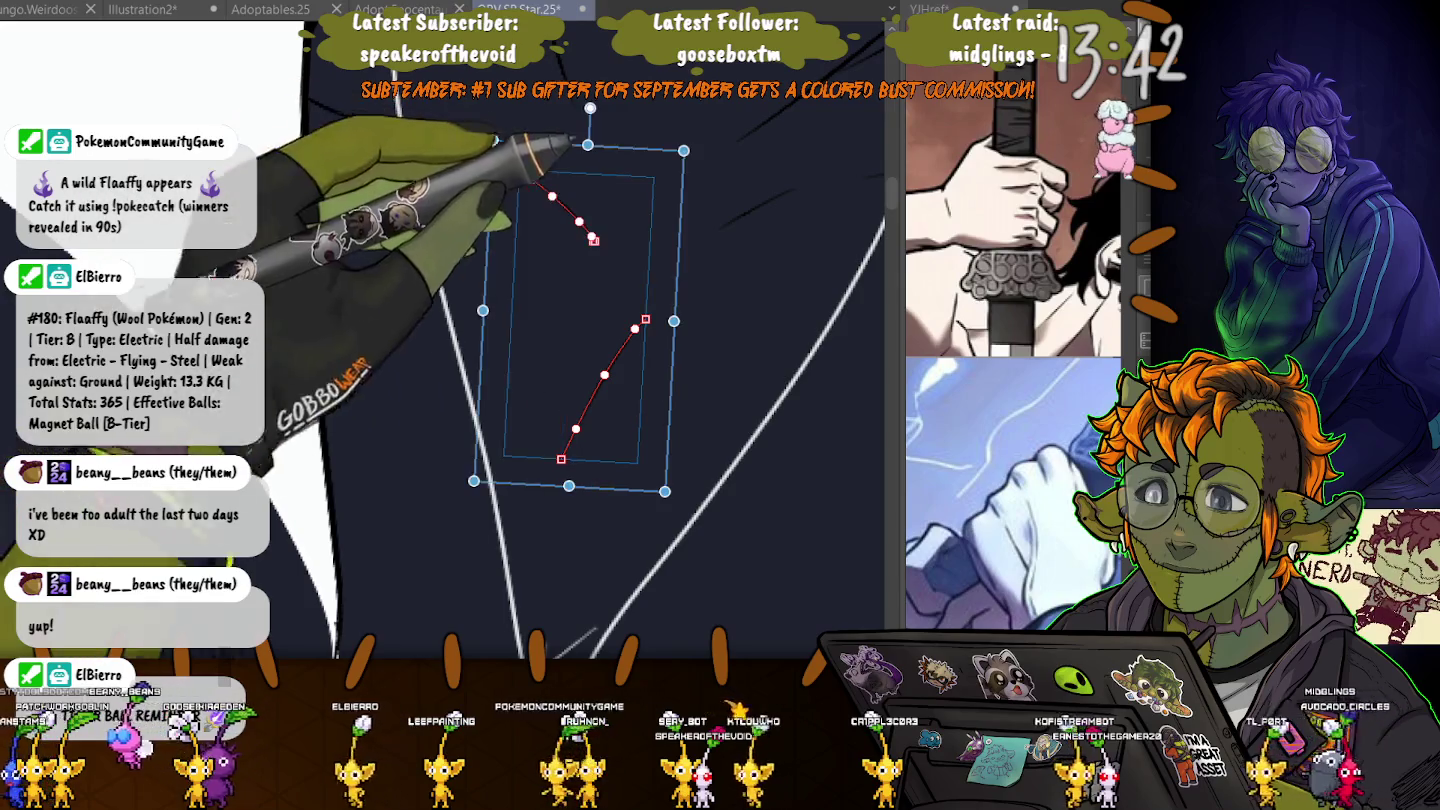
{"action": "key", "text": "ctrl+plus"}
{"action": "key", "text": "ctrl+a"}
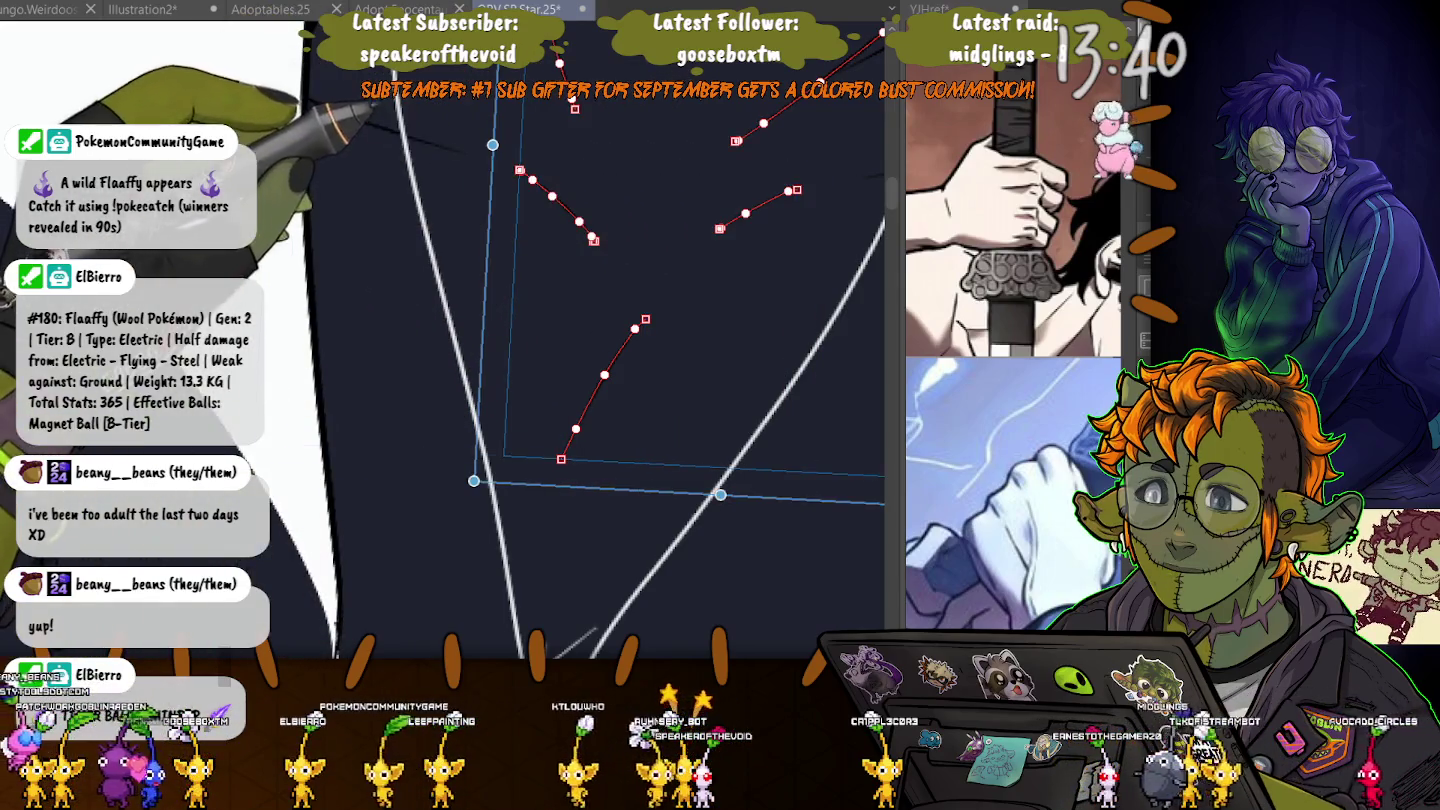
{"action": "scroll", "coordinate": [450, 340], "scroll_direction": "up", "scroll_amount": 5}
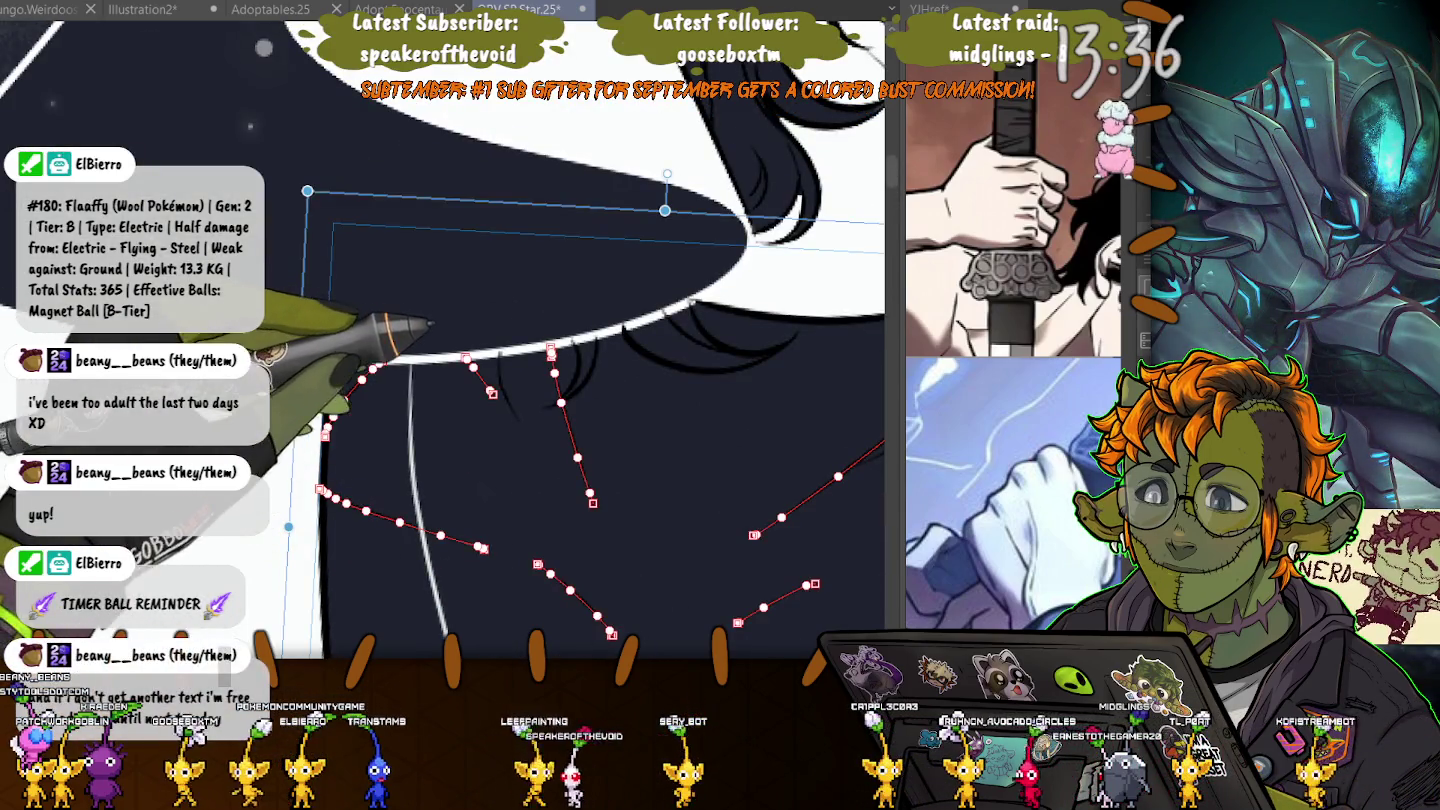
- Draw new curved vector strokes below the hair and along the coat collar edge
{"action": "left_click_drag", "start_coordinate": [499, 352], "coordinate": [519, 421]}
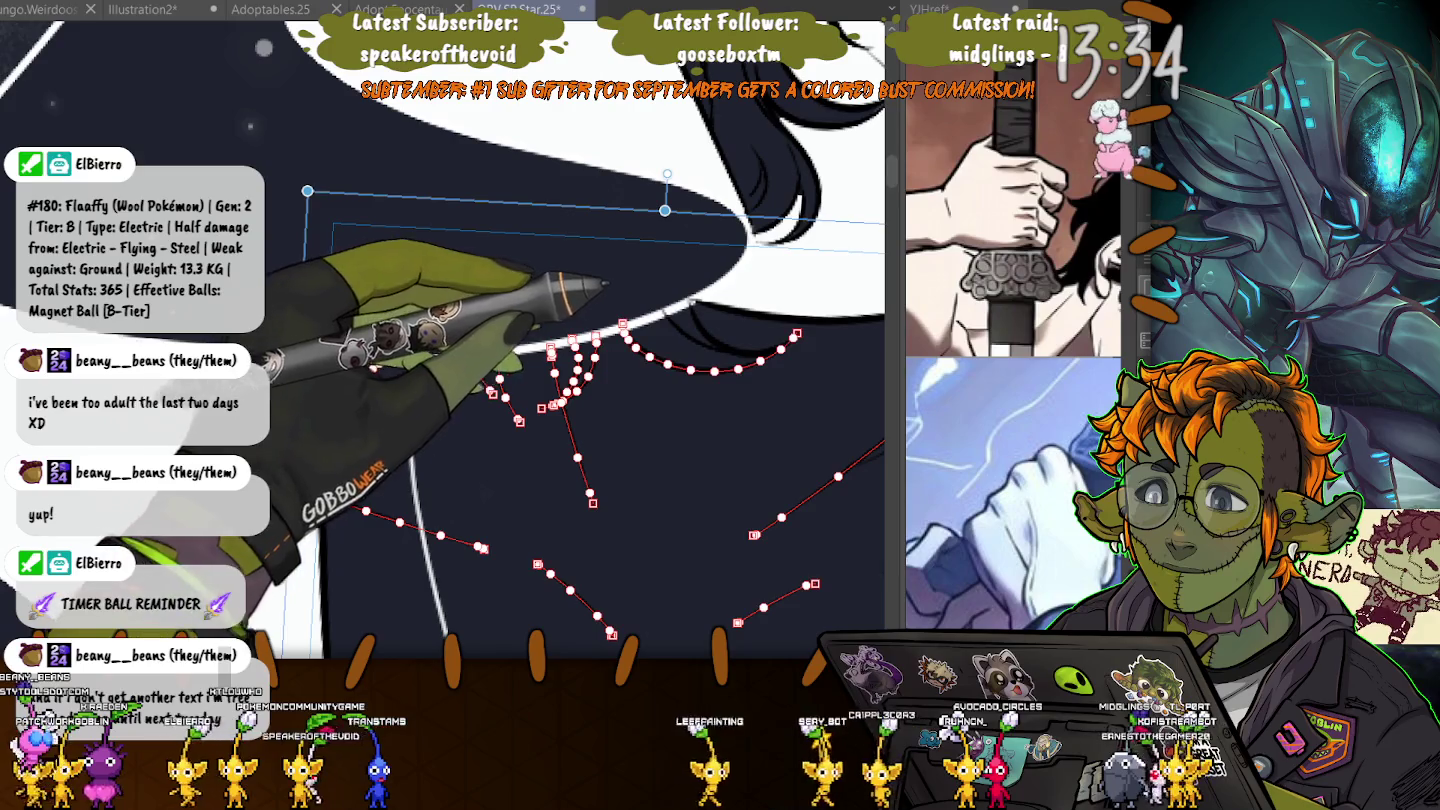
{"action": "left_click_drag", "start_coordinate": [623, 323], "coordinate": [797, 333]}
{"action": "scroll", "coordinate": [444, 340], "scroll_direction": "up", "scroll_amount": 3}
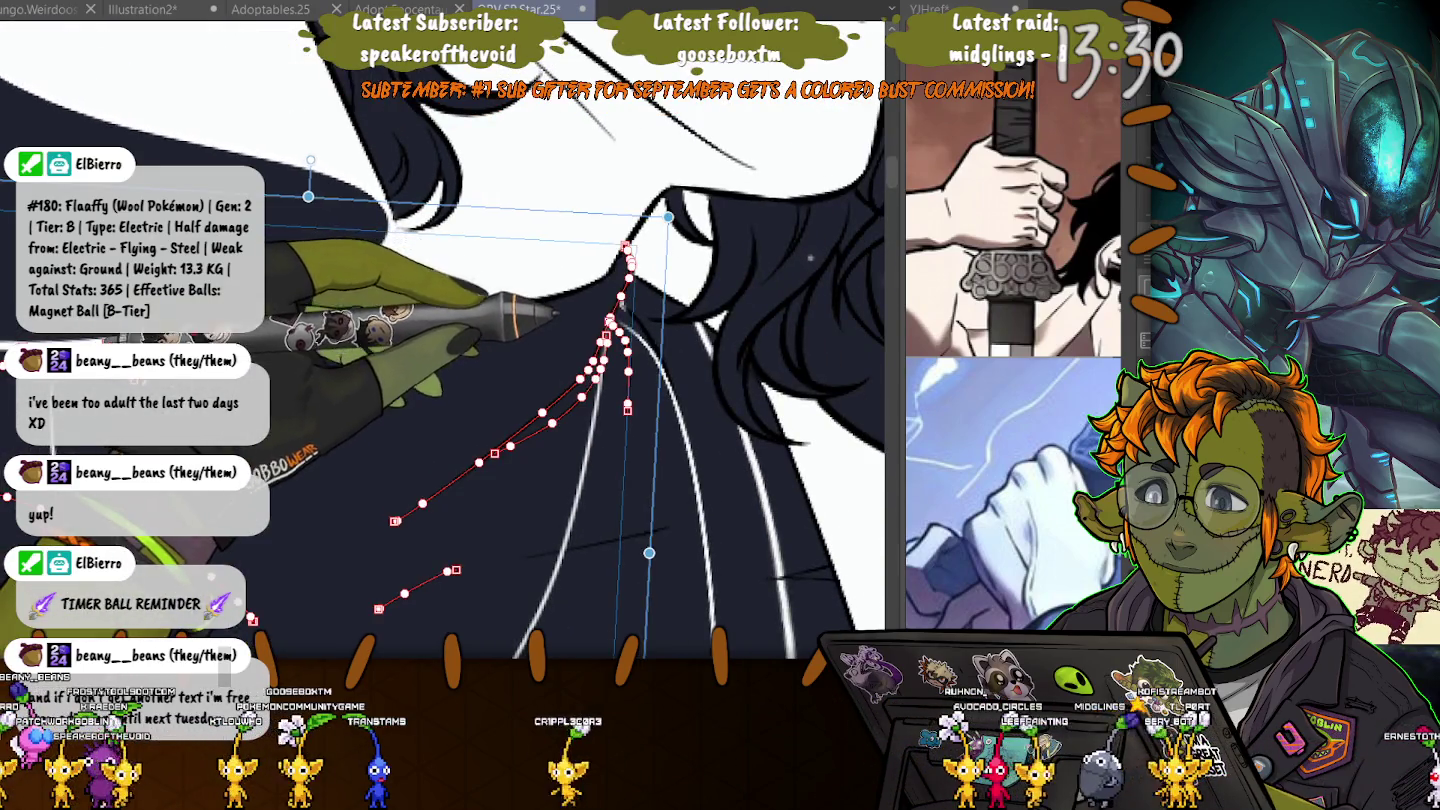
{"action": "left_click_drag", "start_coordinate": [303, 295], "coordinate": [440, 317]}
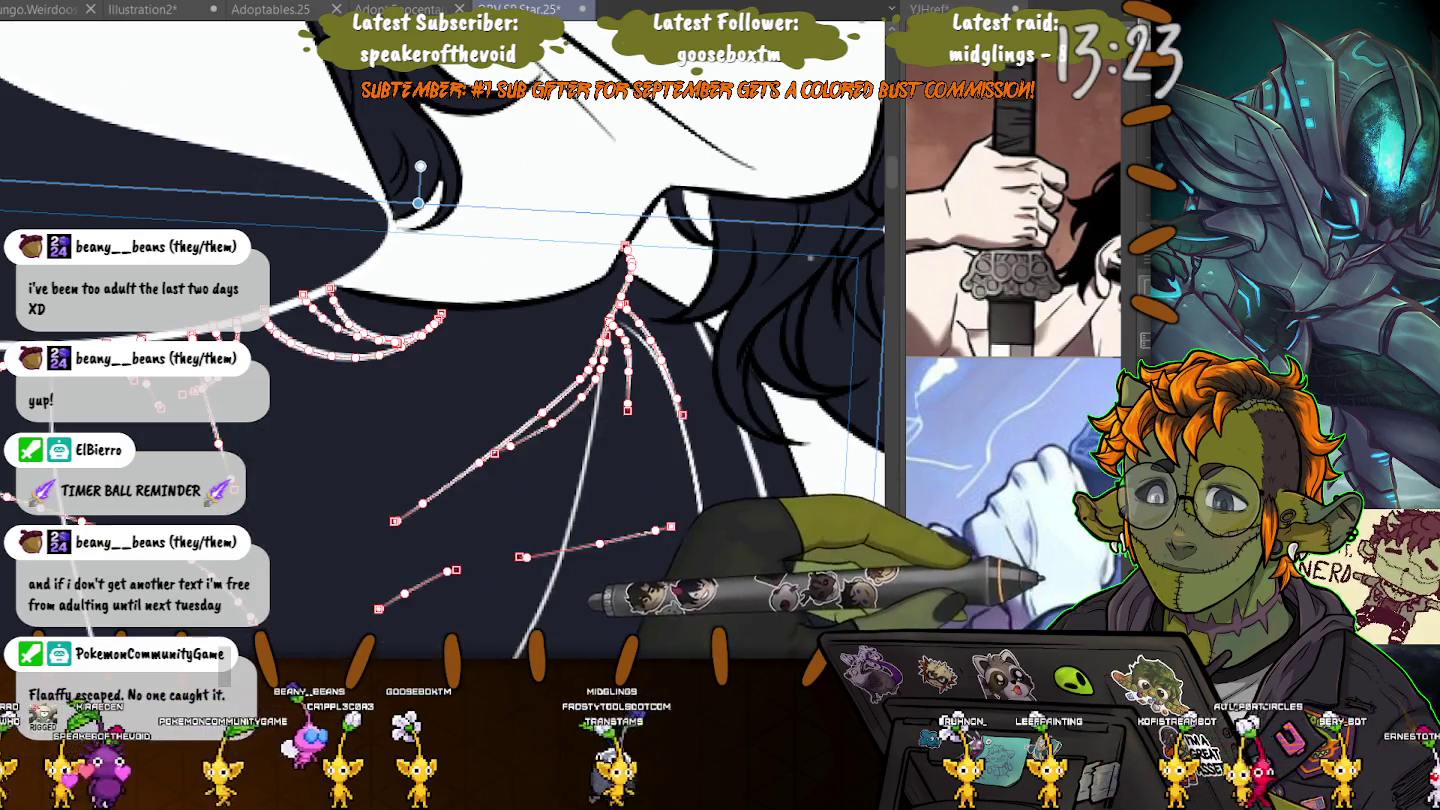
{"action": "scroll", "coordinate": [444, 338], "scroll_direction": "up", "scroll_amount": 2}
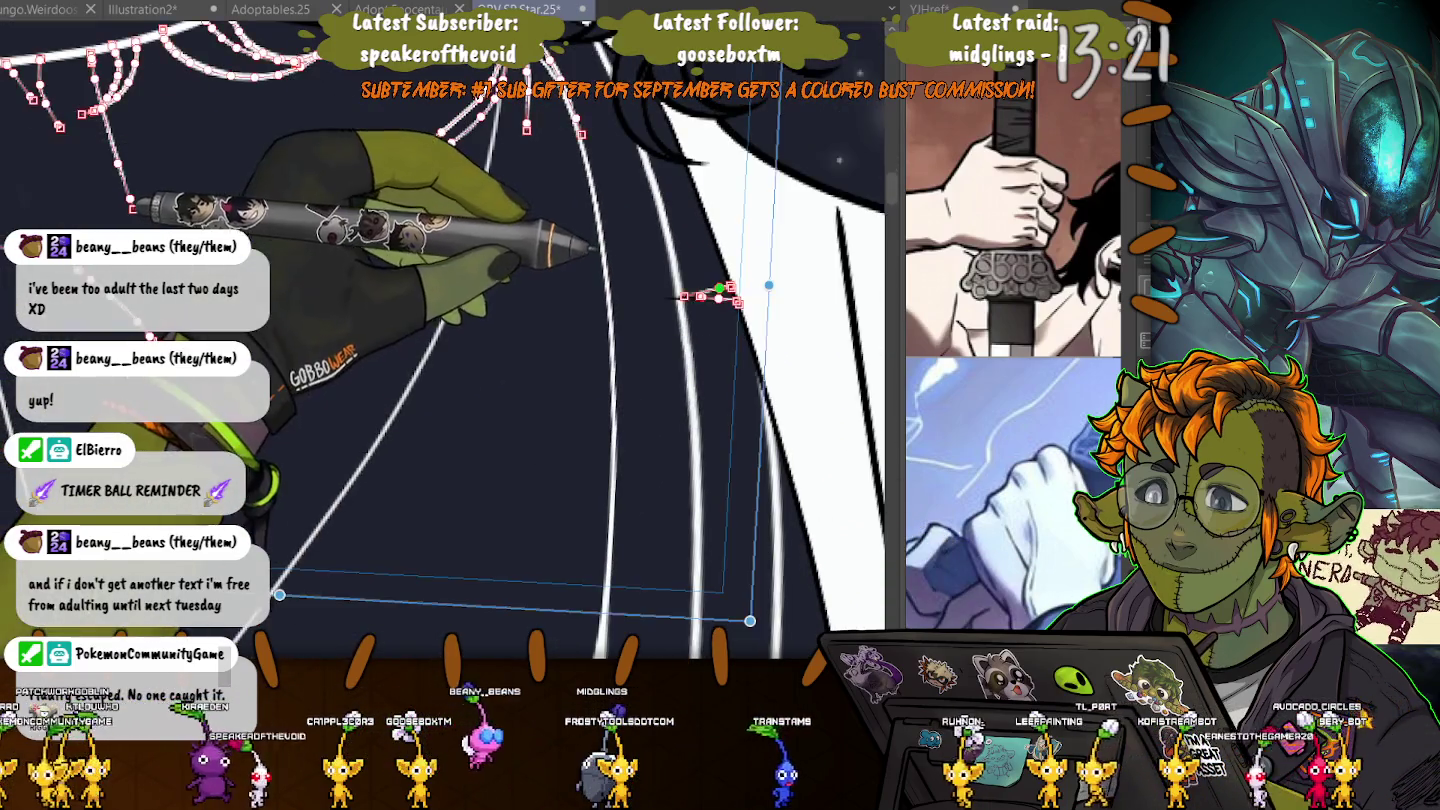
- Select a small vector stroke on the suit, then hide the side palettes
{"action": "left_click", "coordinate": [690, 298]}
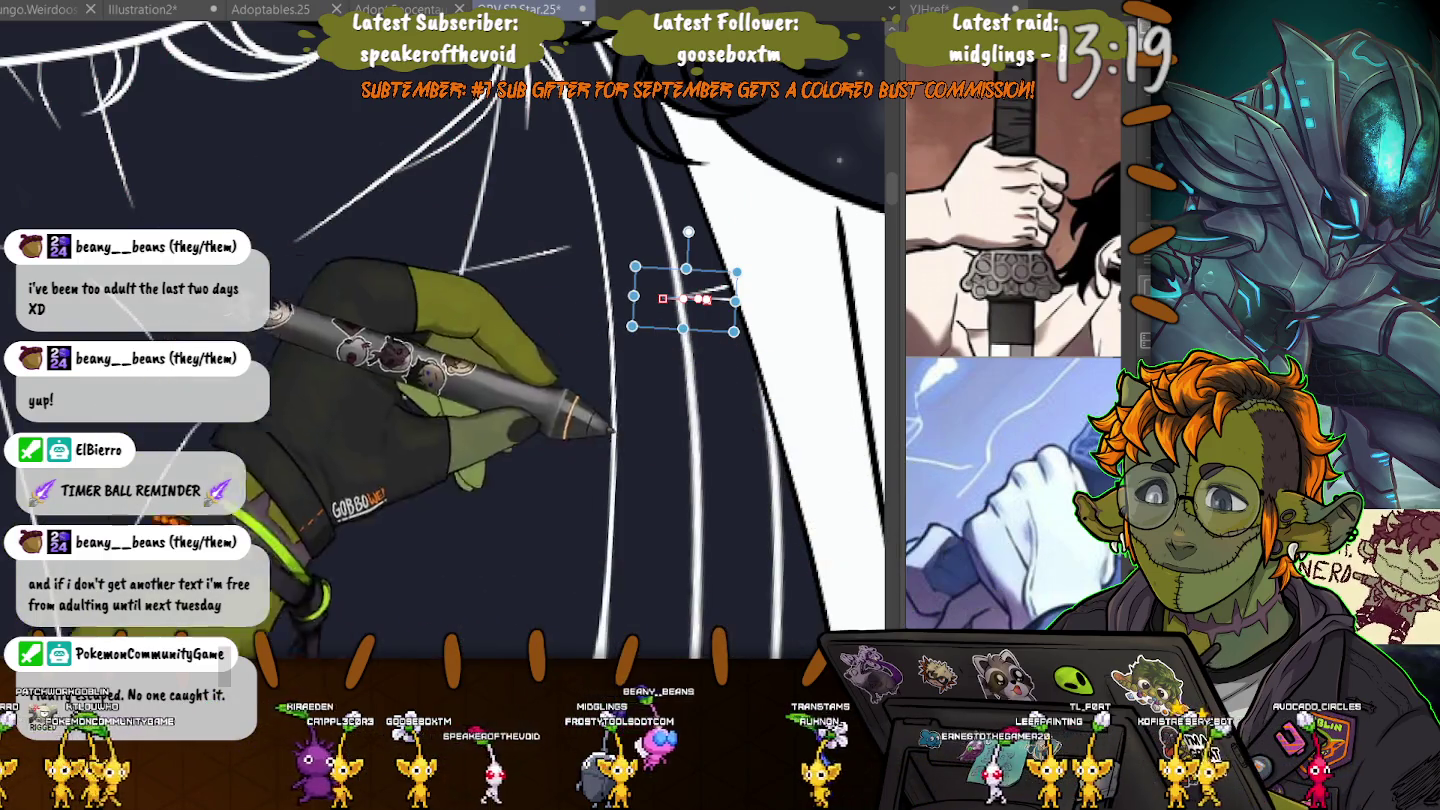
{"action": "scroll", "coordinate": [440, 340], "scroll_direction": "up", "scroll_amount": 3}
{"action": "scroll", "coordinate": [440, 339], "scroll_direction": "down", "scroll_amount": 2}
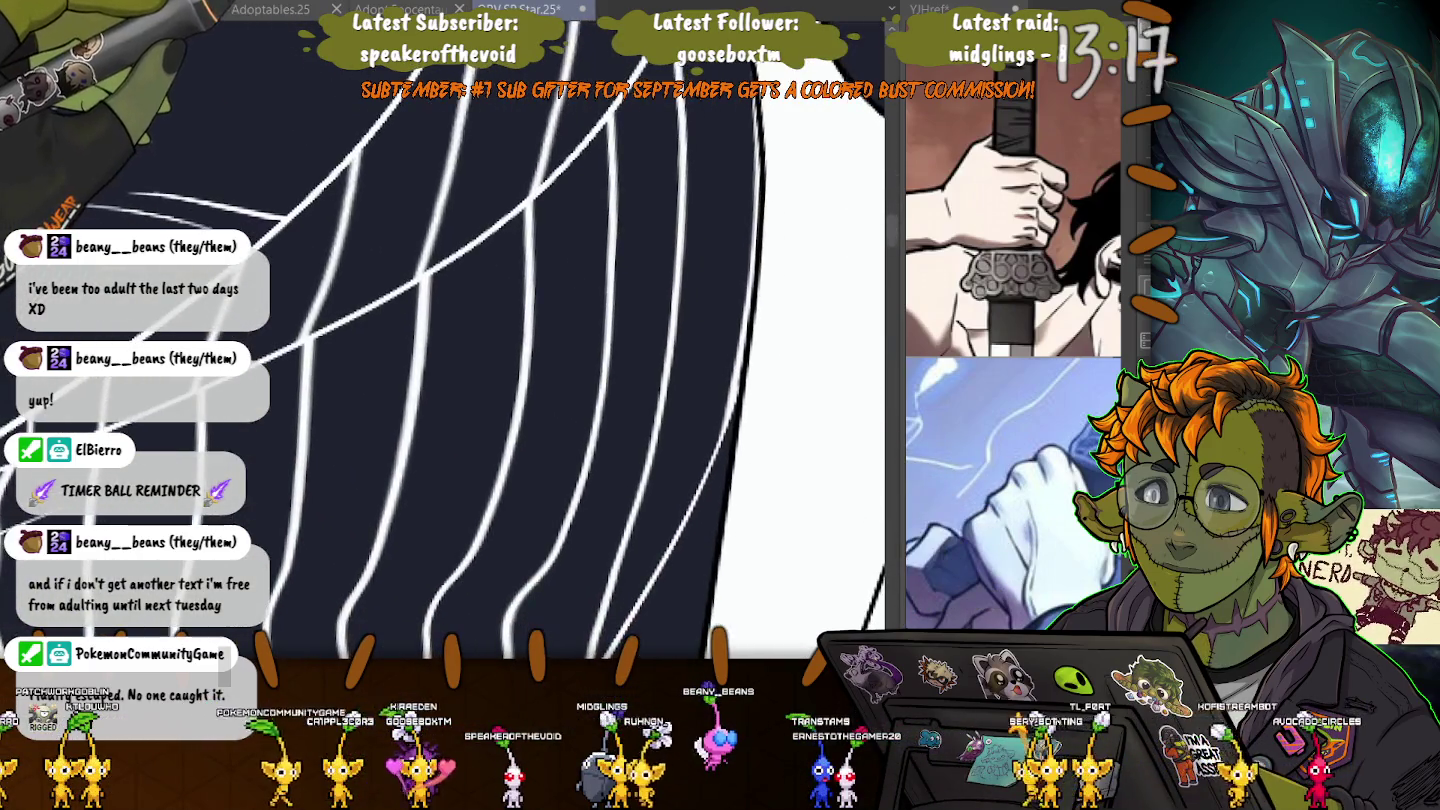
{"action": "scroll", "coordinate": [440, 339], "scroll_direction": "down", "scroll_amount": 2}
{"action": "key", "text": "Tab"}
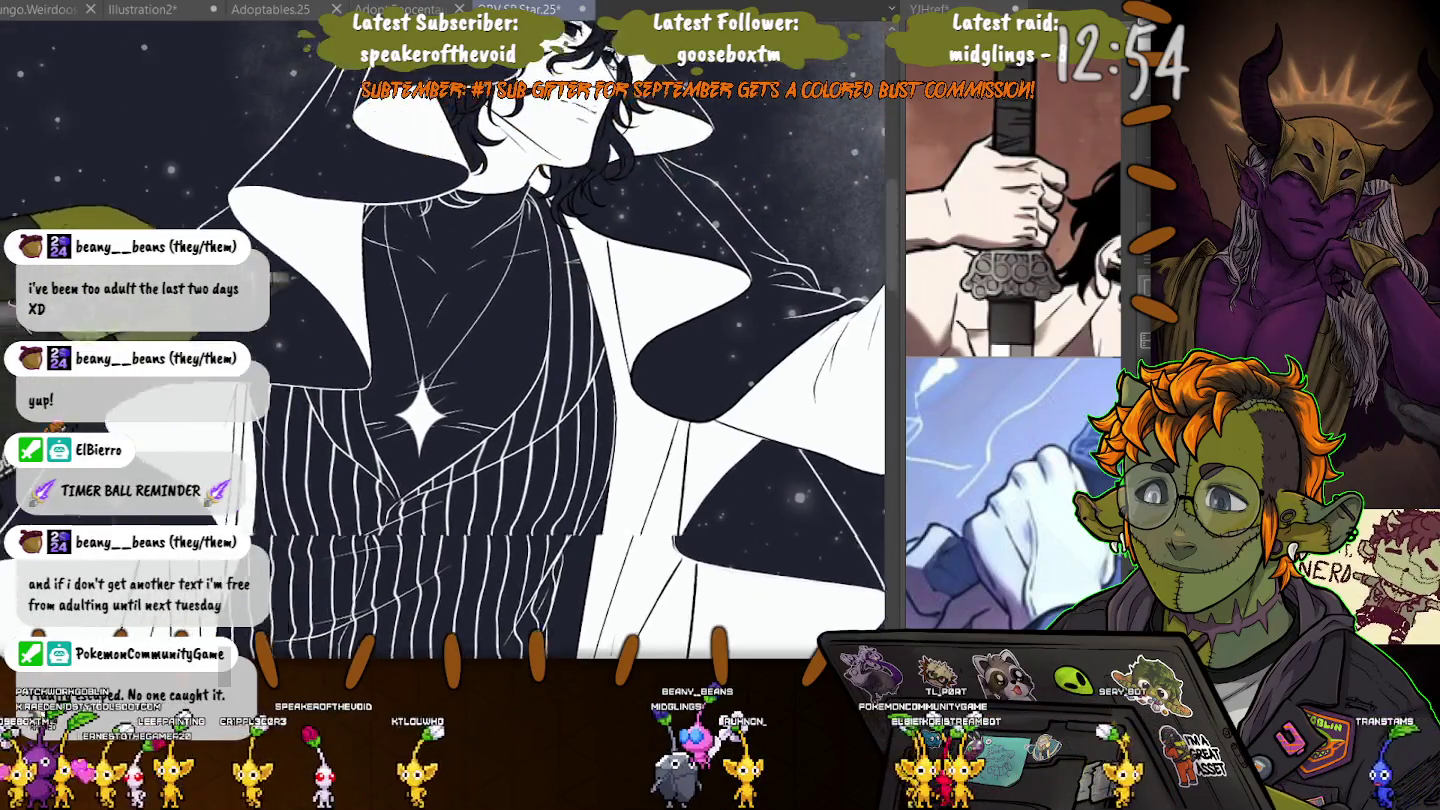
- Pan across the figure and zoom in on the sparkle star on the dark vest
{"action": "left_click_drag", "start_coordinate": [450, 340], "coordinate": [538, 440]}
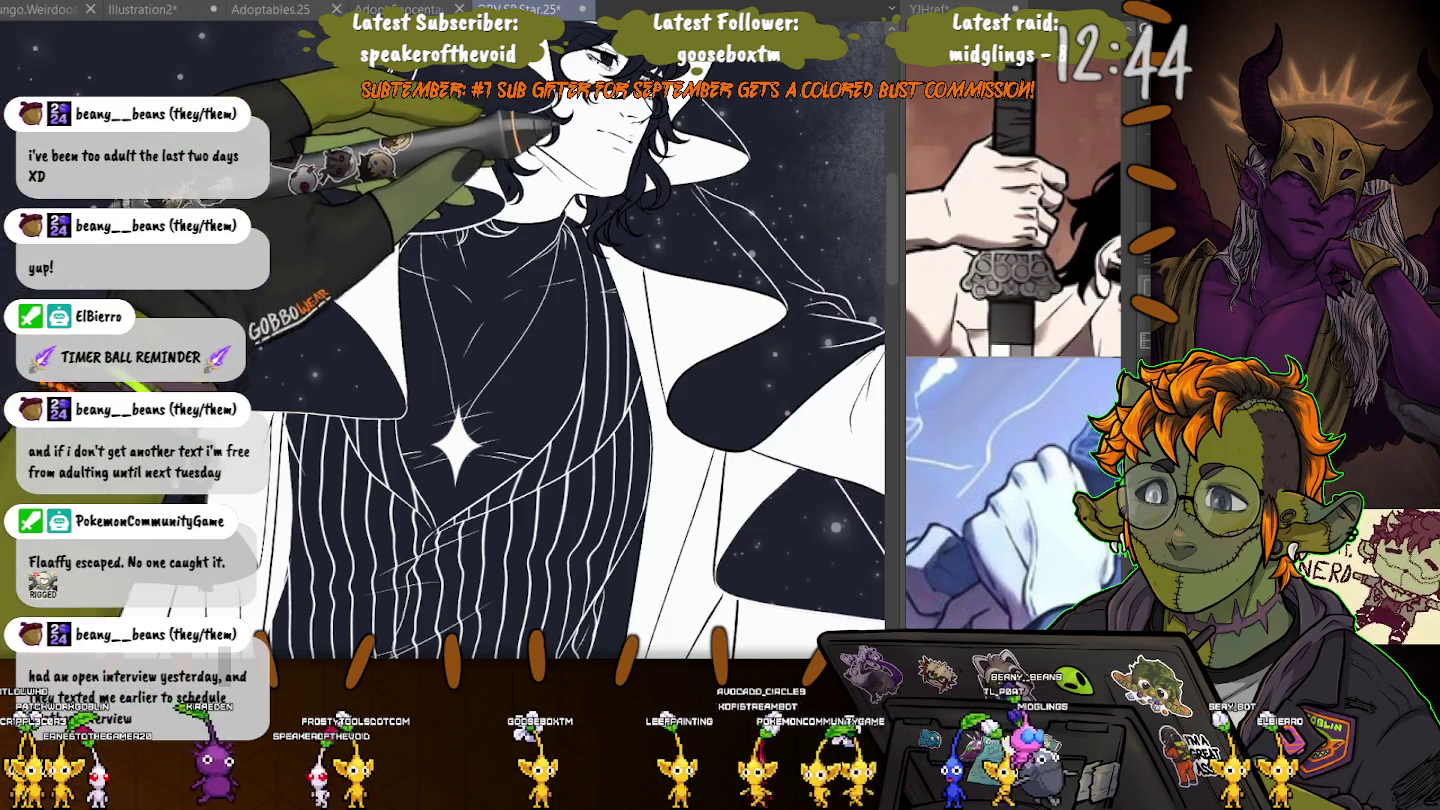
{"action": "scroll", "coordinate": [430, 440], "scroll_direction": "up", "scroll_amount": 2}
{"action": "scroll", "coordinate": [430, 440], "scroll_direction": "up", "scroll_amount": 2}
{"action": "scroll", "coordinate": [430, 440], "scroll_direction": "up", "scroll_amount": 2}
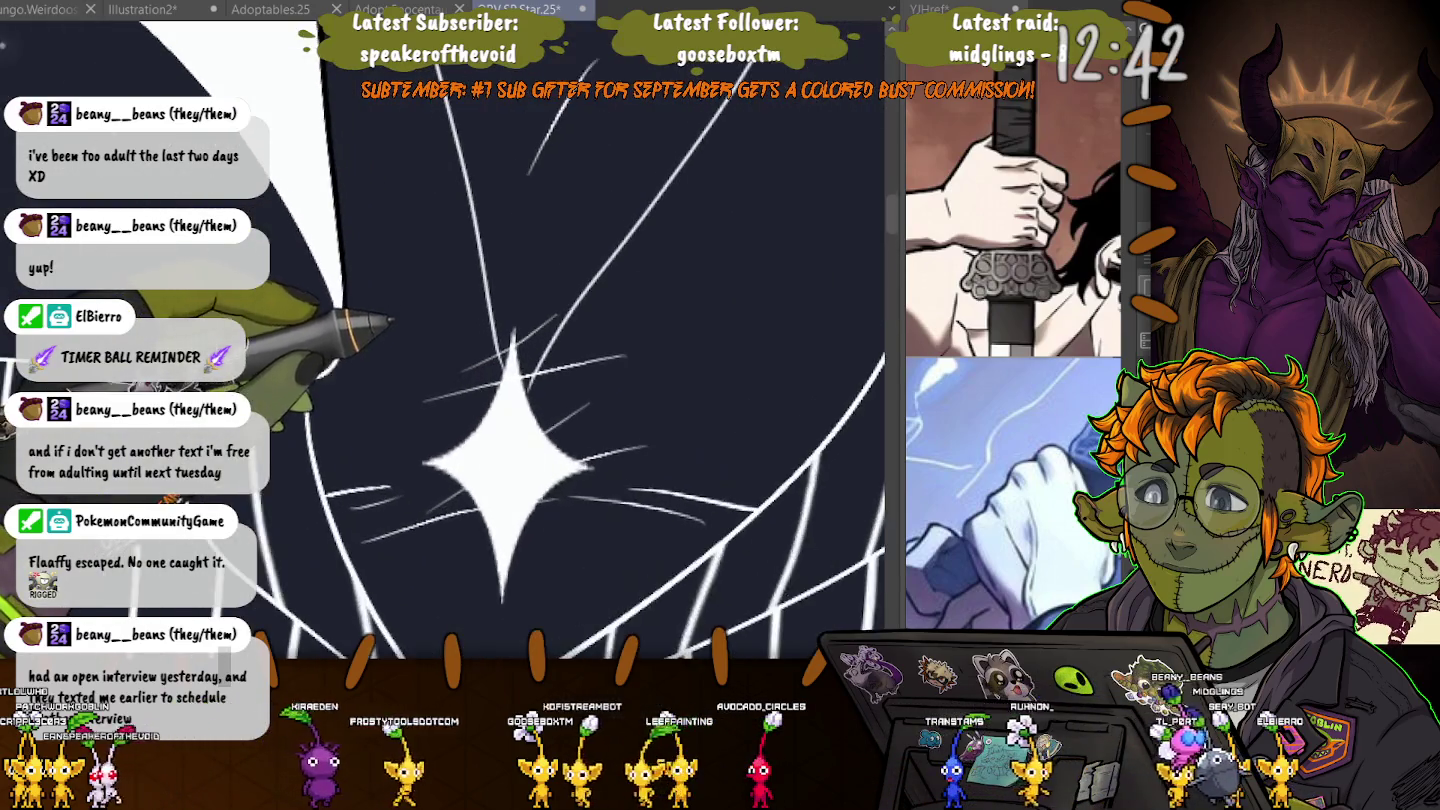
- Fade the old sparkle star to semi-transparent grey
{"action": "scroll", "coordinate": [450, 319], "scroll_direction": "down", "scroll_amount": 2}
{"action": "scroll", "coordinate": [450, 319], "scroll_direction": "down", "scroll_amount": 1}
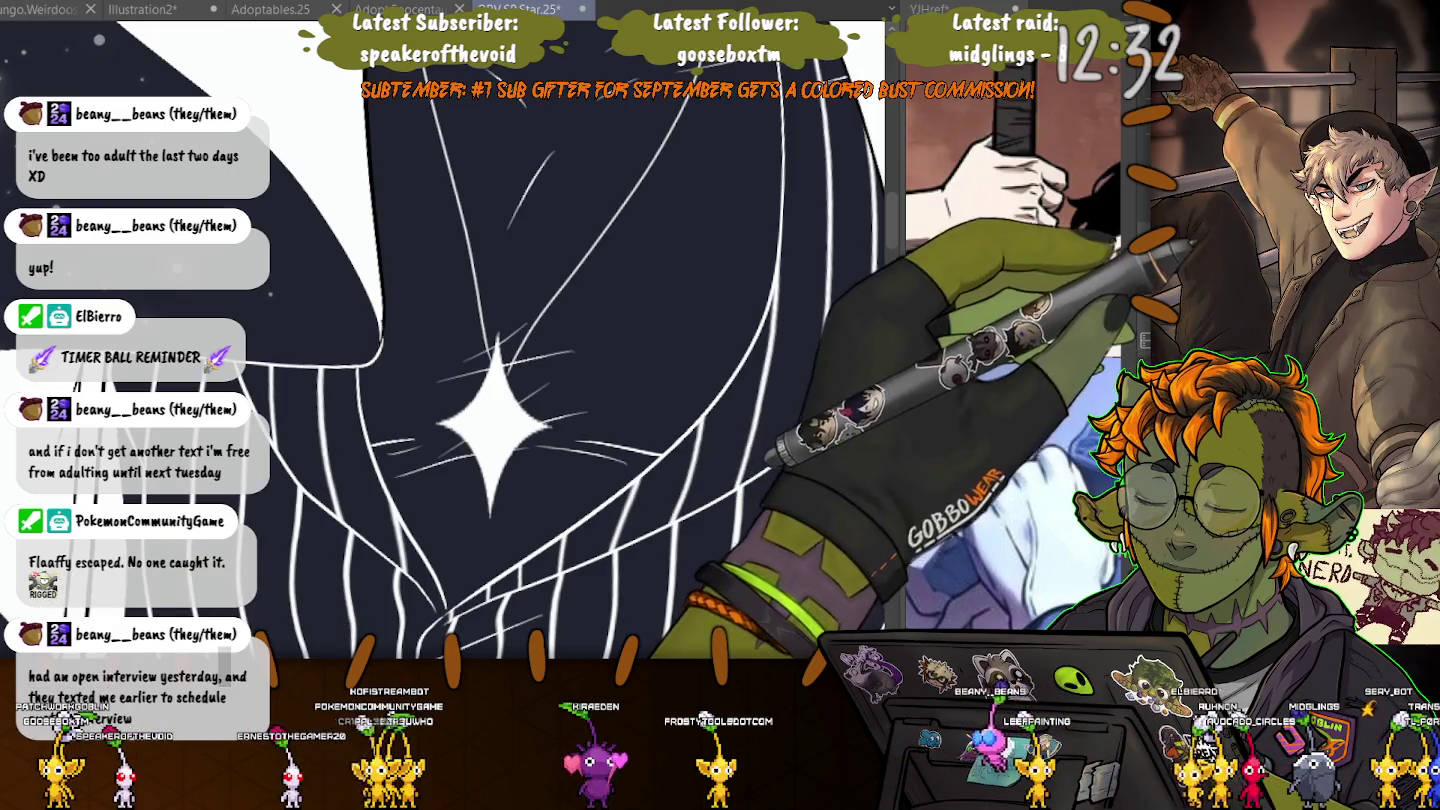
{"action": "left_click_drag", "start_coordinate": [470, 380], "coordinate": [520, 470]}
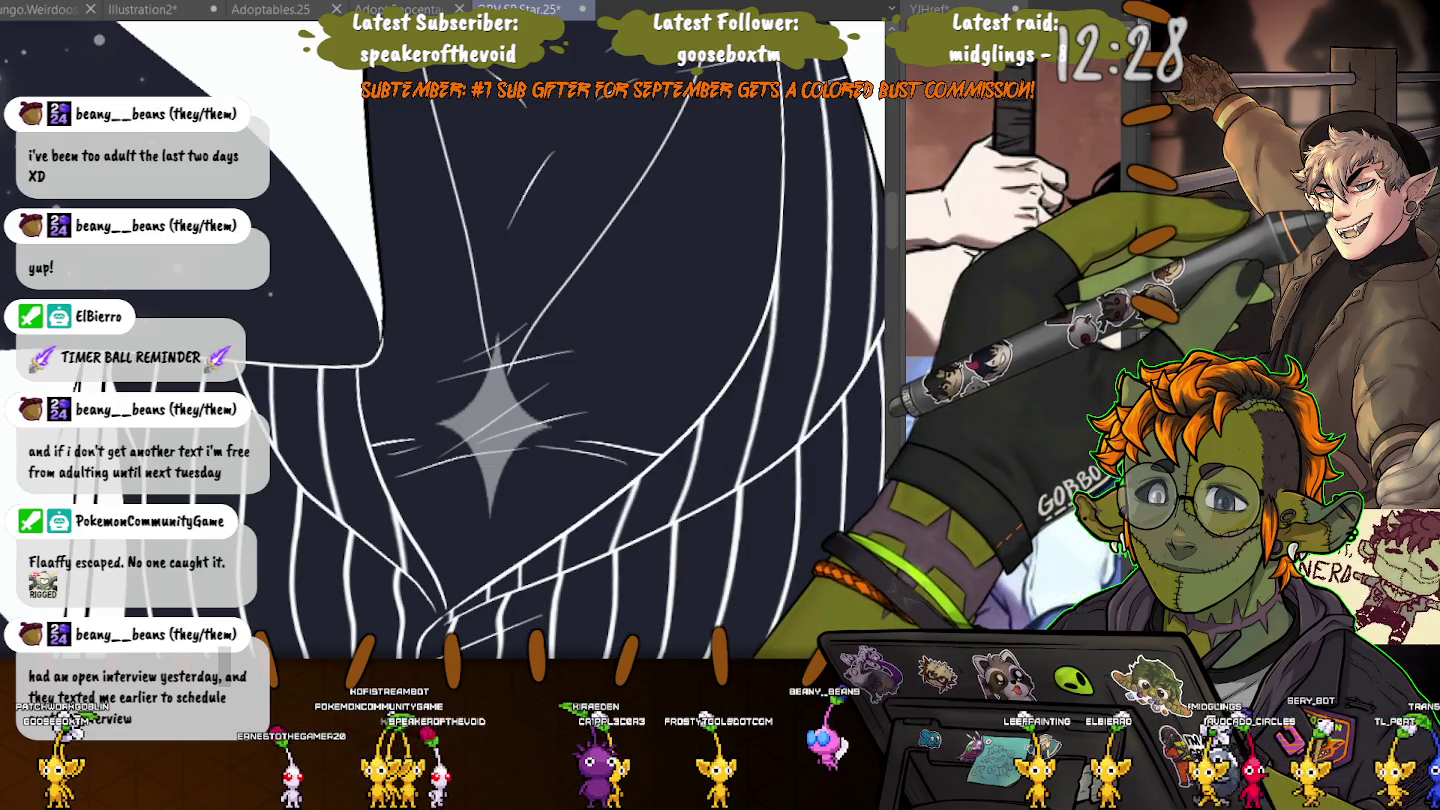
- Draw the star's smooth curved right and left edges over the faded star
{"action": "scroll", "coordinate": [497, 315], "scroll_direction": "up", "scroll_amount": 2}
{"action": "scroll", "coordinate": [497, 316], "scroll_direction": "up", "scroll_amount": 2}
{"action": "scroll", "coordinate": [499, 305], "scroll_direction": "up", "scroll_amount": 2}
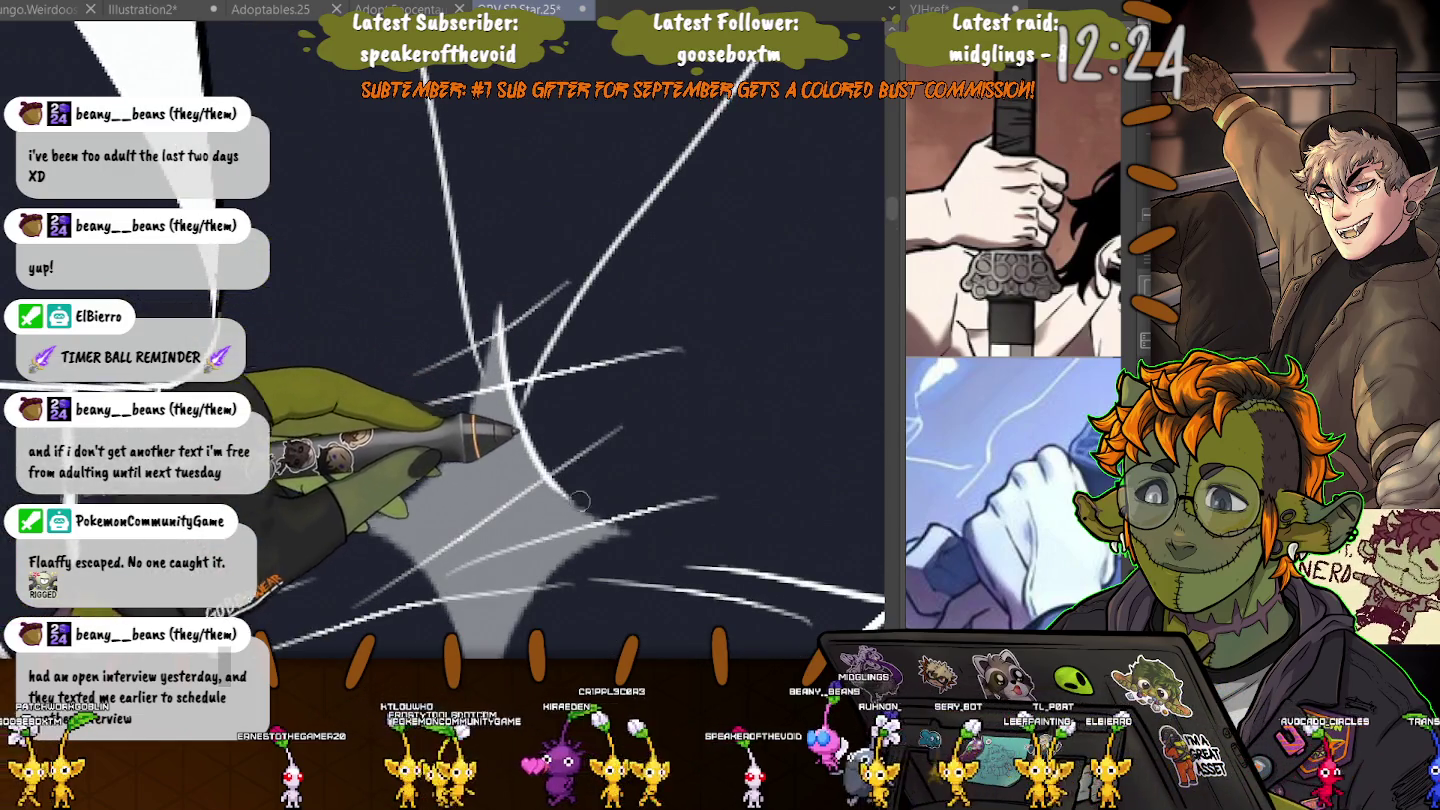
{"action": "left_click_drag", "start_coordinate": [499, 308], "coordinate": [553, 482]}
{"action": "mouse_move", "coordinate": [500, 308]}
{"action": "left_mouse_down"}
{"action": "mouse_move", "coordinate": [622, 515]}
{"action": "mouse_move", "coordinate": [670, 395]}
{"action": "left_mouse_up"}
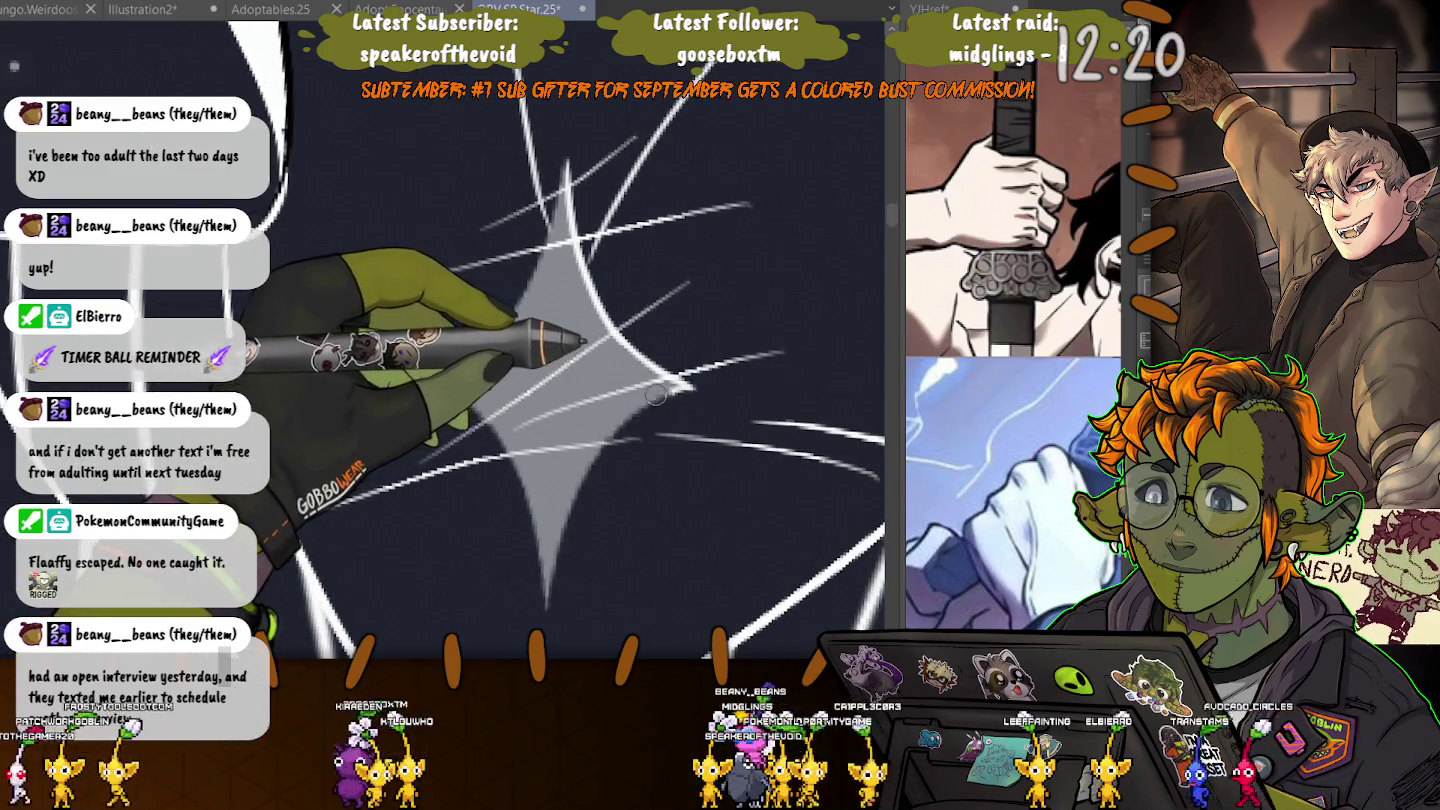
{"action": "left_click_drag", "start_coordinate": [561, 240], "coordinate": [440, 400]}
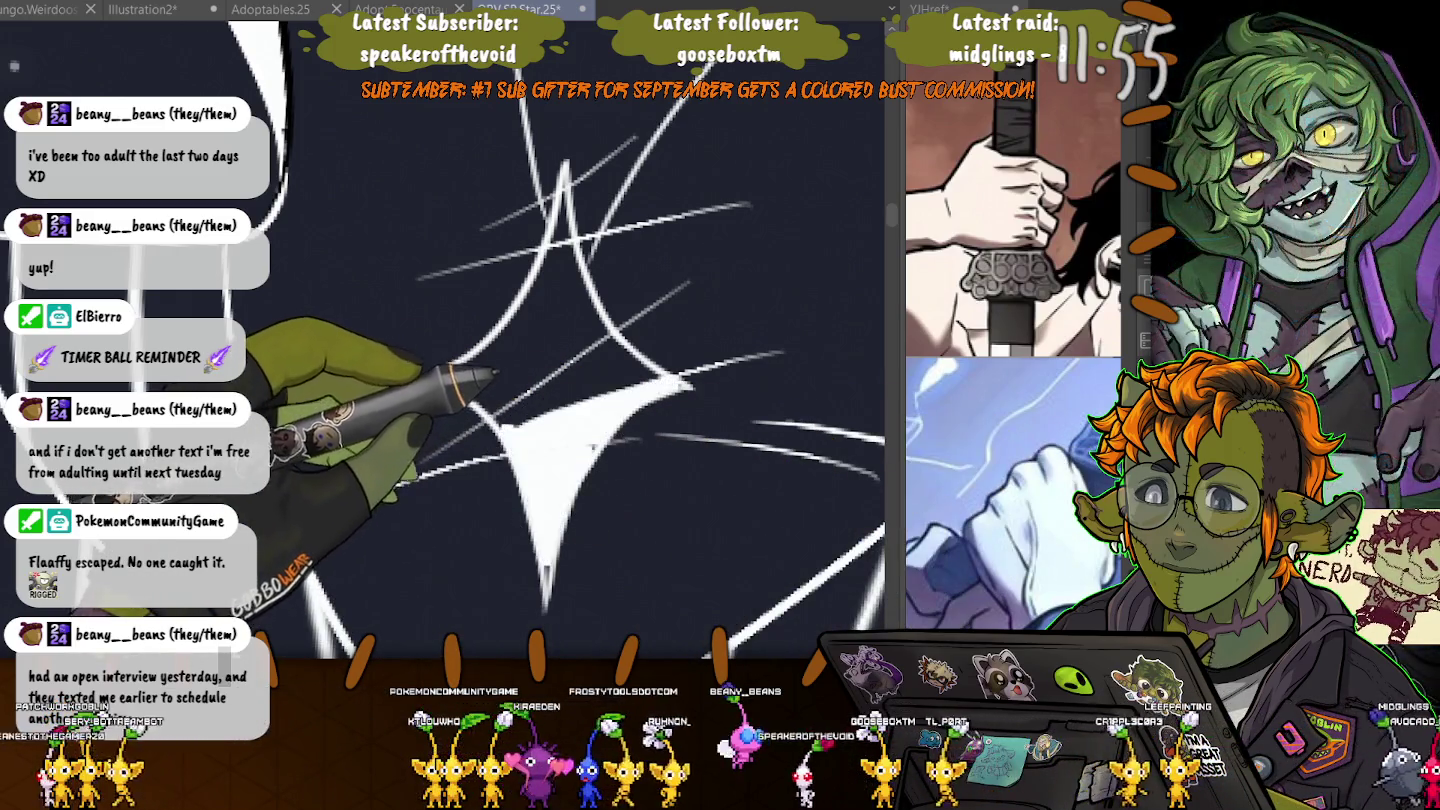
- Fill the new star outline solid white
{"action": "left_click_drag", "start_coordinate": [540, 480], "coordinate": [599, 340]}
{"action": "left_click_drag", "start_coordinate": [520, 419], "coordinate": [570, 260]}
{"action": "left_click_drag", "start_coordinate": [470, 390], "coordinate": [650, 381]}
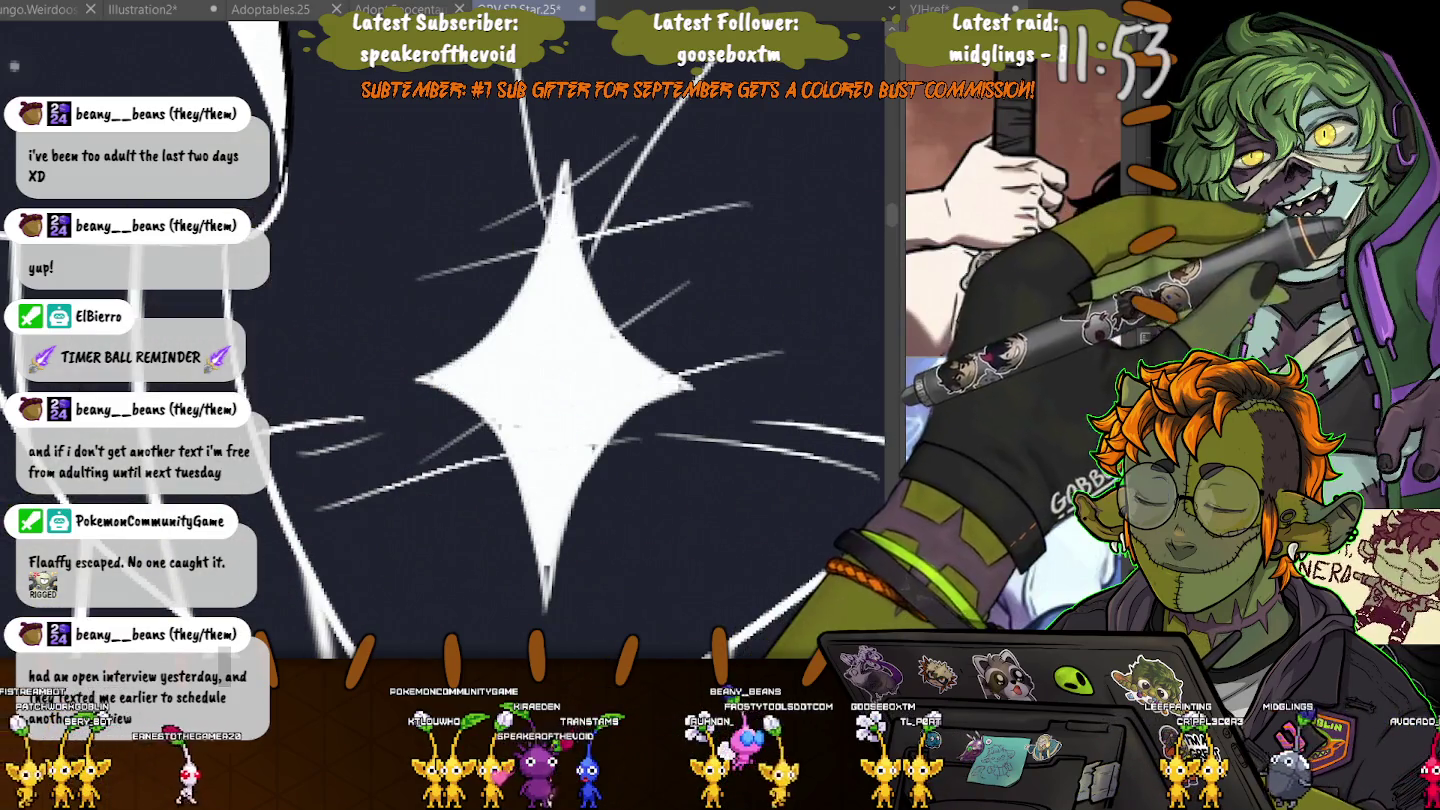
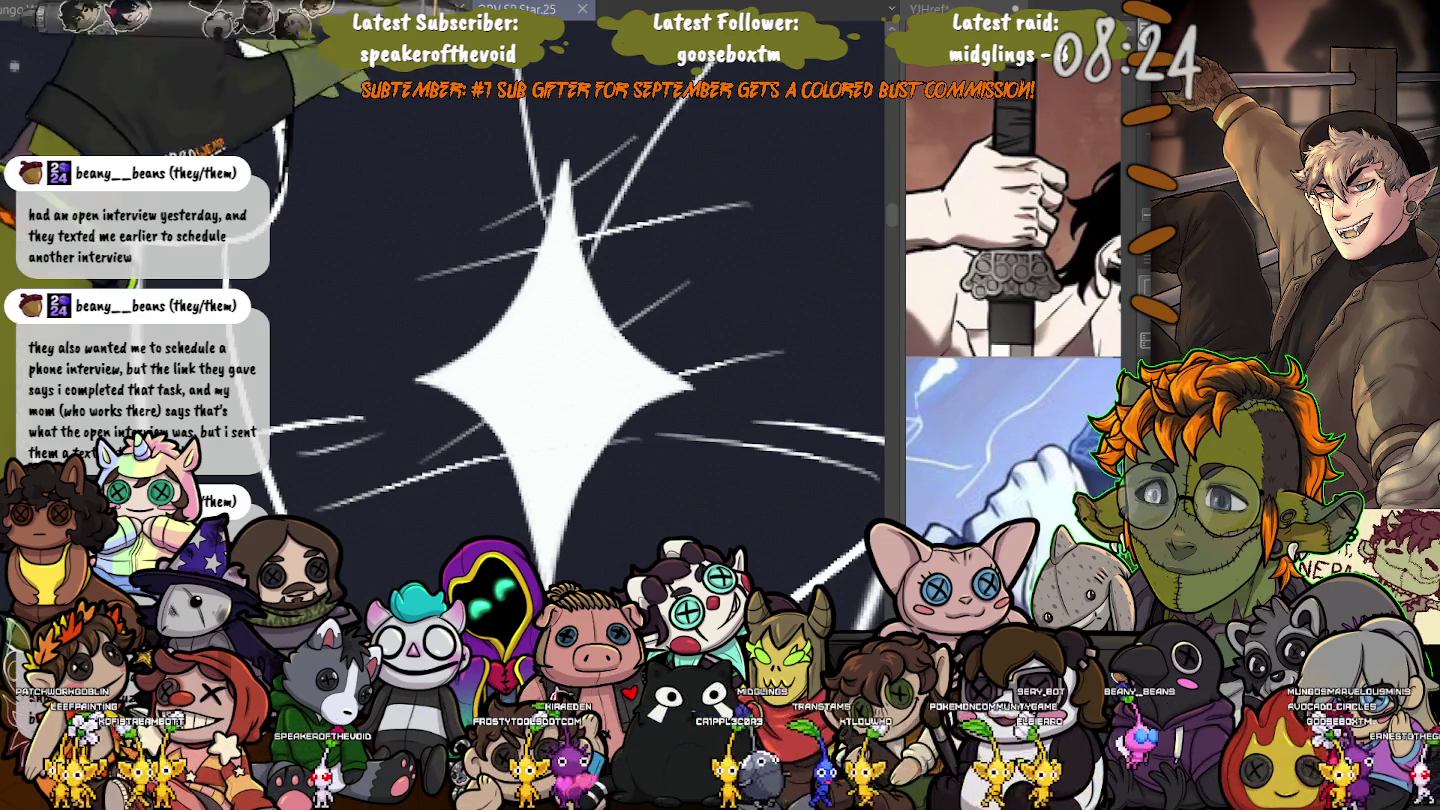
- Zoom out from the big star's close-up until the whole hooded figure fills the view
{"action": "scroll", "coordinate": [435, 365], "scroll_direction": "down", "scroll_amount": 3}
{"action": "scroll", "coordinate": [436, 365], "scroll_direction": "down", "scroll_amount": 2}
{"action": "scroll", "coordinate": [435, 365], "scroll_direction": "down", "scroll_amount": 2}
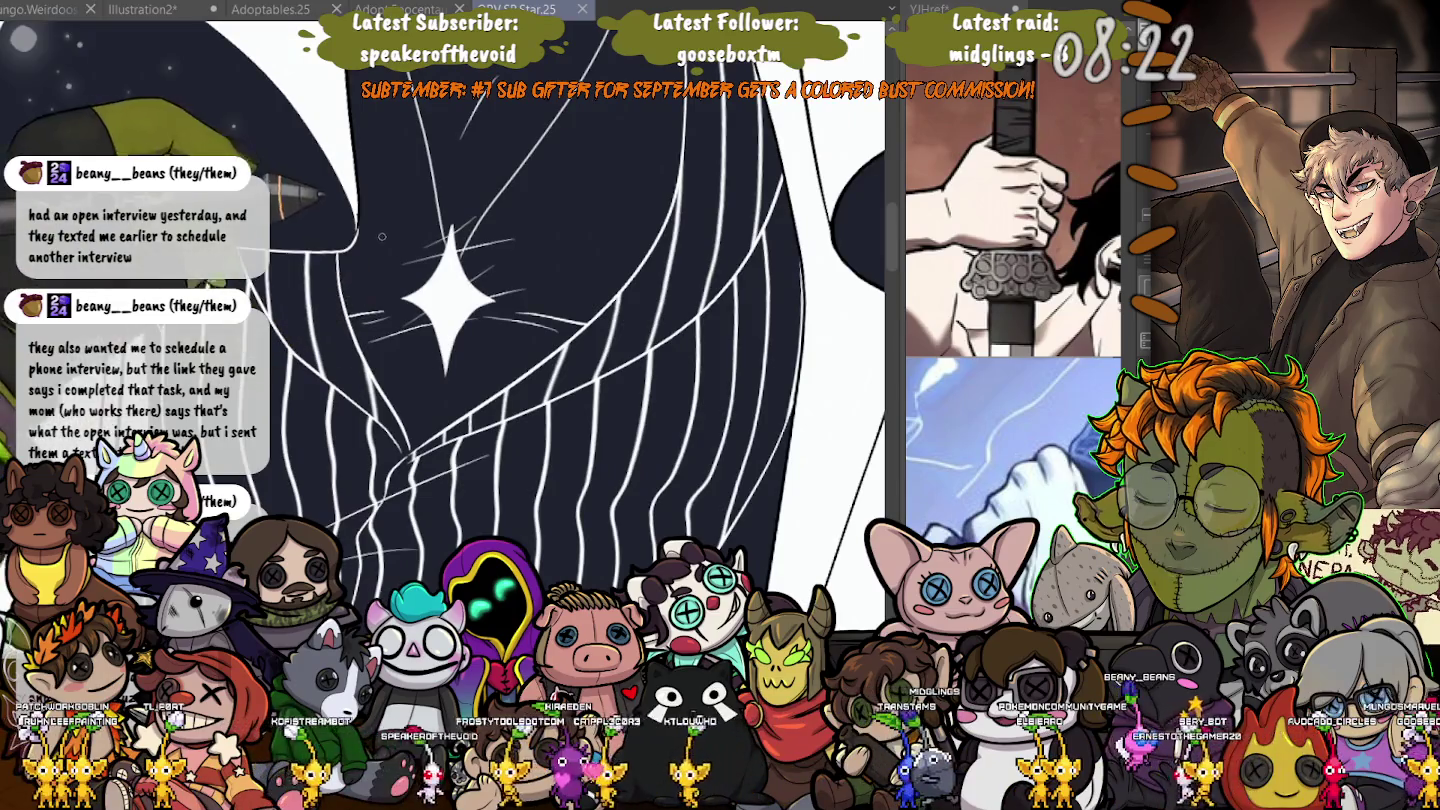
{"action": "scroll", "coordinate": [440, 350], "scroll_direction": "down", "scroll_amount": 3}
{"action": "scroll", "coordinate": [452, 332], "scroll_direction": "up", "scroll_amount": 4}
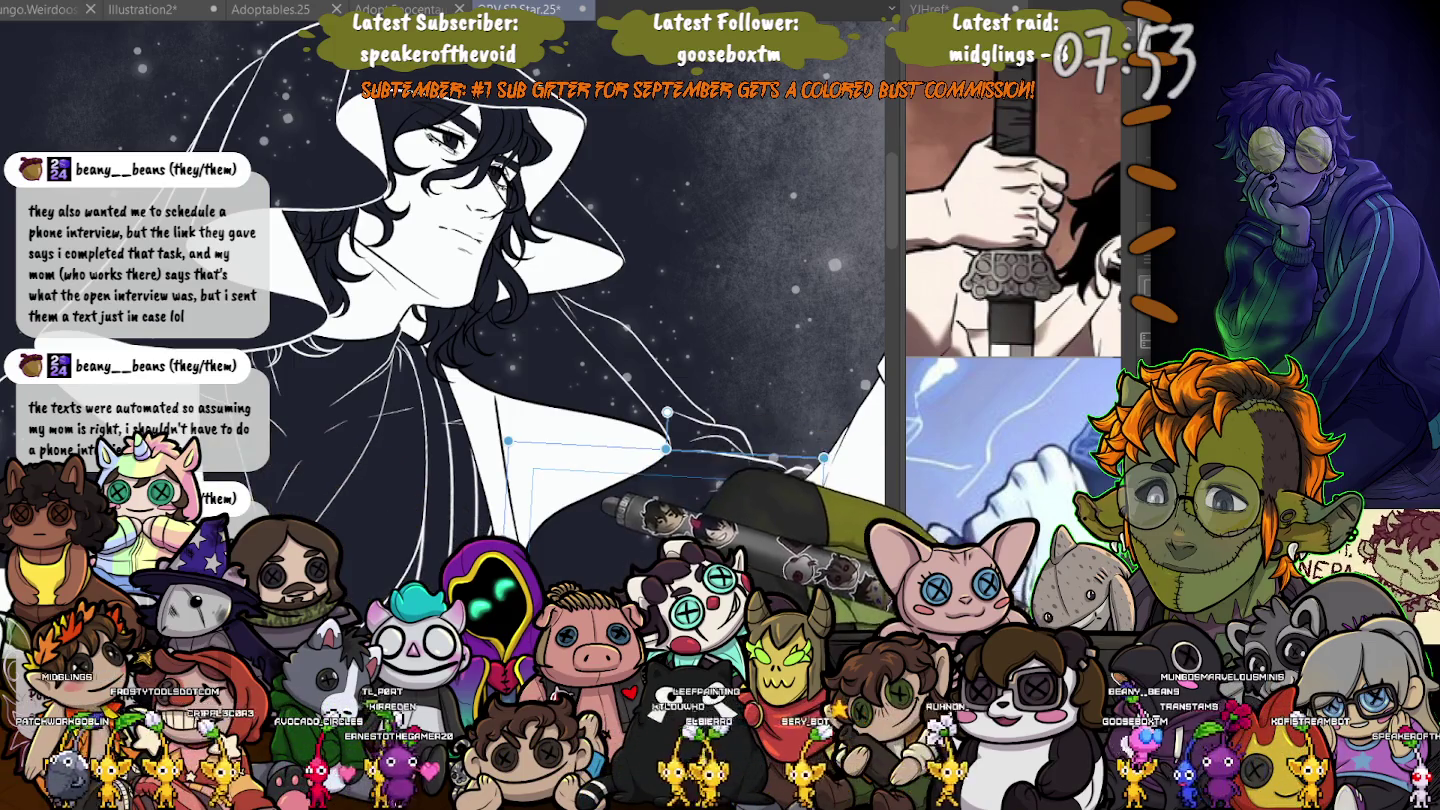
- Deselect the cloak line, zoom into the face, and lasso the hair lock beside the neck
{"action": "key", "text": "Escape"}
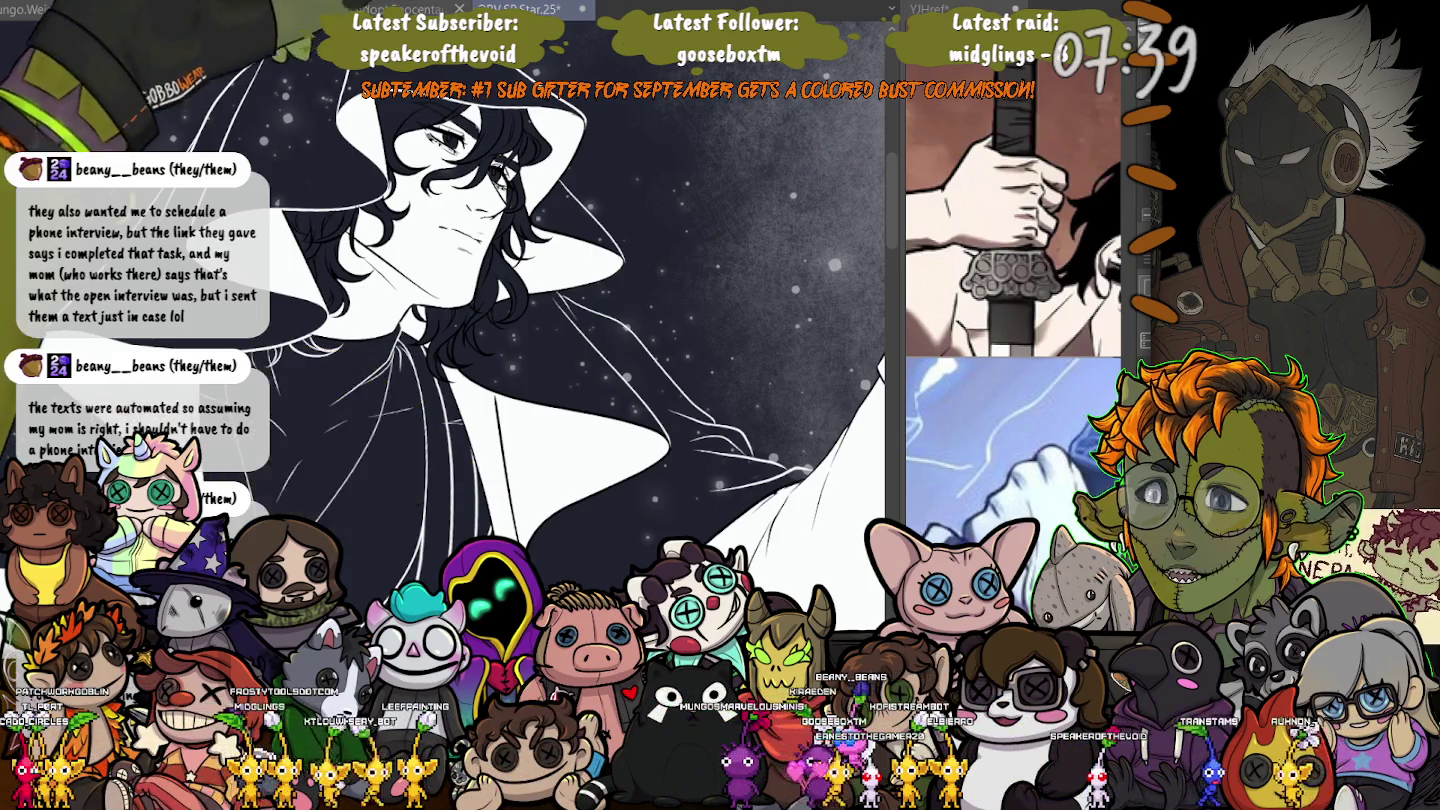
{"action": "scroll", "coordinate": [576, 545], "scroll_direction": "up", "scroll_amount": 2}
{"action": "scroll", "coordinate": [620, 453], "scroll_direction": "up", "scroll_amount": 3}
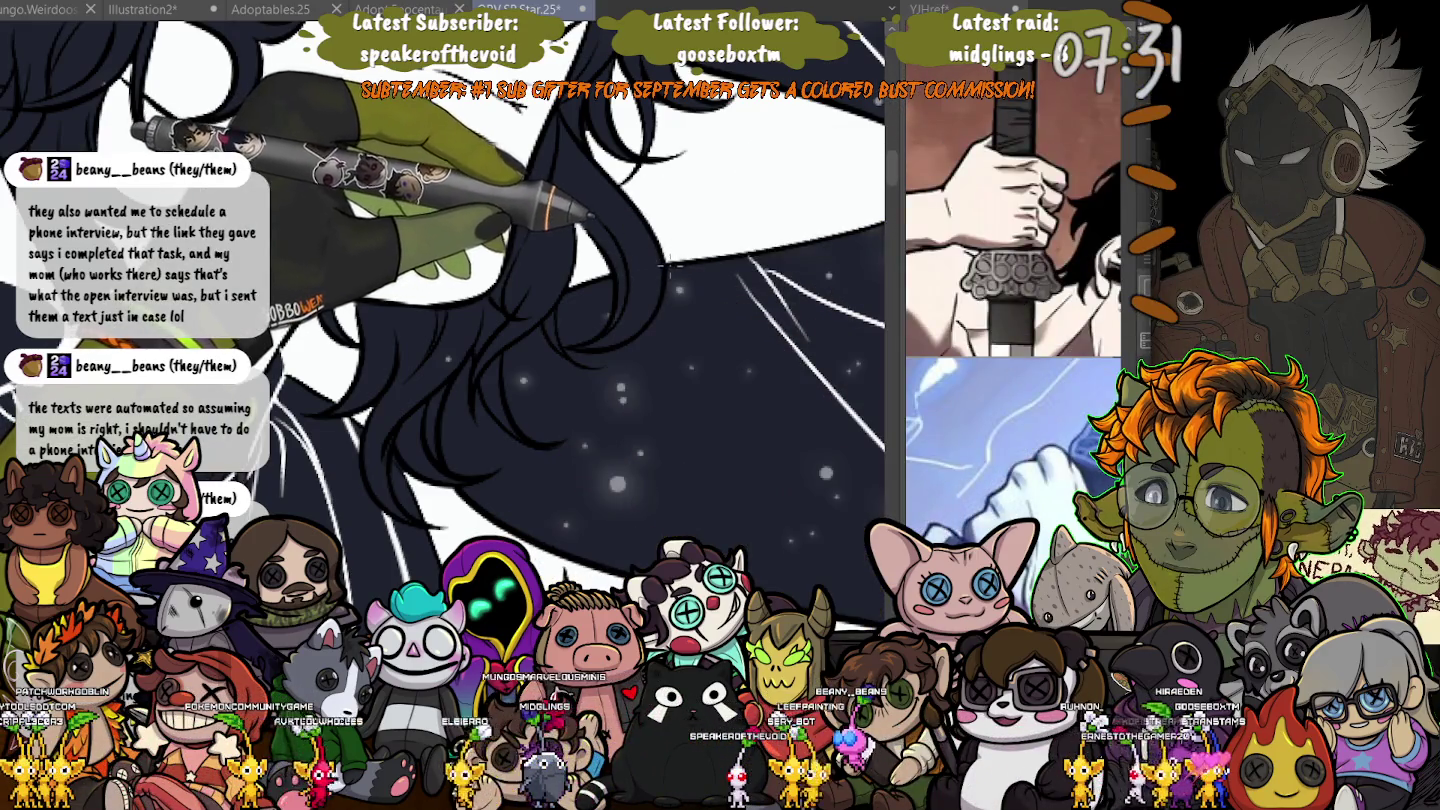
{"action": "mouse_move", "coordinate": [662, 268]}
{"action": "left_mouse_down"}
{"action": "mouse_move", "coordinate": [517, 306]}
{"action": "mouse_move", "coordinate": [455, 365]}
{"action": "mouse_move", "coordinate": [663, 290]}
{"action": "left_mouse_up"}
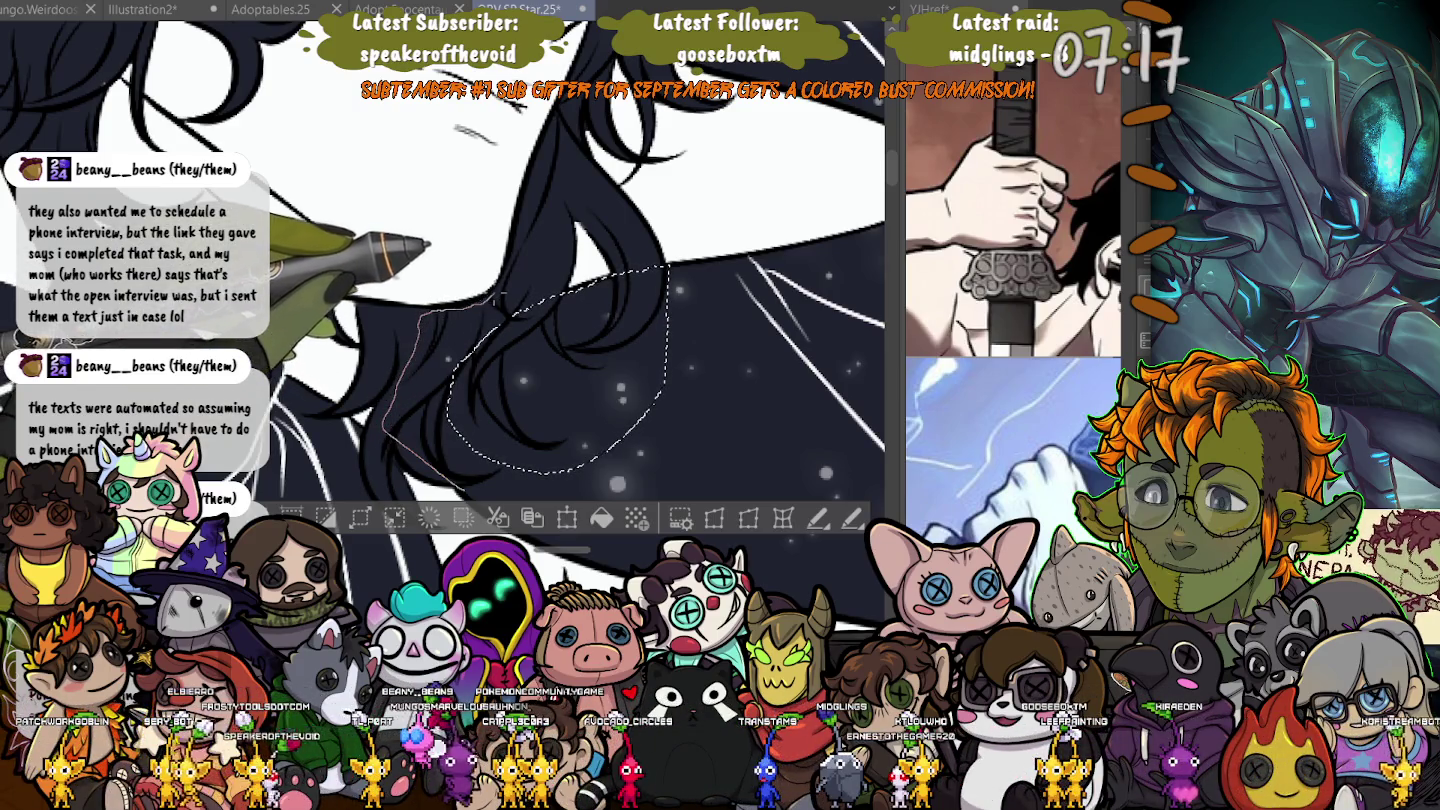
- Extend the hair selection, apply the white strand lines, and clear the selection
{"action": "left_click_drag", "start_coordinate": [526, 264], "coordinate": [542, 262]}
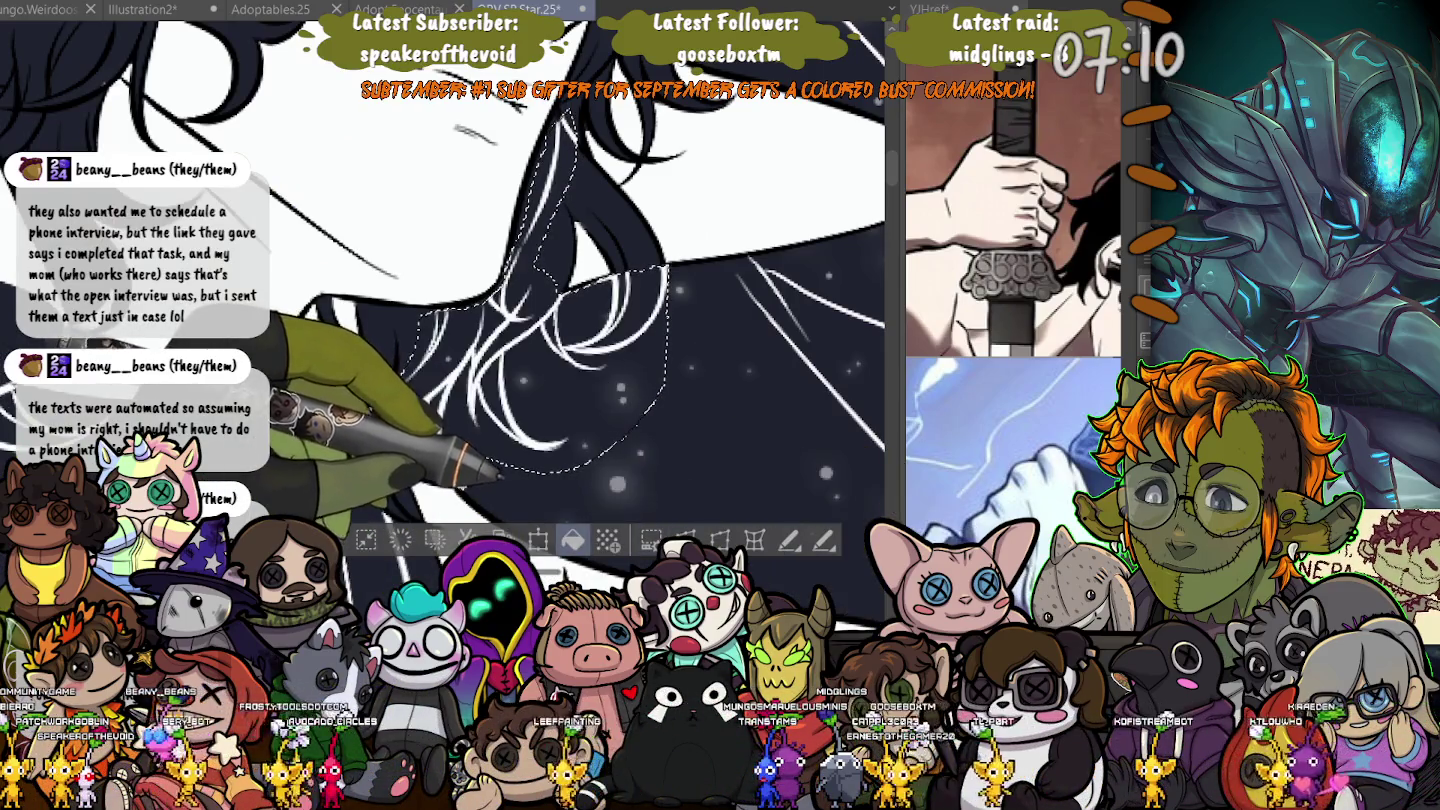
{"action": "key", "text": "ctrl+d"}
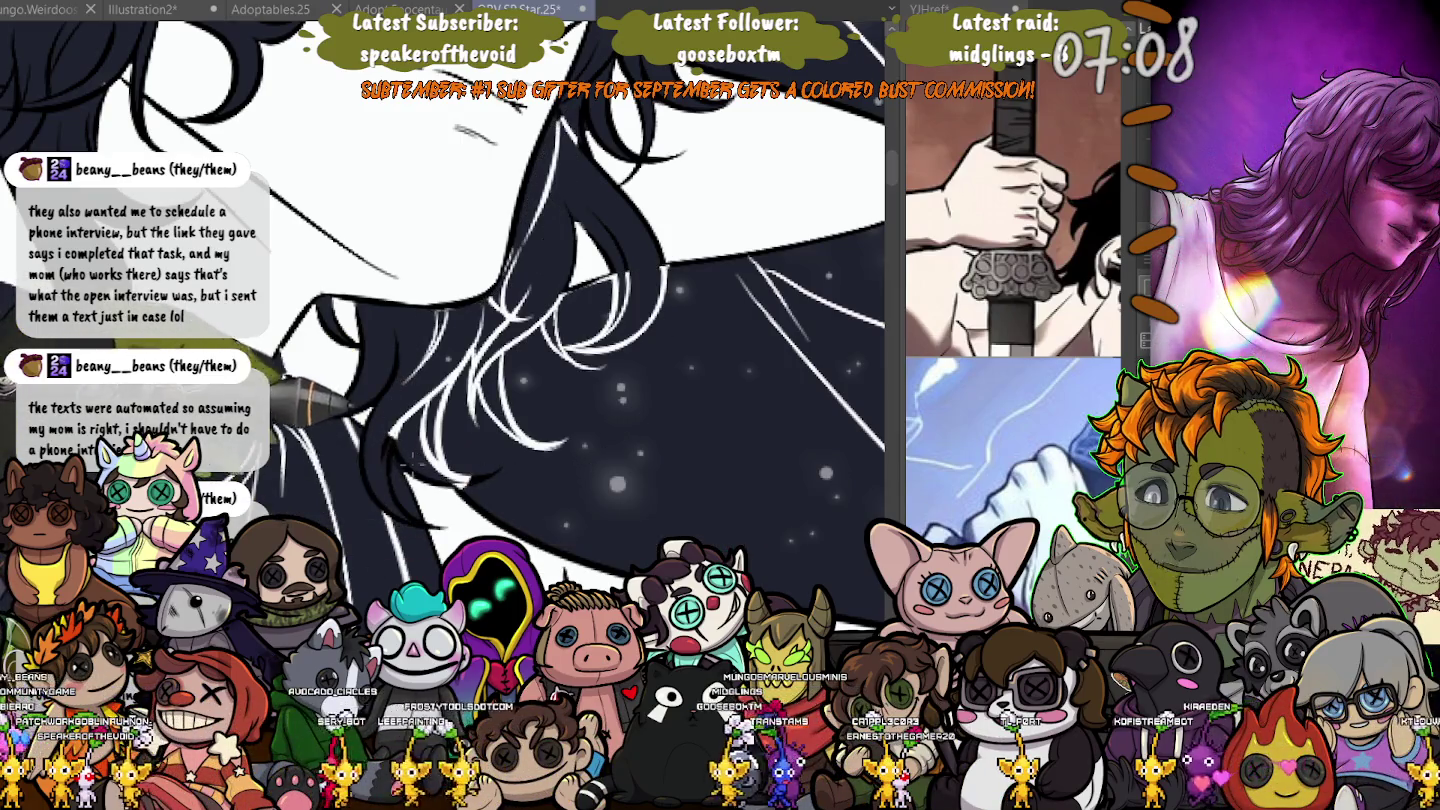
{"action": "key", "text": "ctrl+minus"}
{"action": "key", "text": "ctrl+minus"}
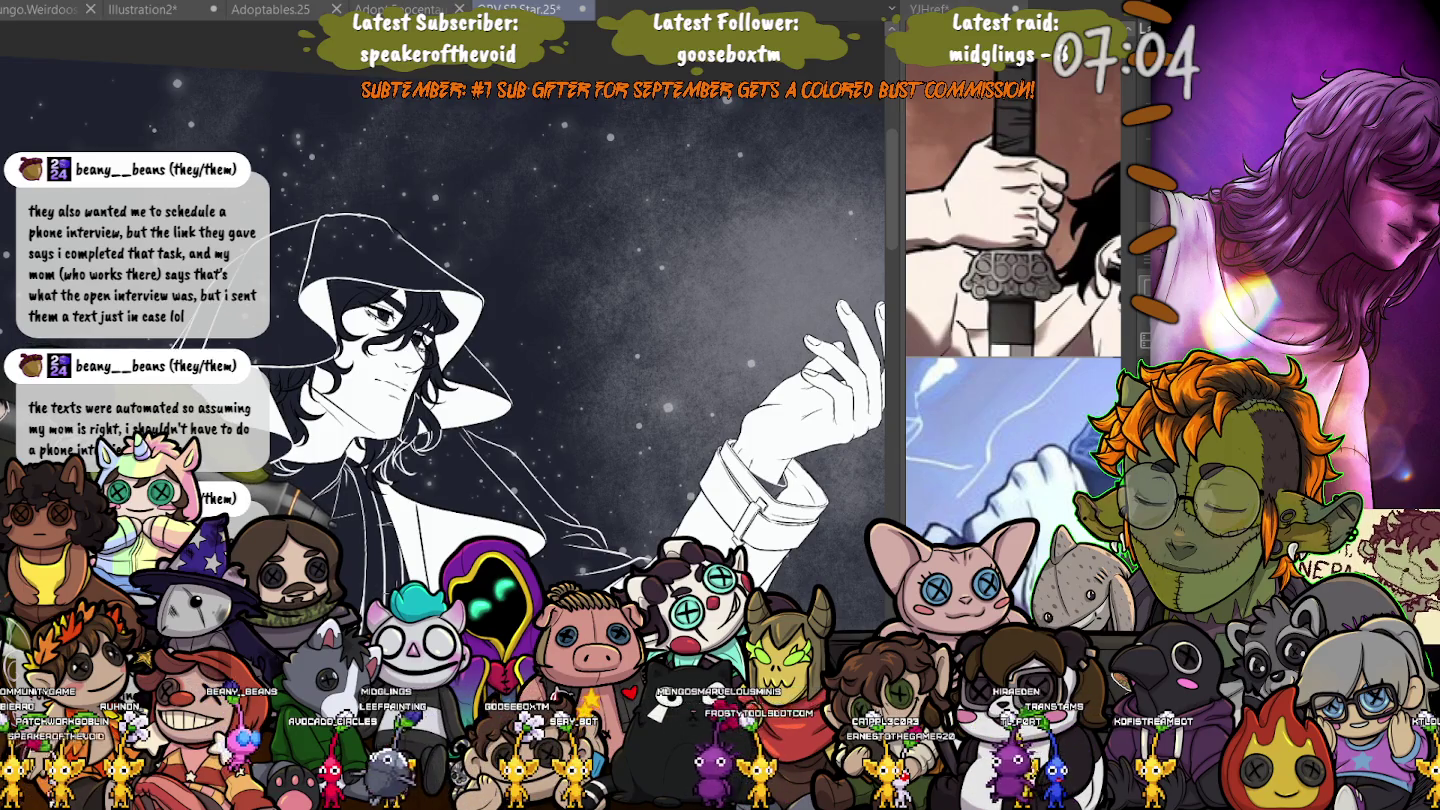
{"action": "key", "text": "ctrl+shift+d"}
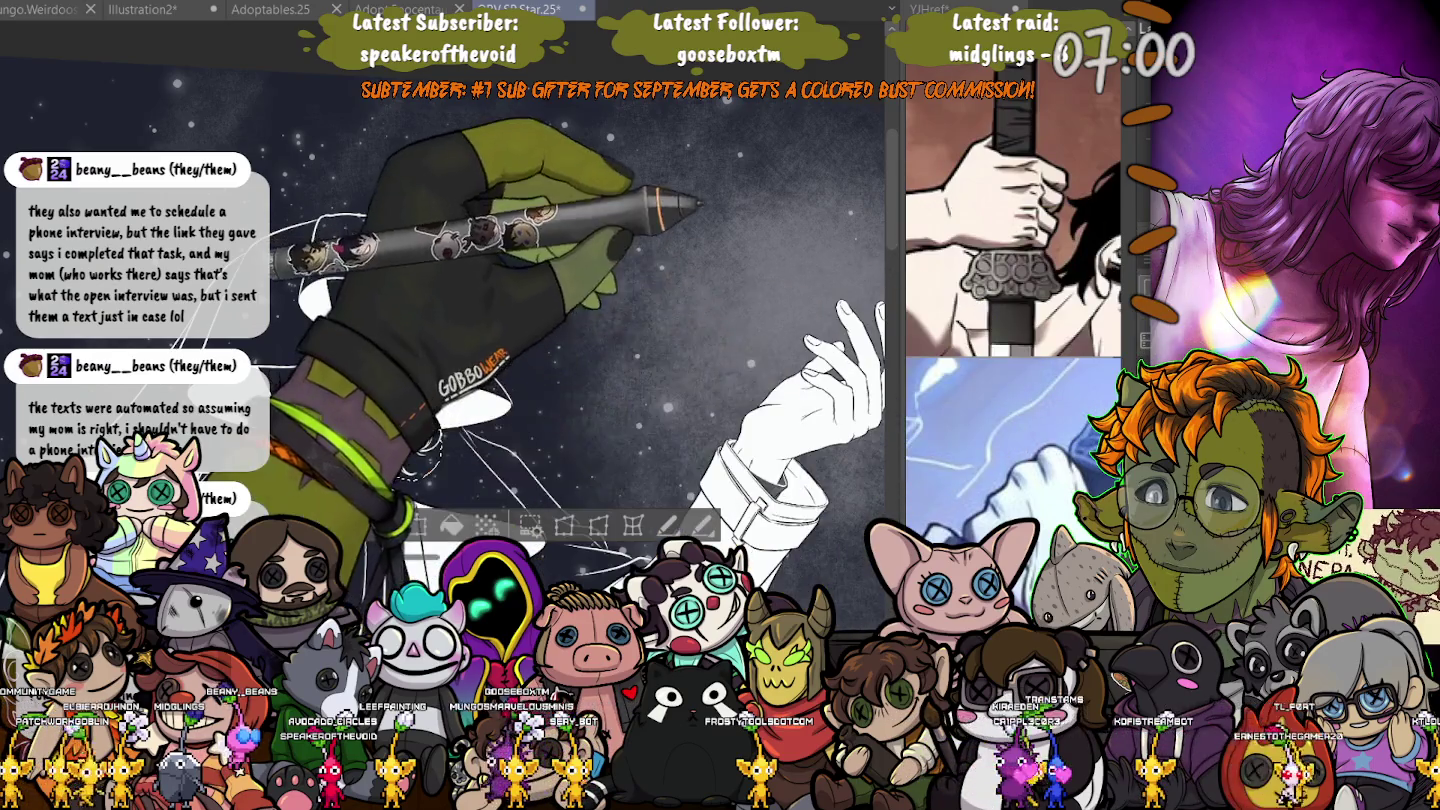
- Zoom in close on the chin and select the white hood-edge line beneath it
{"action": "key", "text": "ctrl+plus"}
{"action": "key", "text": "ctrl+d"}
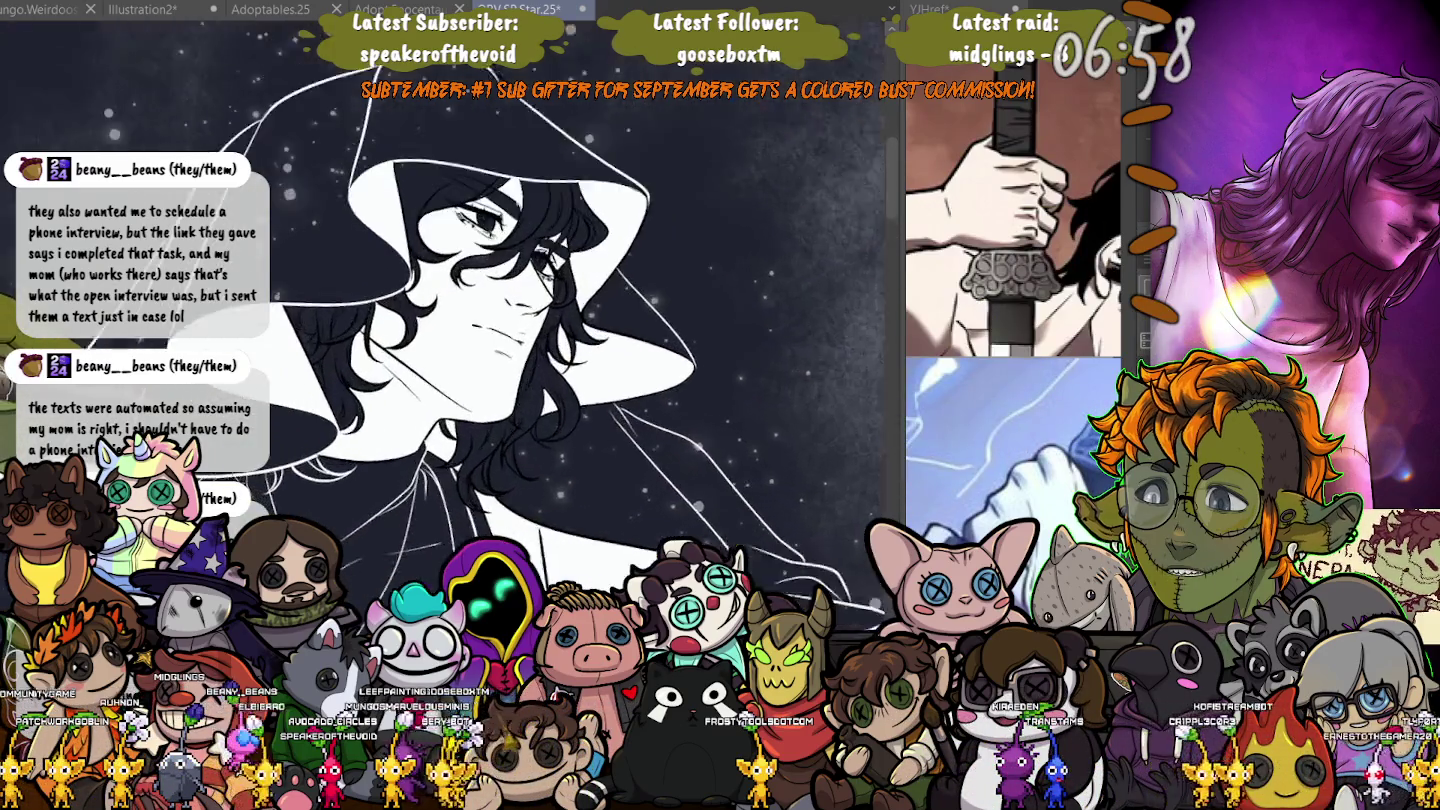
{"action": "key", "text": "ctrl+plus"}
{"action": "key", "text": "ctrl+plus"}
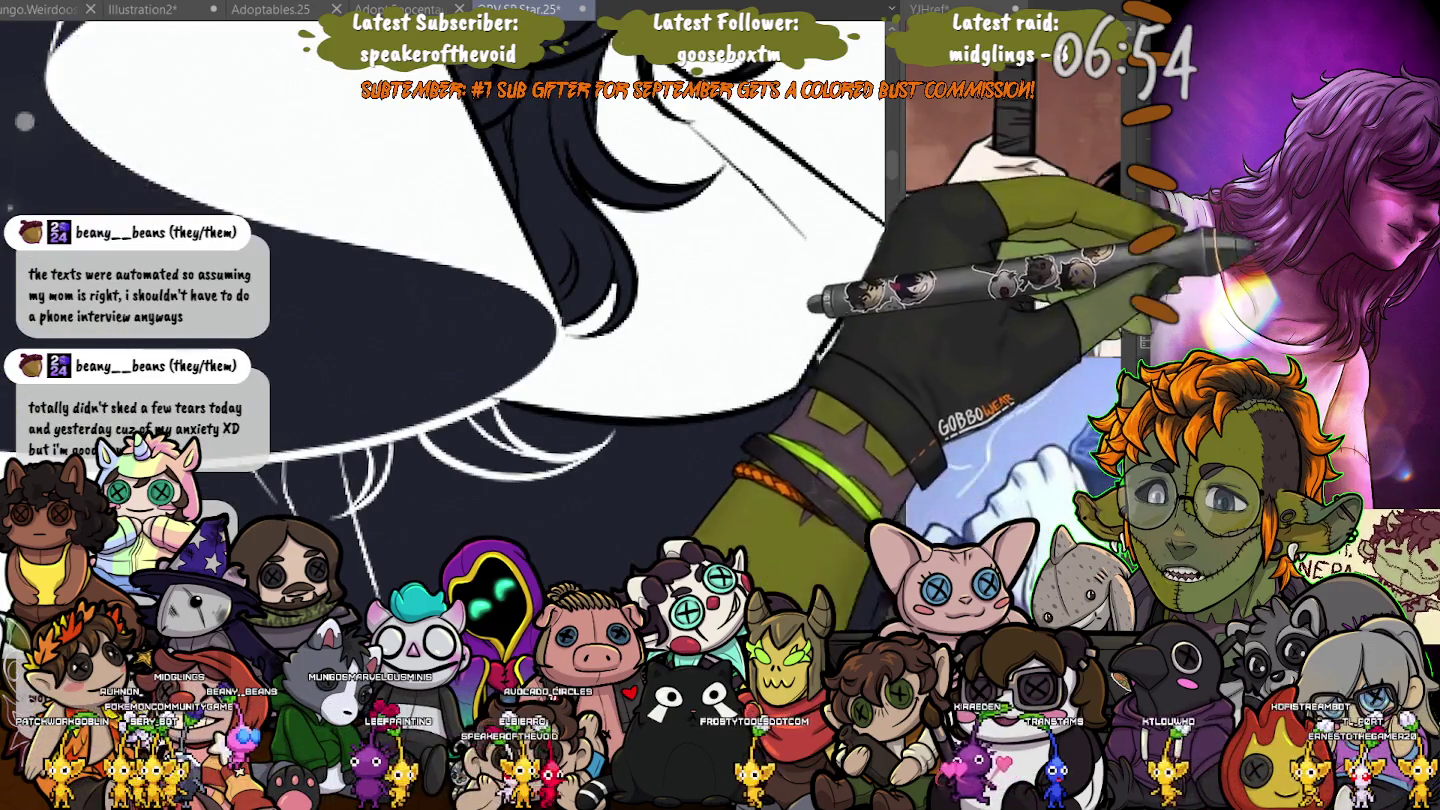
{"action": "left_click", "coordinate": [551, 452]}
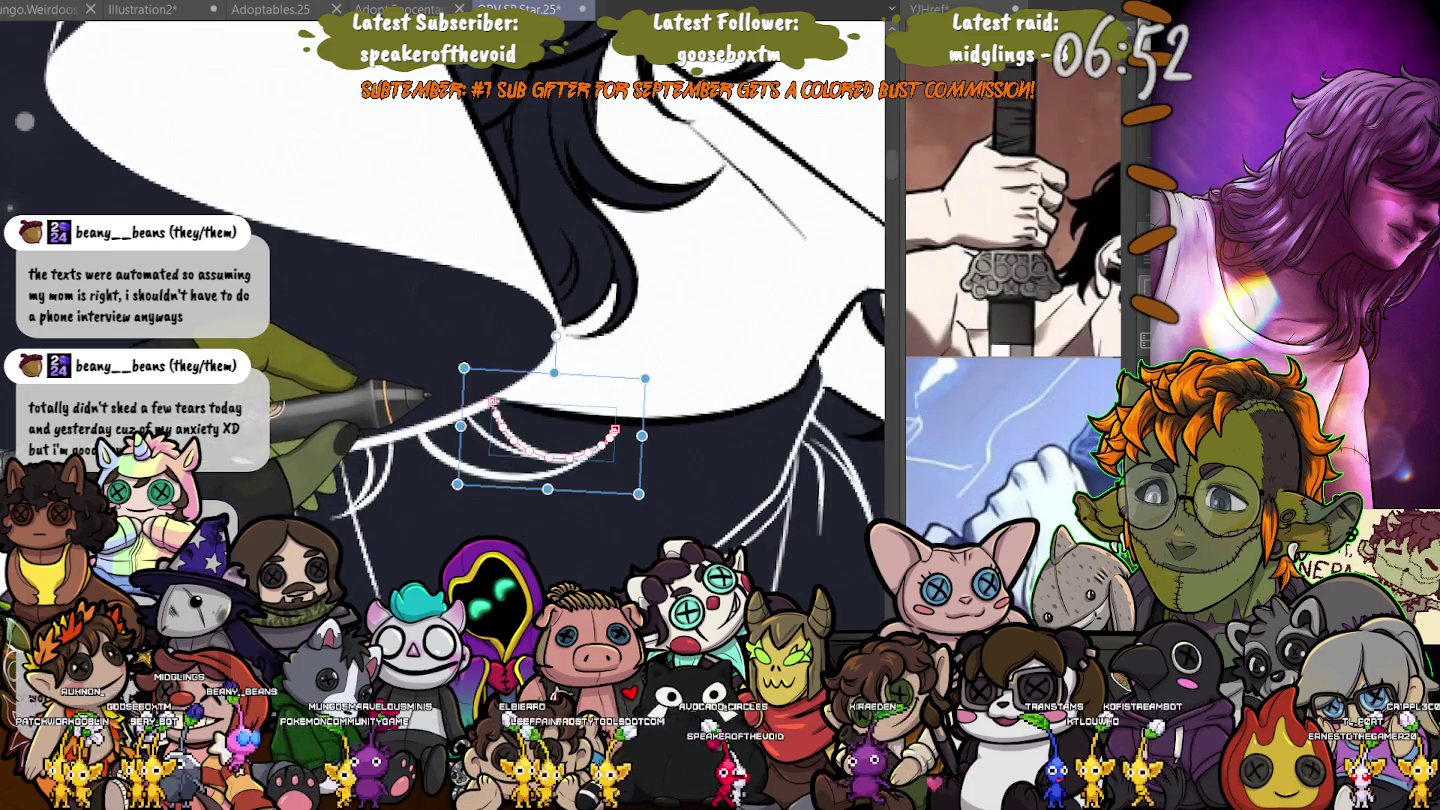
- Add the second, third, left and lower-left hood-edge lines to the selection and commit
{"action": "left_click", "coordinate": [505, 440], "text": "shift"}
{"action": "left_click", "coordinate": [439, 455], "text": "shift"}
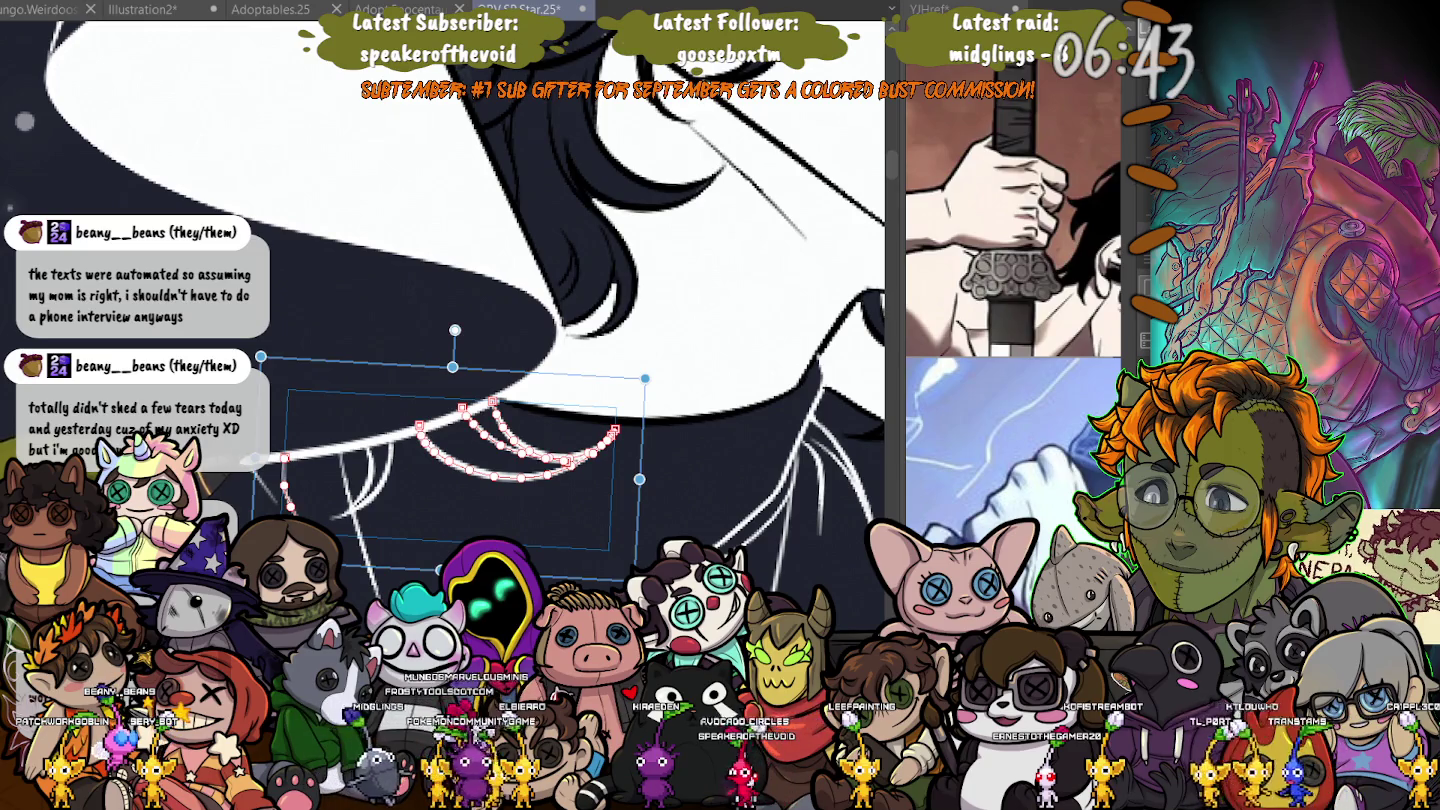
{"action": "left_click", "coordinate": [364, 465], "text": "shift"}
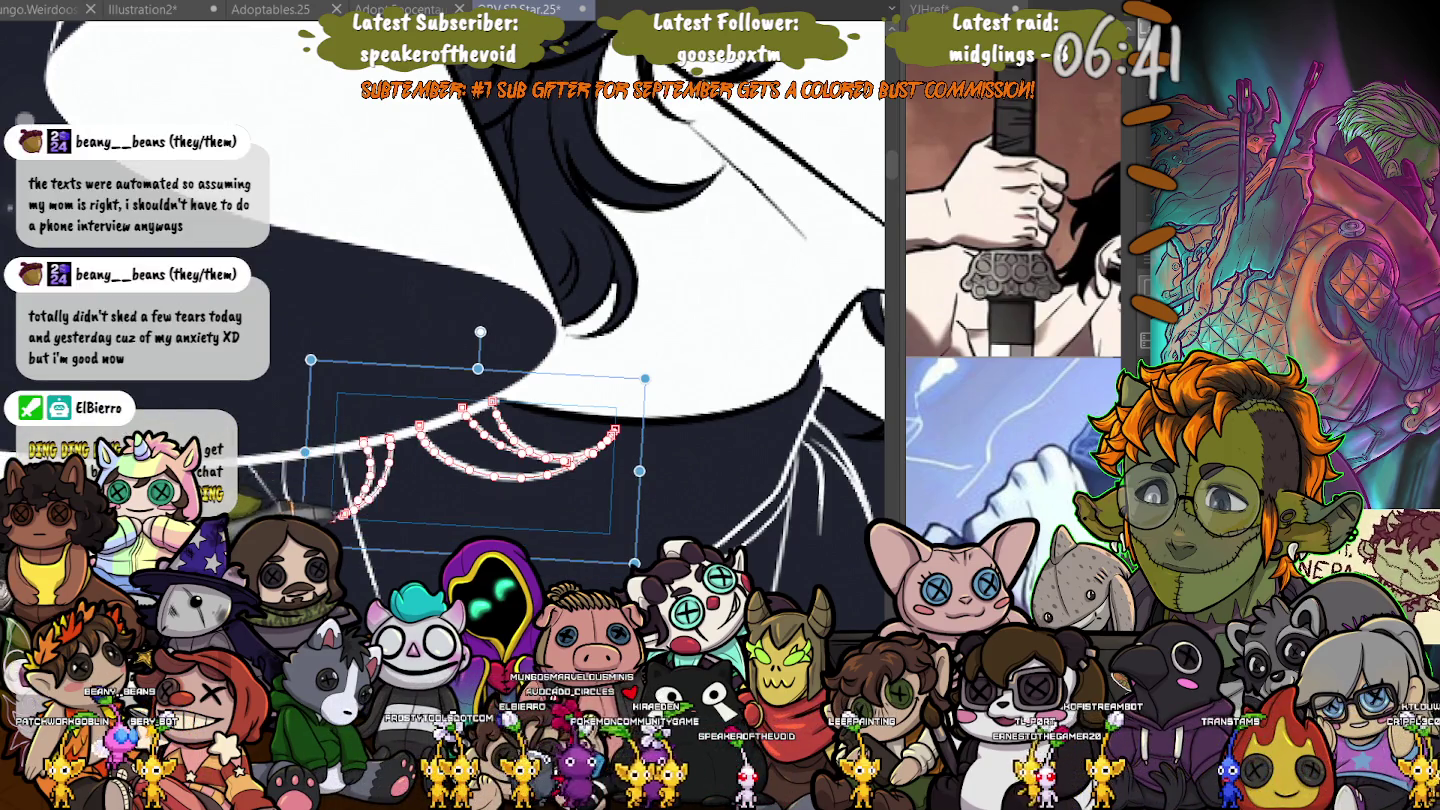
{"action": "left_click", "coordinate": [330, 515], "text": "shift"}
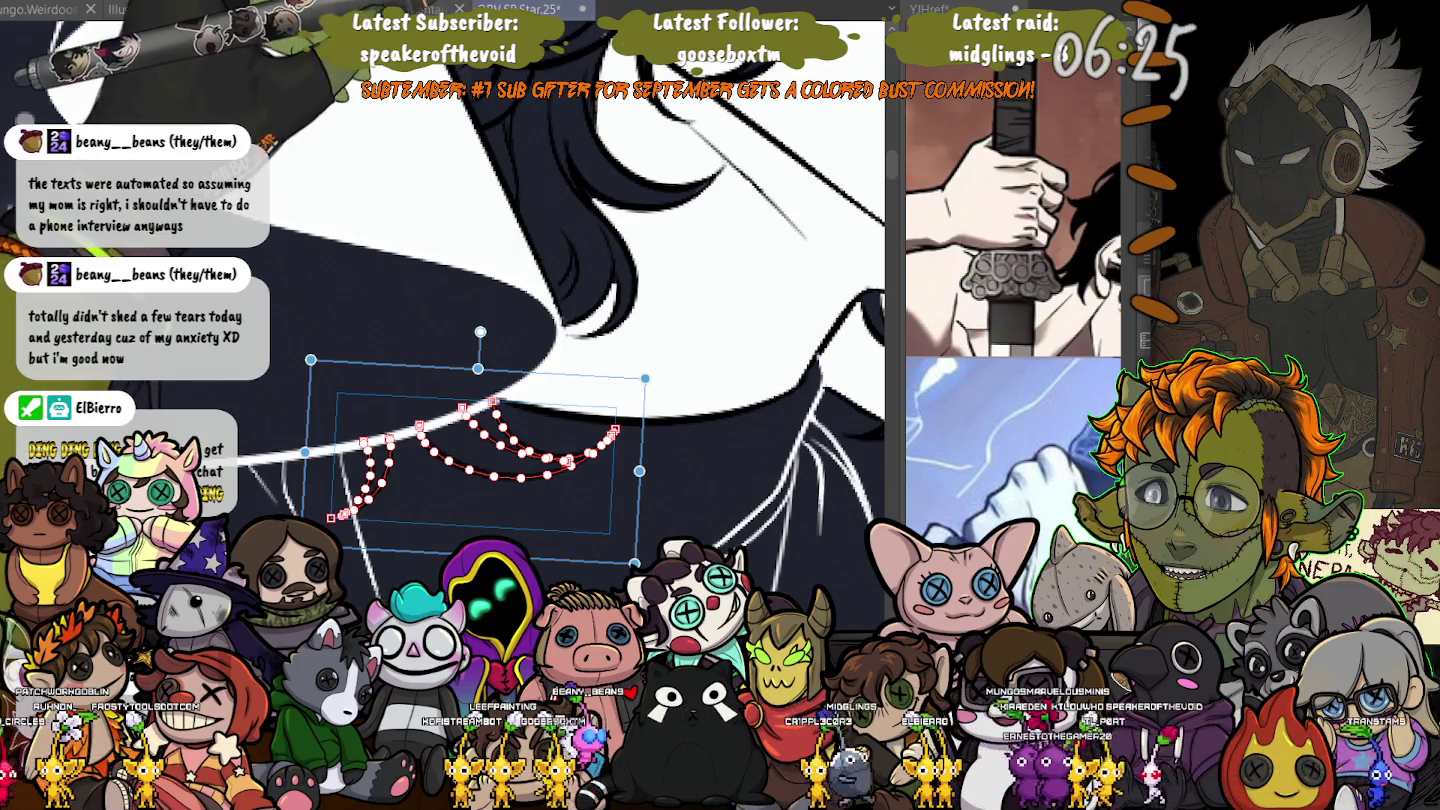
{"action": "key", "text": "Return"}
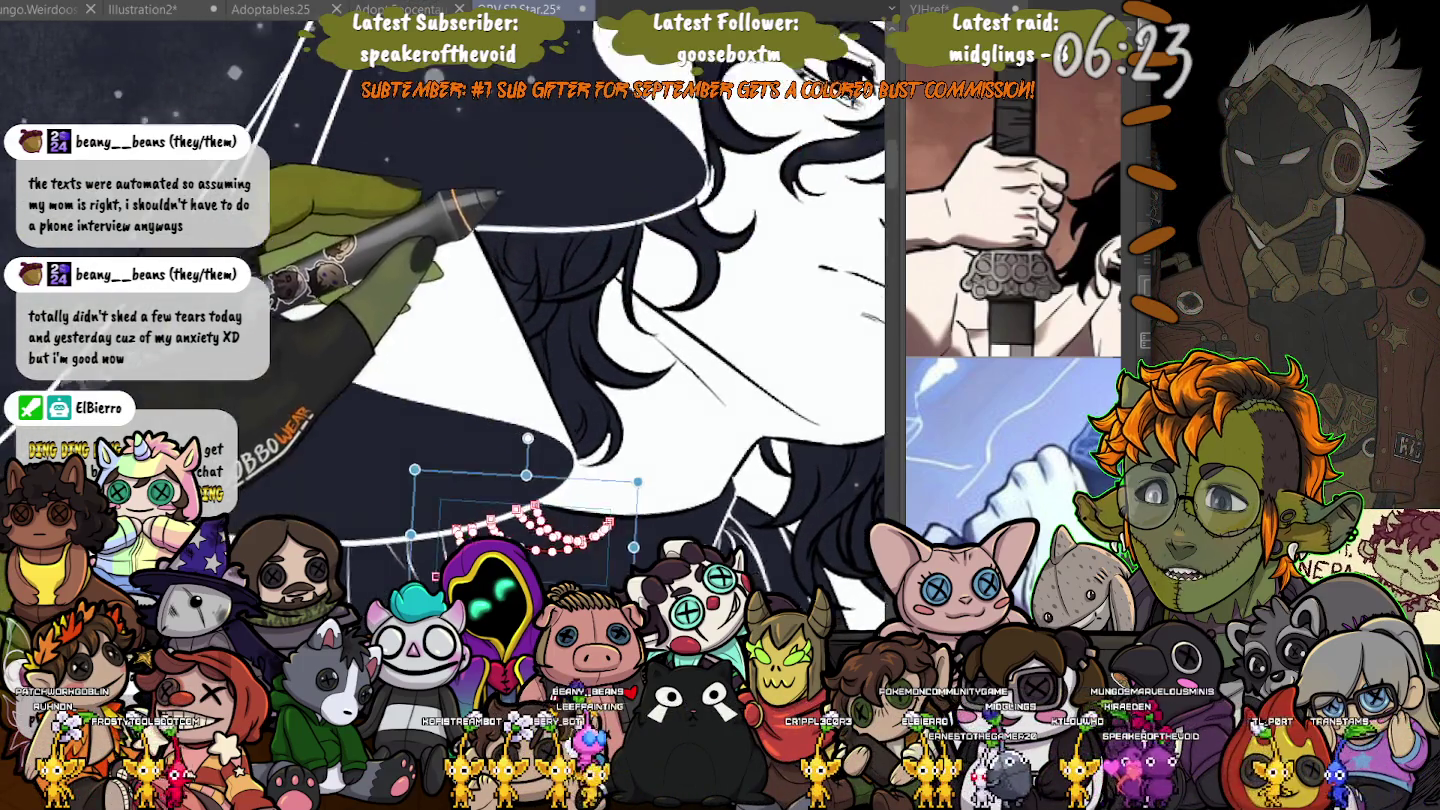
{"action": "scroll", "coordinate": [560, 329], "scroll_direction": "up", "scroll_amount": 3}
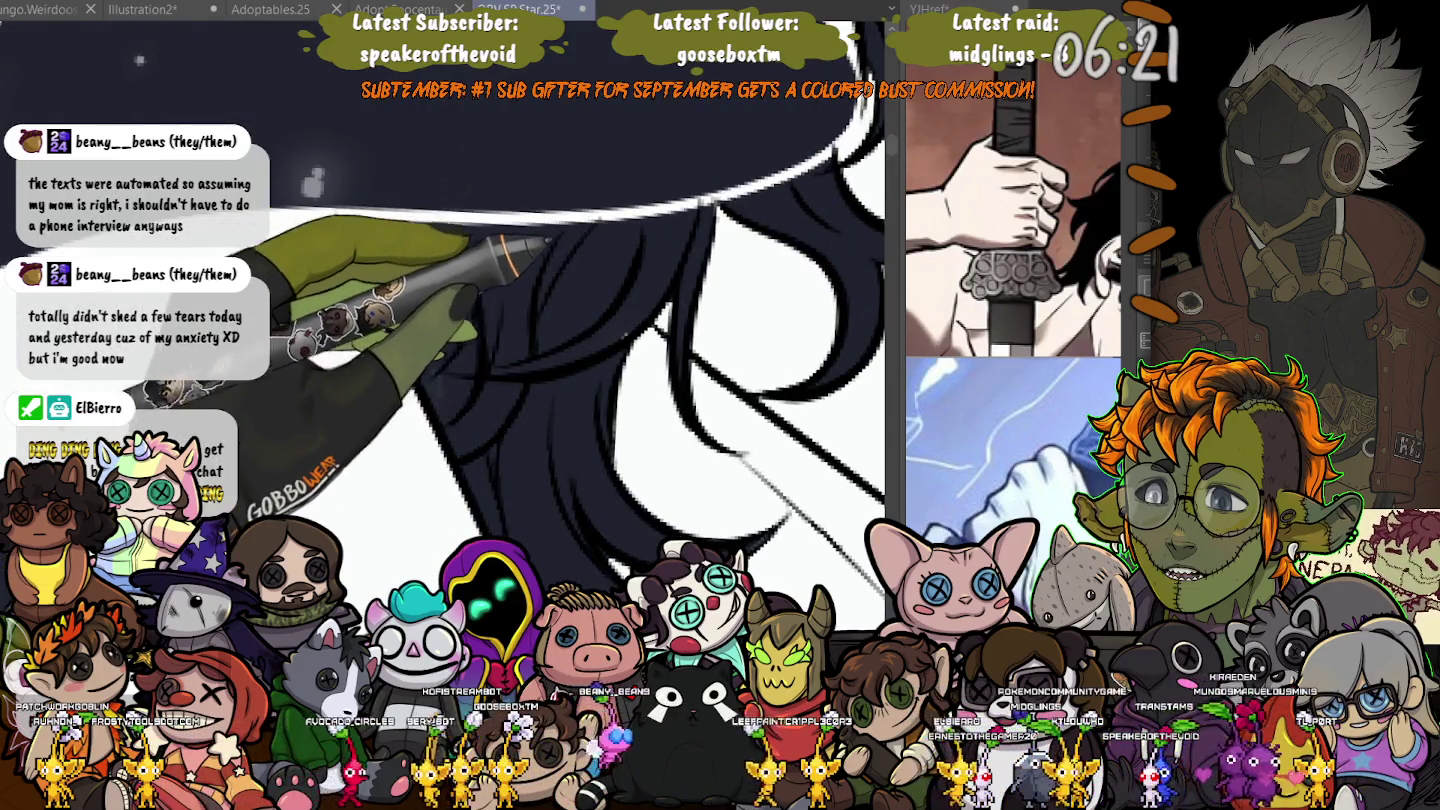
{"action": "scroll", "coordinate": [347, 202], "scroll_direction": "down", "scroll_amount": 1}
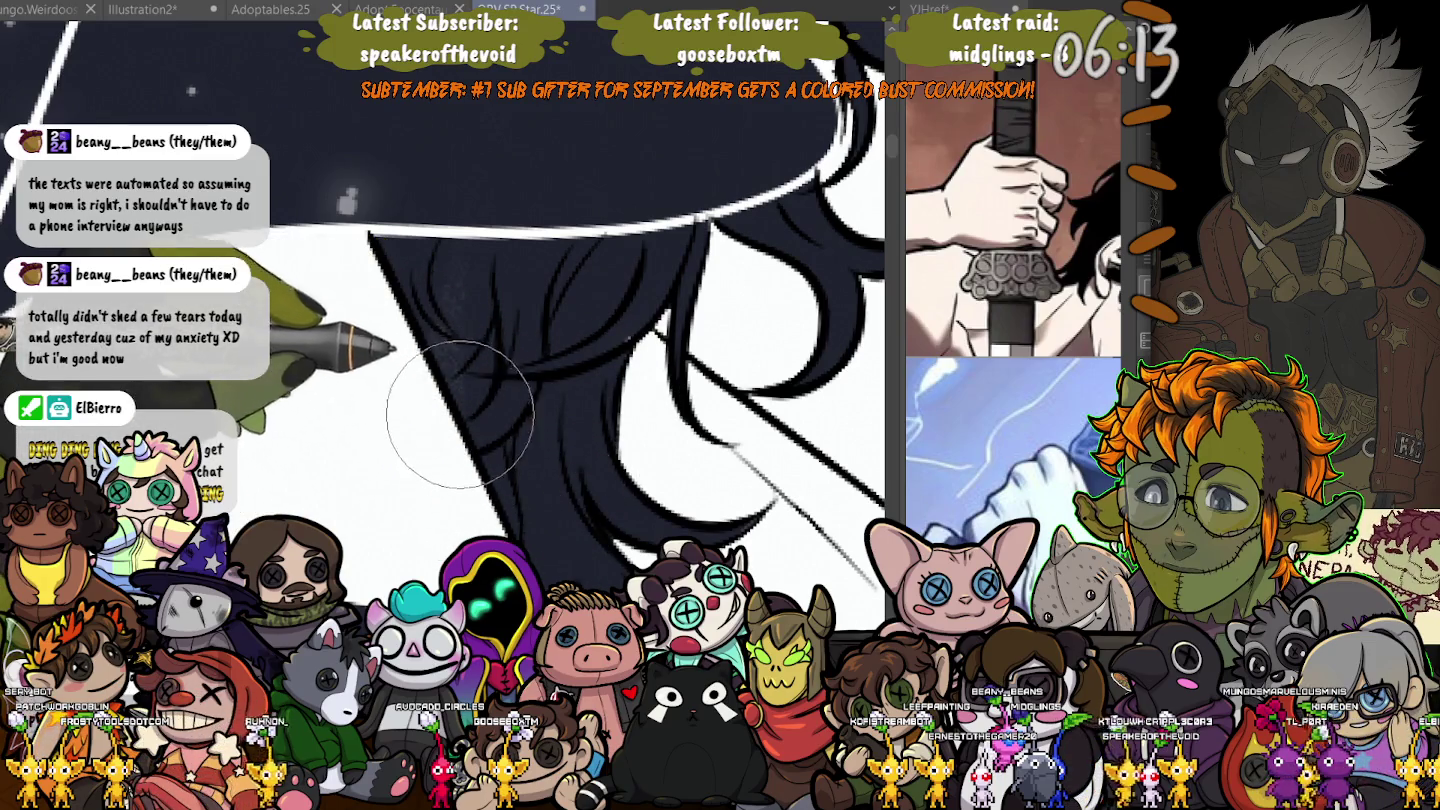
{"action": "scroll", "coordinate": [464, 512], "scroll_direction": "down", "scroll_amount": 1}
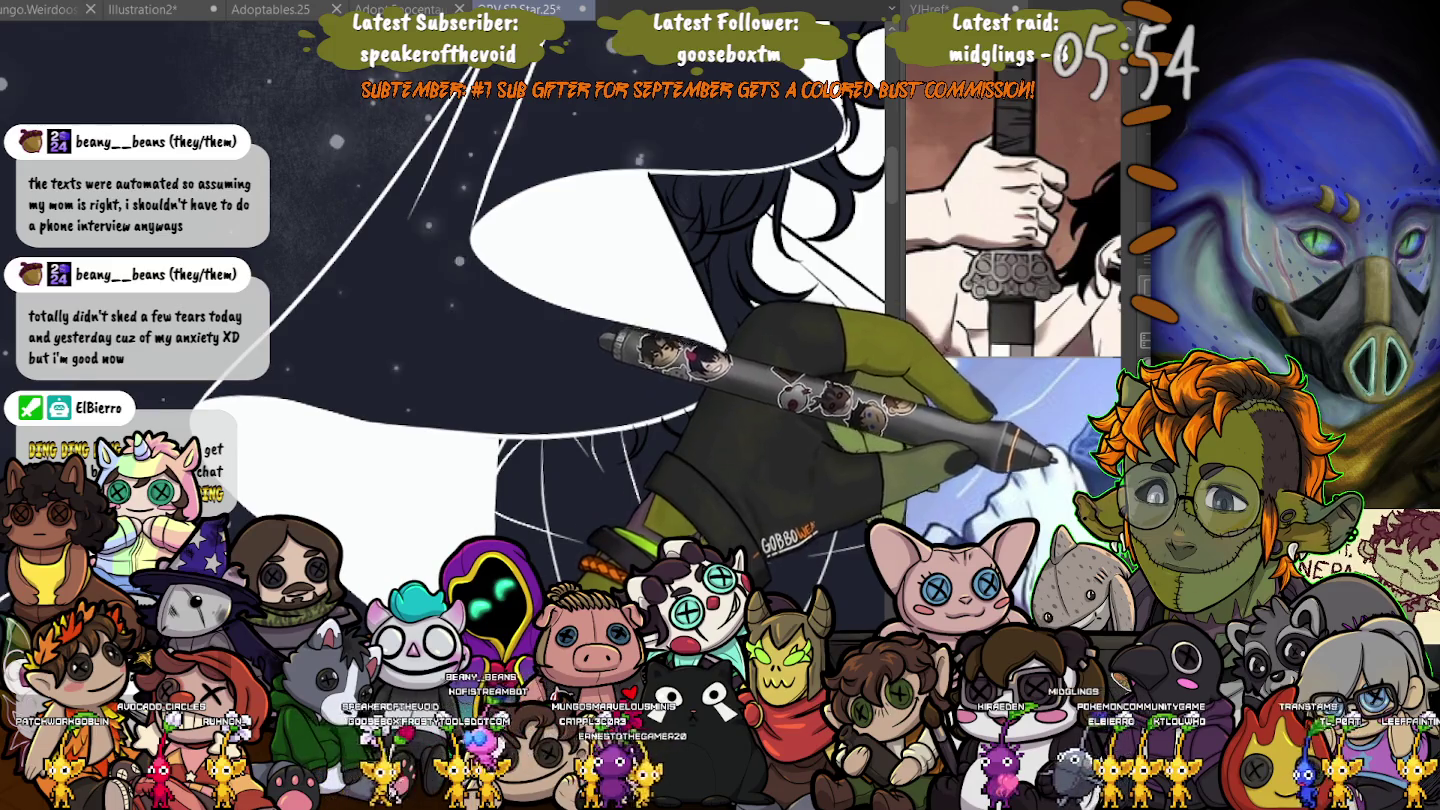
{"action": "left_click_drag", "start_coordinate": [880, 471], "coordinate": [714, 464]}
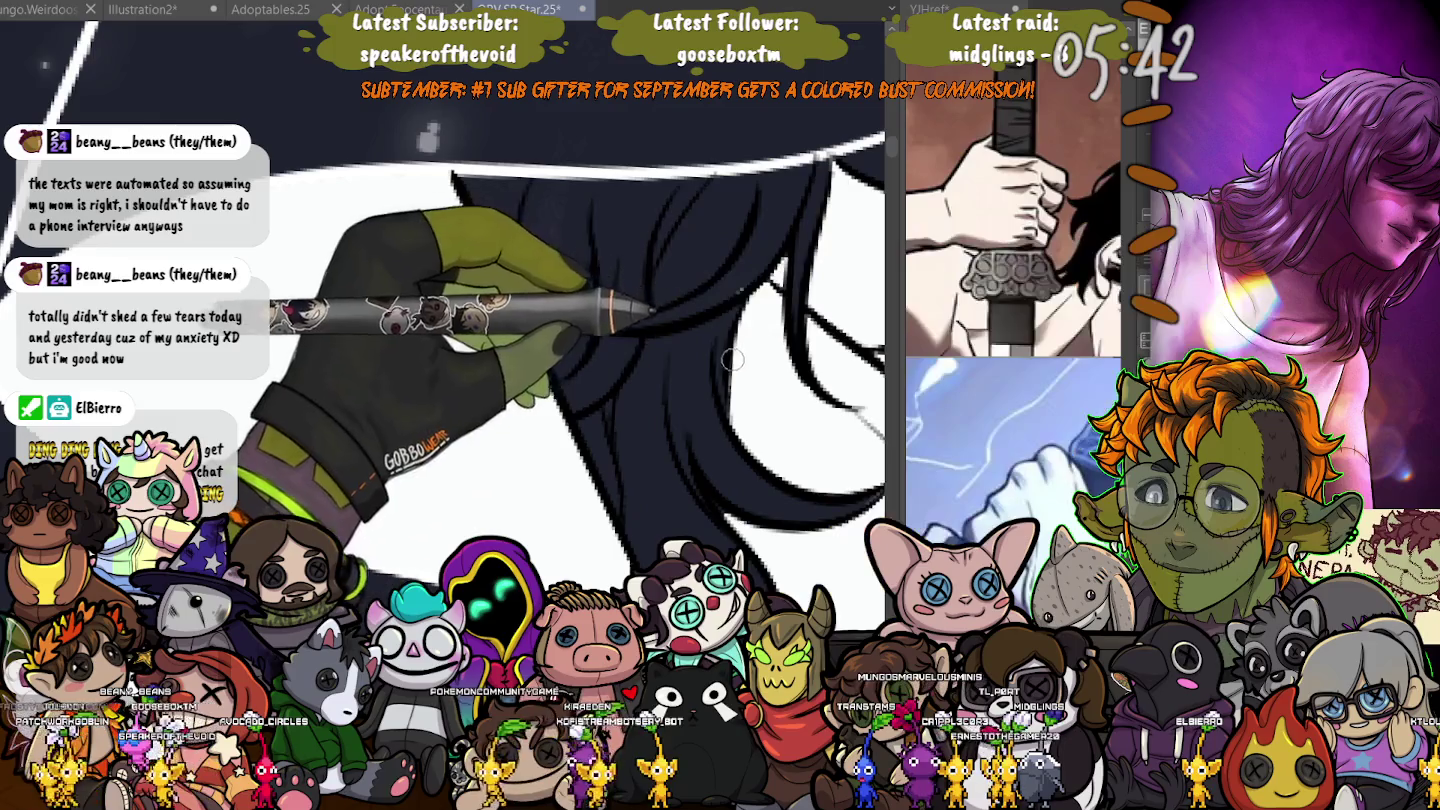
{"action": "key", "text": "bracketleft"}
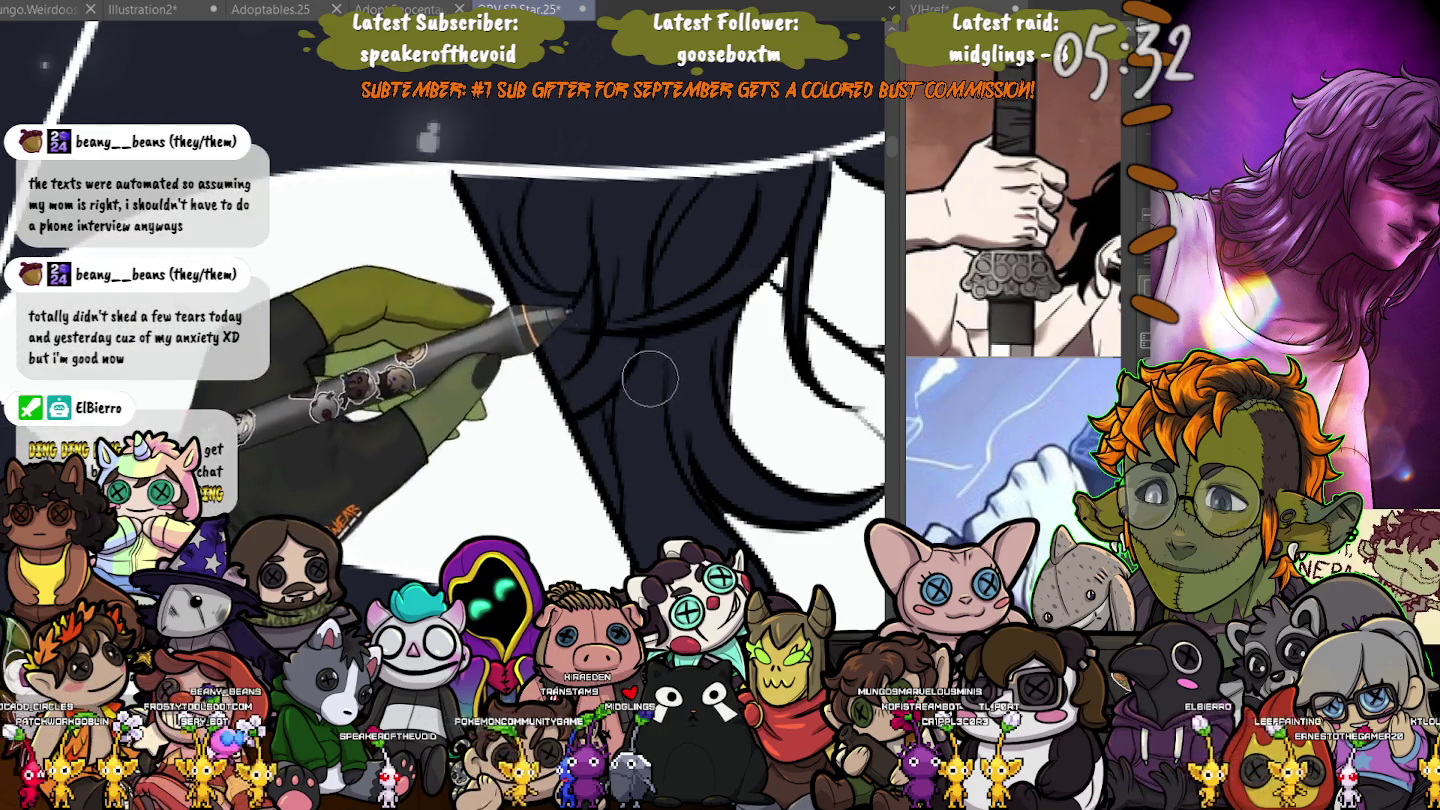
{"action": "scroll", "coordinate": [747, 233], "scroll_direction": "down", "scroll_amount": 2}
{"action": "scroll", "coordinate": [700, 301], "scroll_direction": "down", "scroll_amount": 2}
{"action": "scroll", "coordinate": [620, 380], "scroll_direction": "down", "scroll_amount": 2}
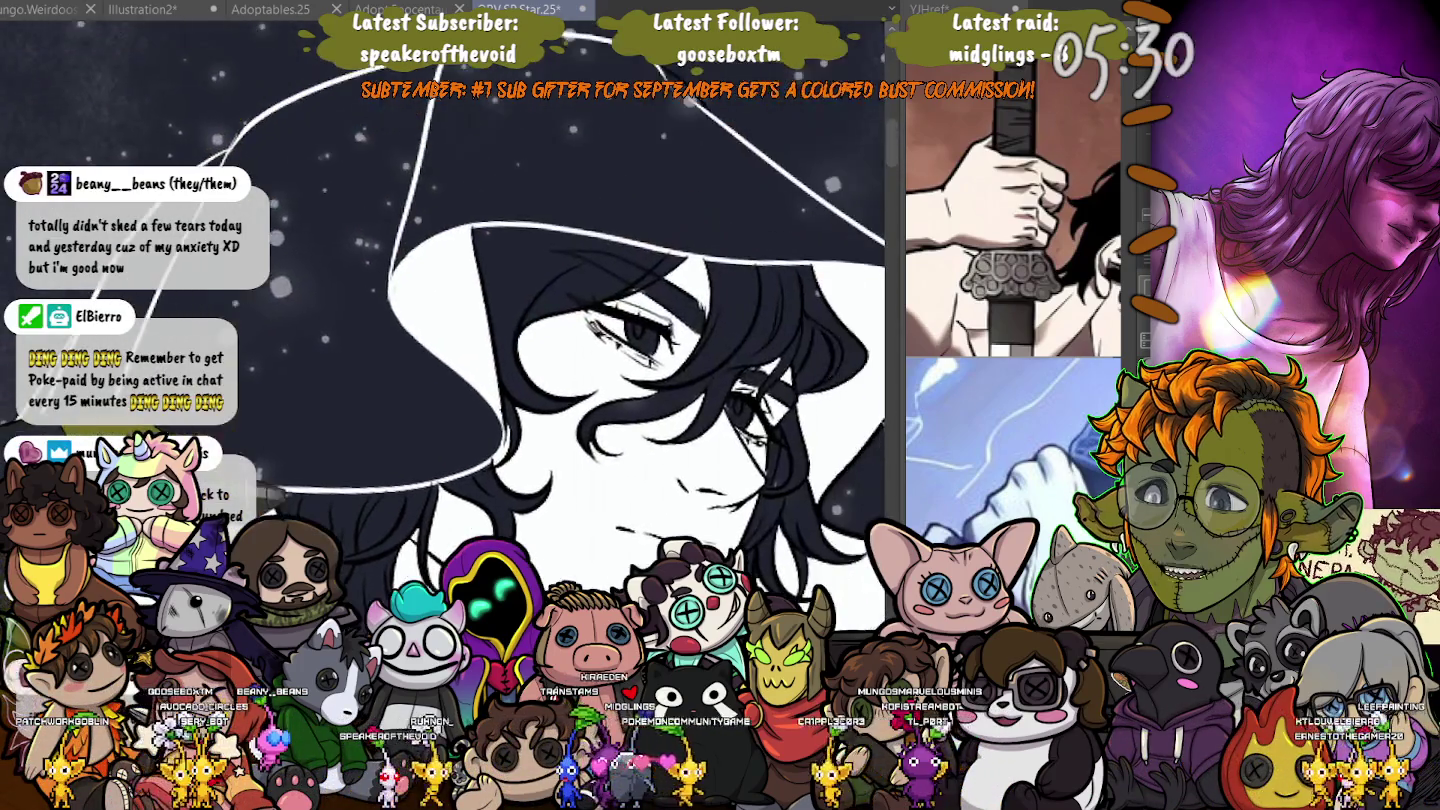
{"action": "left_click_drag", "start_coordinate": [594, 415], "coordinate": [706, 301]}
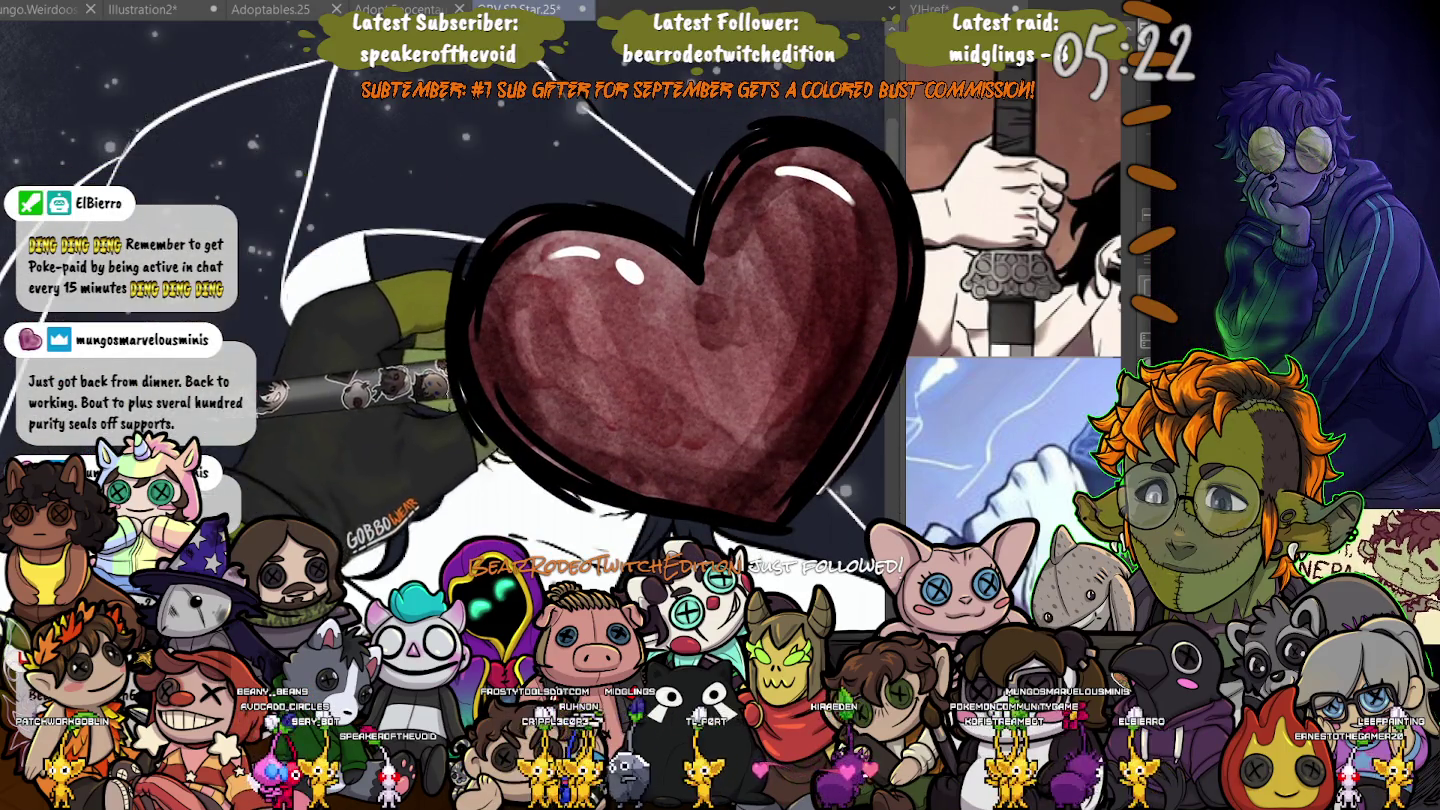
{"action": "scroll", "coordinate": [418, 374], "scroll_direction": "up", "scroll_amount": 2}
{"action": "scroll", "coordinate": [419, 375], "scroll_direction": "up", "scroll_amount": 2}
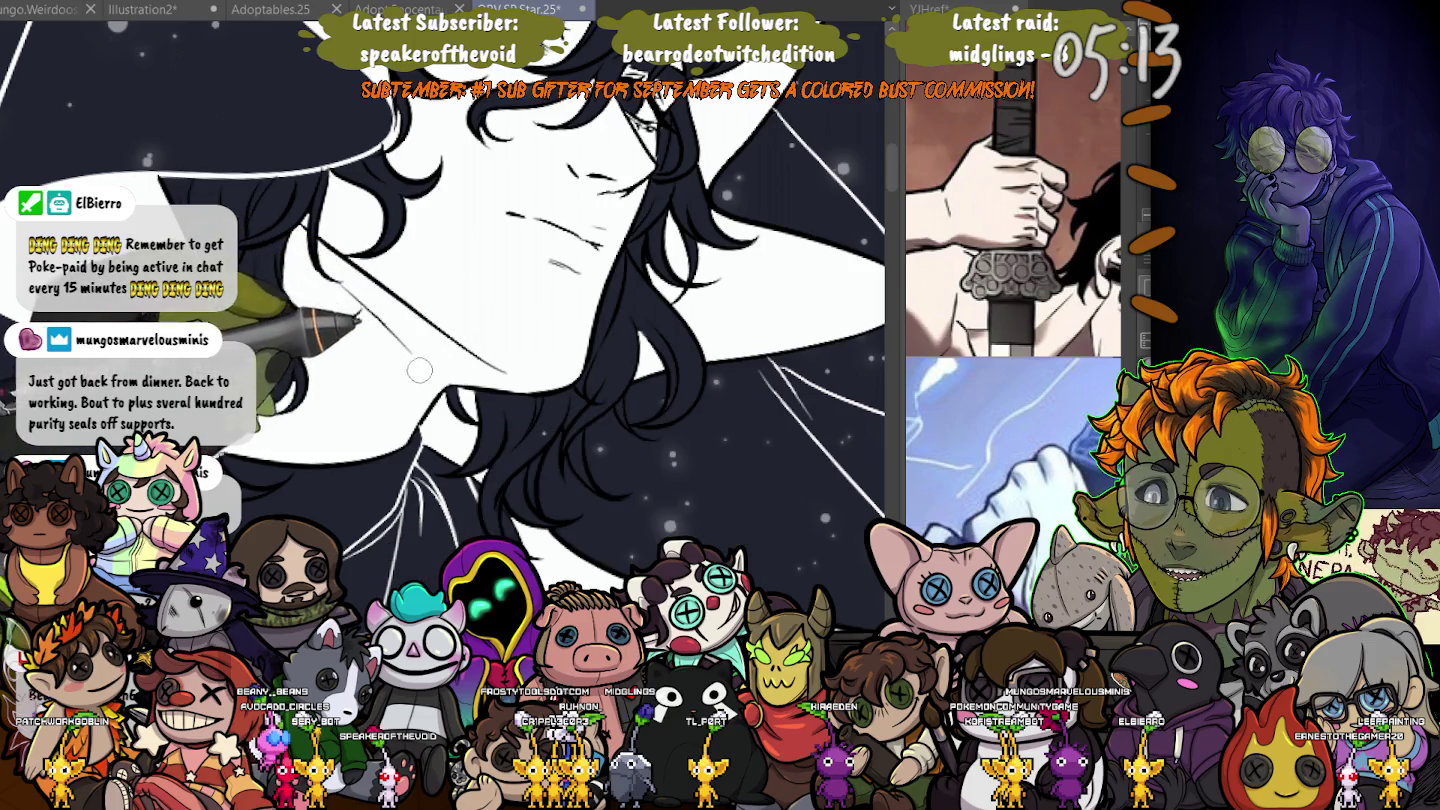
{"action": "scroll", "coordinate": [405, 404], "scroll_direction": "down", "scroll_amount": 2}
- Zoom out so the whole hooded figure and surrounding sky are visible
{"action": "scroll", "coordinate": [384, 407], "scroll_direction": "down", "scroll_amount": 2}
{"action": "scroll", "coordinate": [361, 411], "scroll_direction": "down", "scroll_amount": 2}
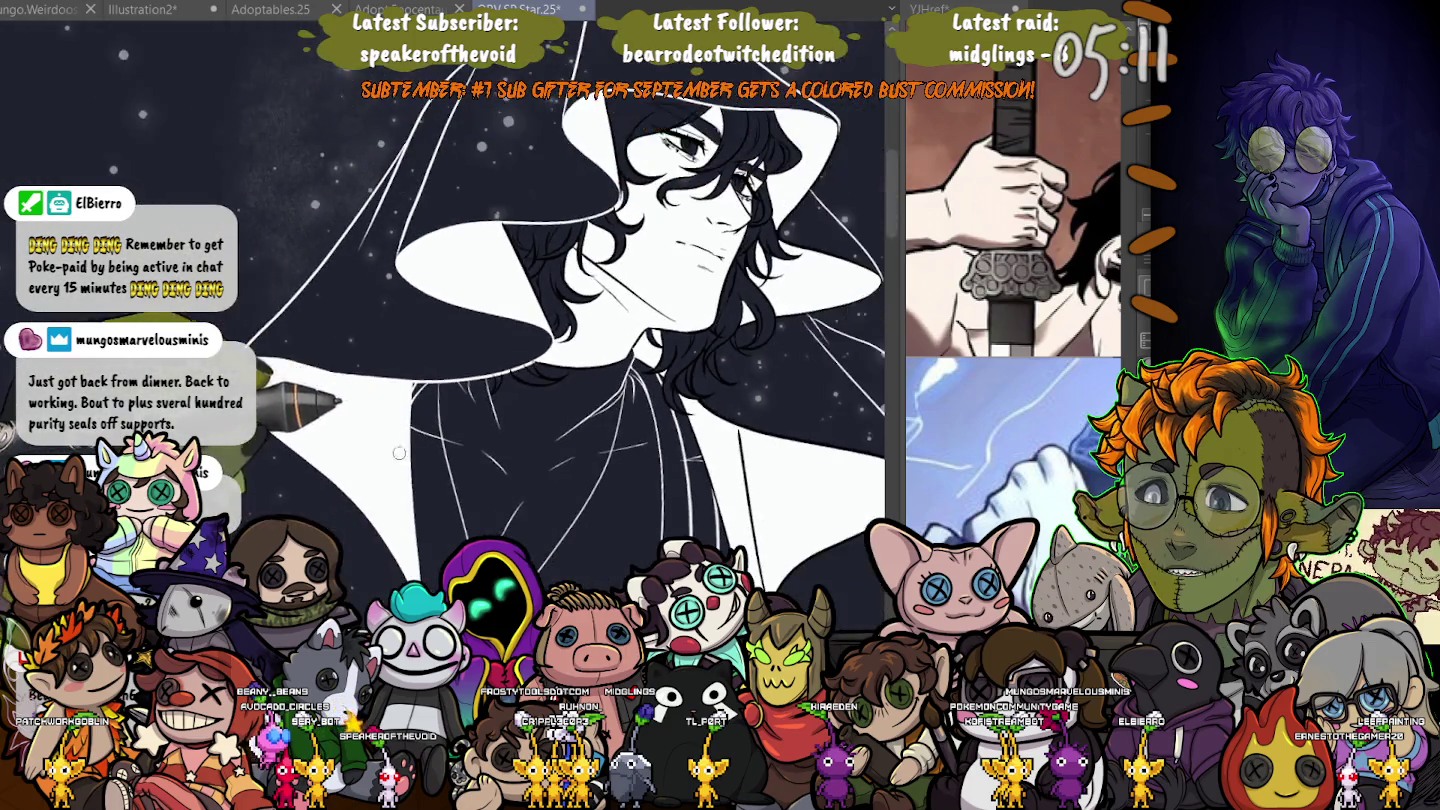
{"action": "scroll", "coordinate": [323, 417], "scroll_direction": "down", "scroll_amount": 2}
{"action": "scroll", "coordinate": [323, 418], "scroll_direction": "down", "scroll_amount": 2}
{"action": "scroll", "coordinate": [401, 419], "scroll_direction": "up", "scroll_amount": 2}
{"action": "scroll", "coordinate": [400, 420], "scroll_direction": "up", "scroll_amount": 2}
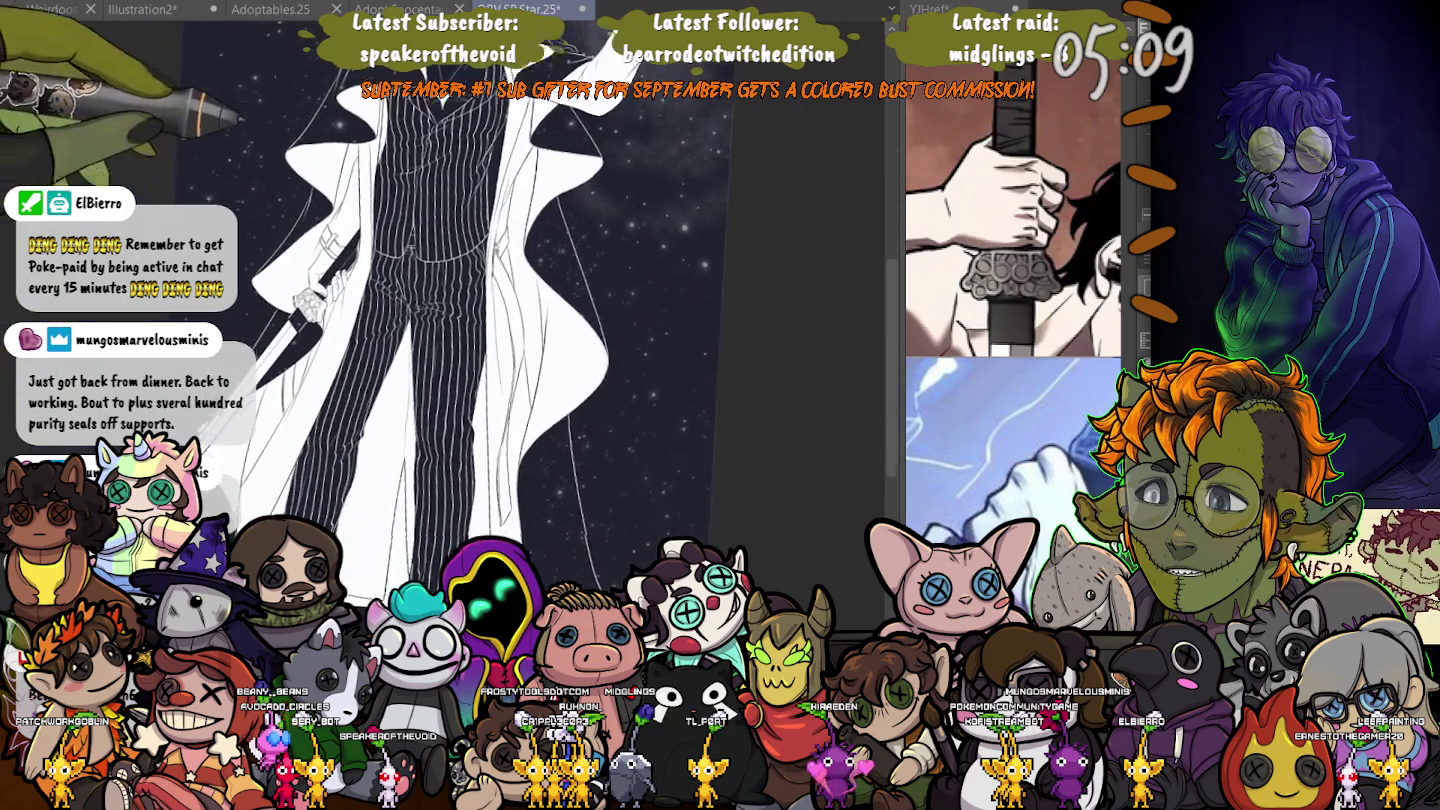
{"action": "scroll", "coordinate": [401, 419], "scroll_direction": "up", "scroll_amount": 2}
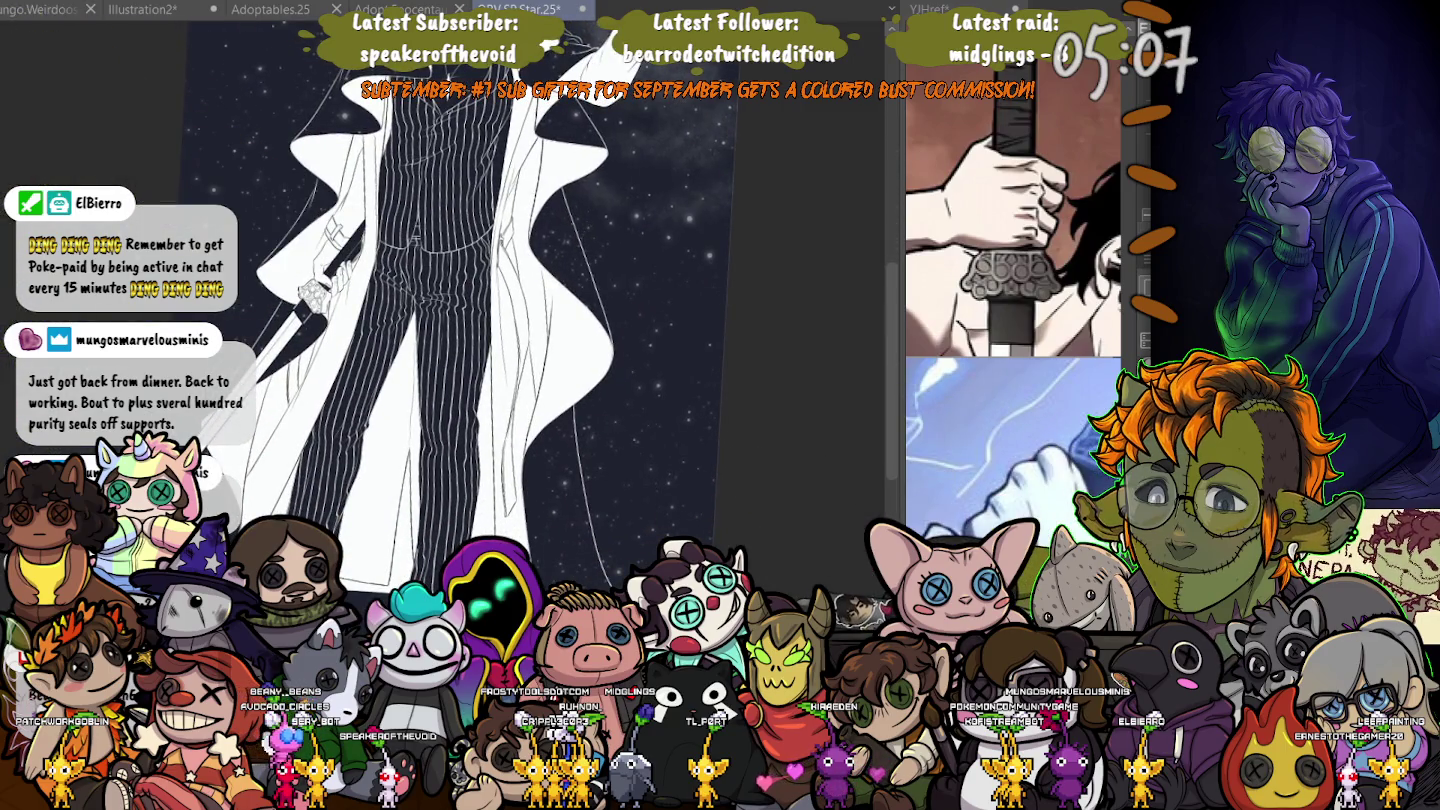
{"action": "scroll", "coordinate": [720, 410], "scroll_direction": "up", "scroll_amount": 3}
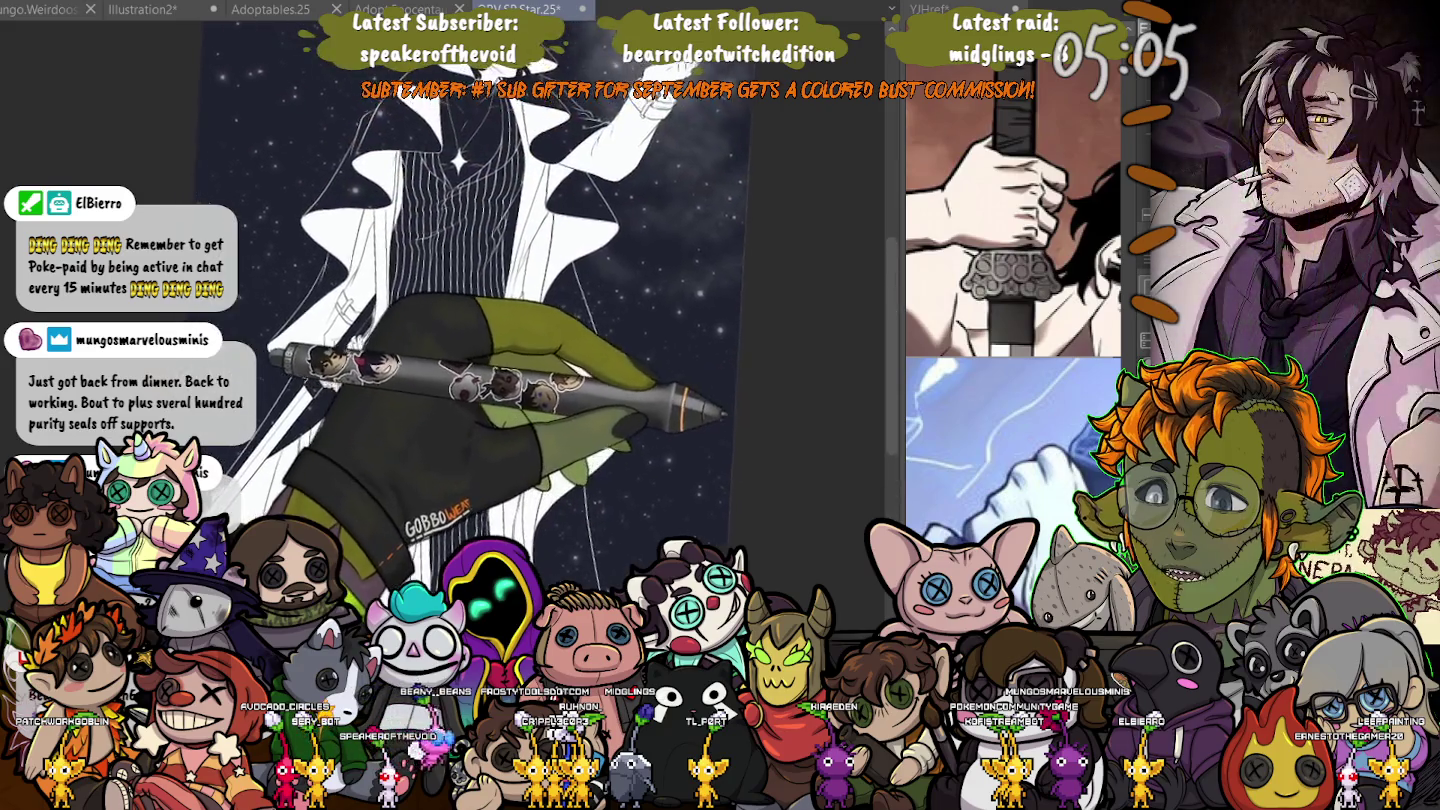
{"action": "scroll", "coordinate": [720, 410], "scroll_direction": "down", "scroll_amount": 2}
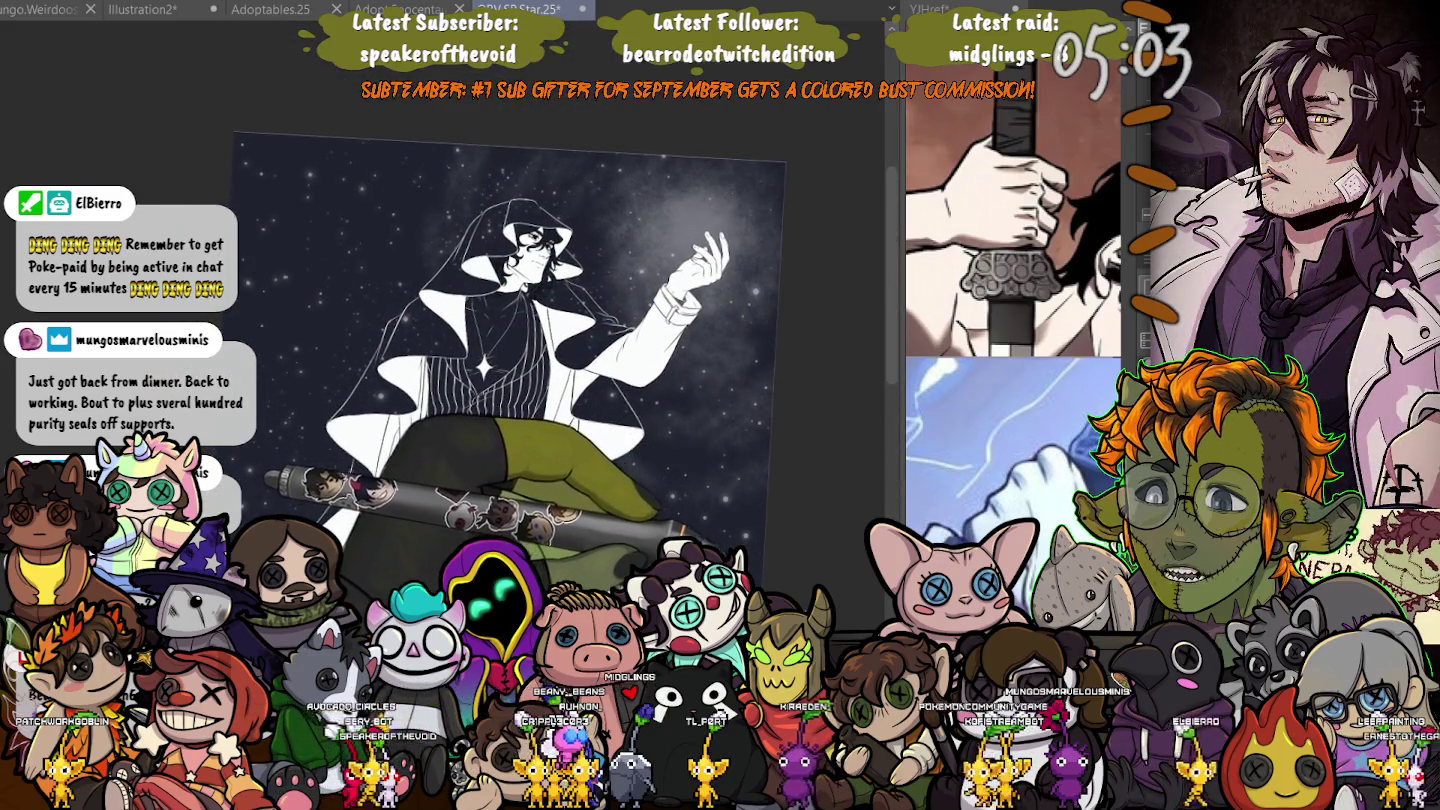
- Bring back the large sparkle stars and soften the sparkle near the raised hand
{"action": "key", "text": "ctrl+t"}
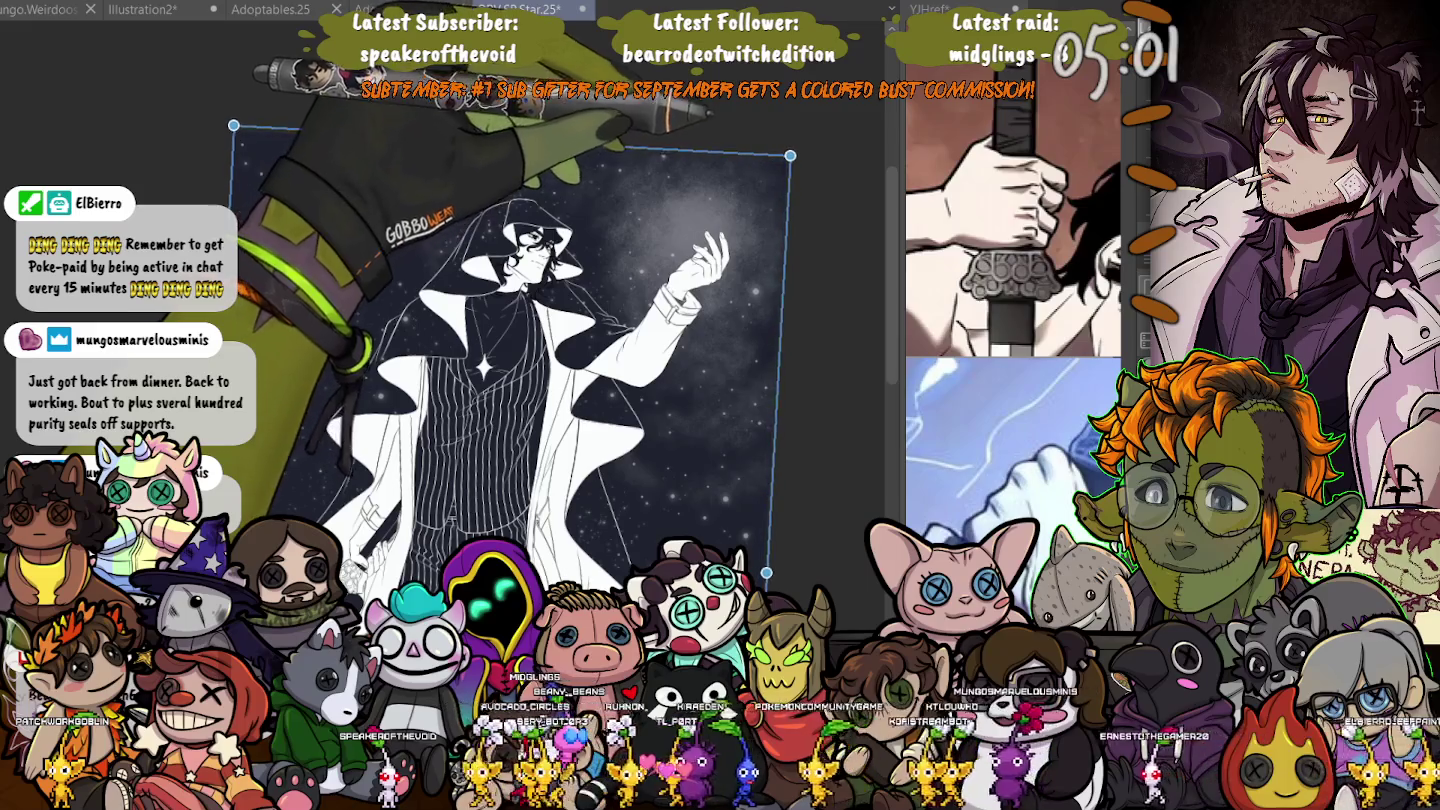
{"action": "scroll", "coordinate": [589, 208], "scroll_direction": "up", "scroll_amount": 2}
{"action": "scroll", "coordinate": [590, 208], "scroll_direction": "down", "scroll_amount": 3}
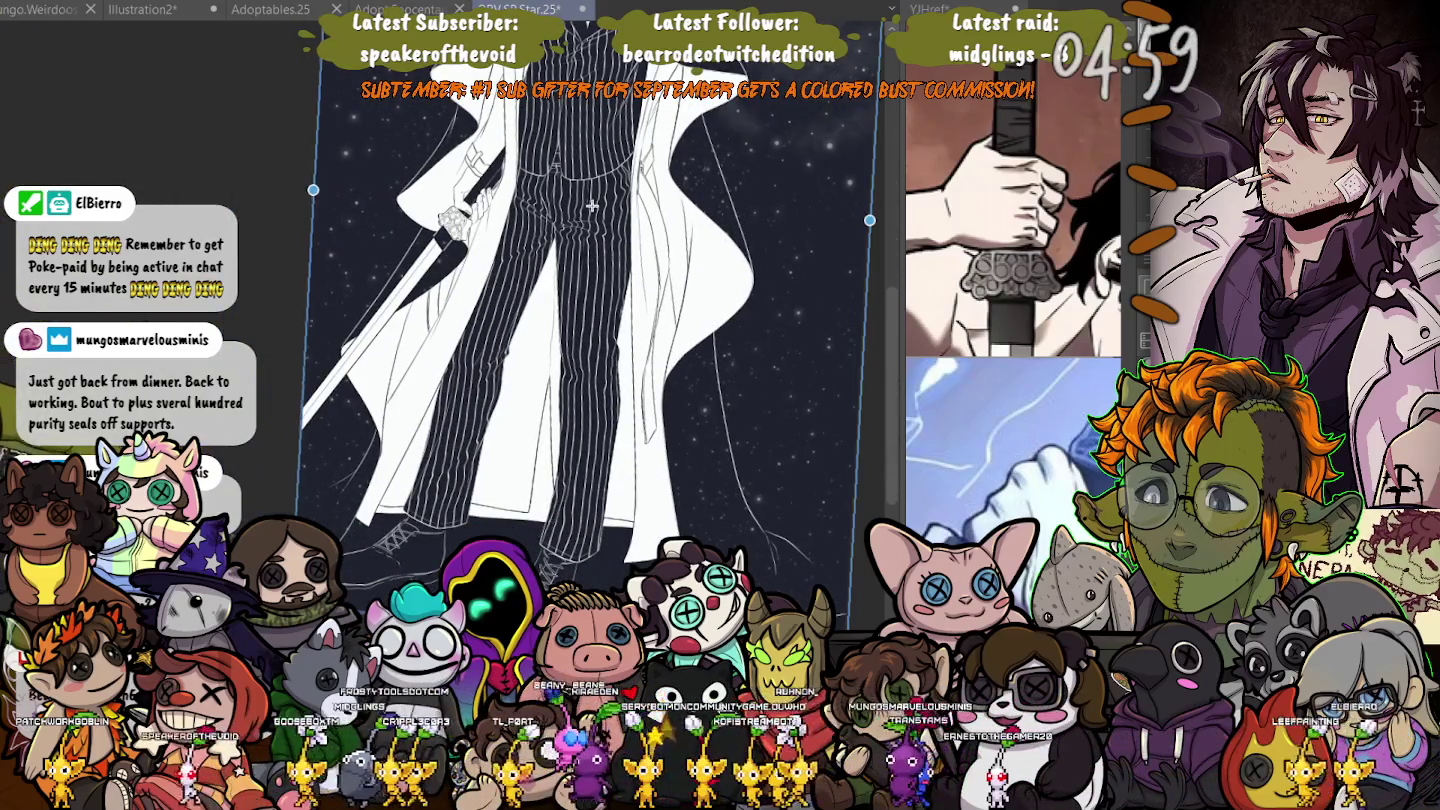
{"action": "scroll", "coordinate": [590, 208], "scroll_direction": "down", "scroll_amount": 3}
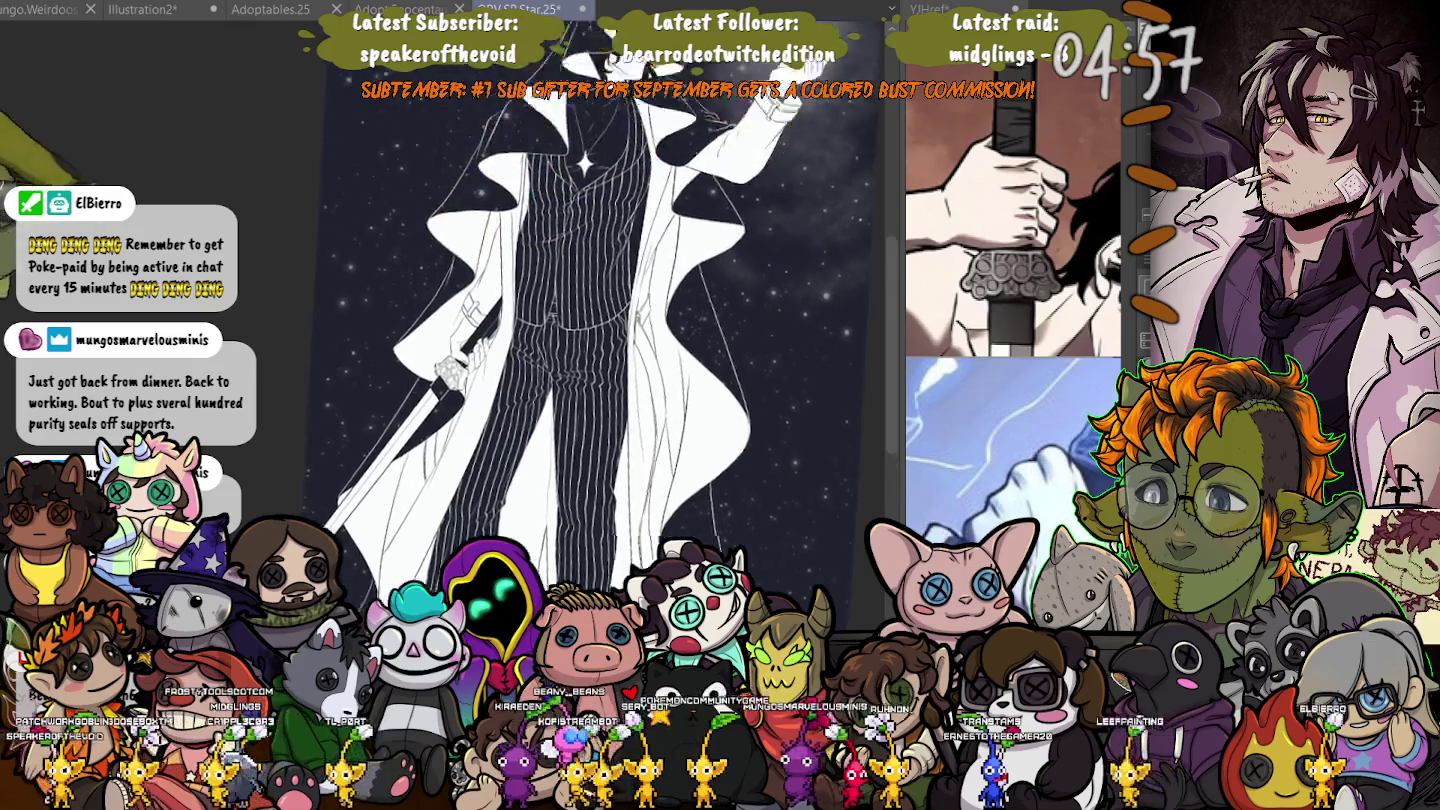
{"action": "scroll", "coordinate": [590, 350], "scroll_direction": "up", "scroll_amount": 2}
{"action": "scroll", "coordinate": [560, 350], "scroll_direction": "down", "scroll_amount": 1}
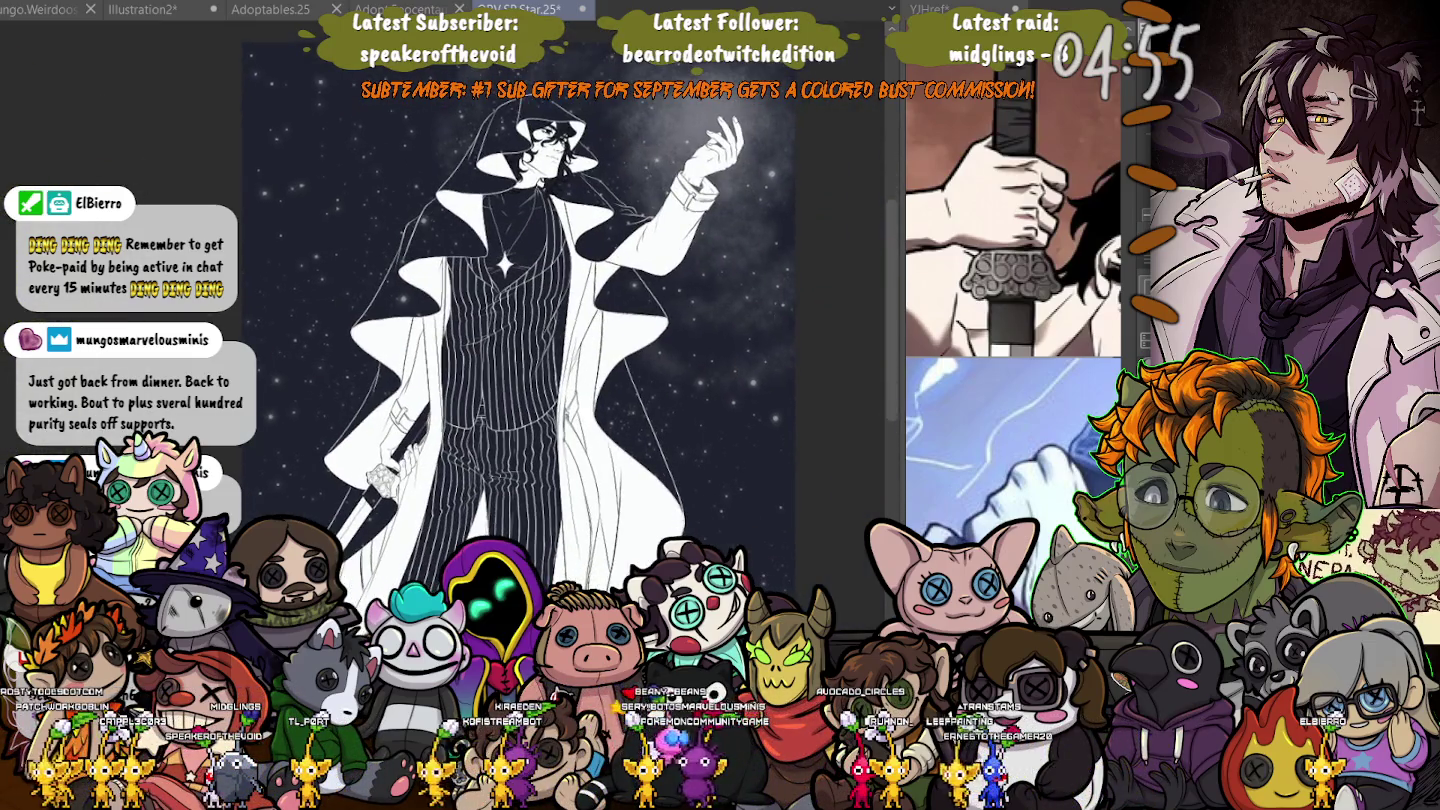
{"action": "scroll", "coordinate": [560, 330], "scroll_direction": "up", "scroll_amount": 2}
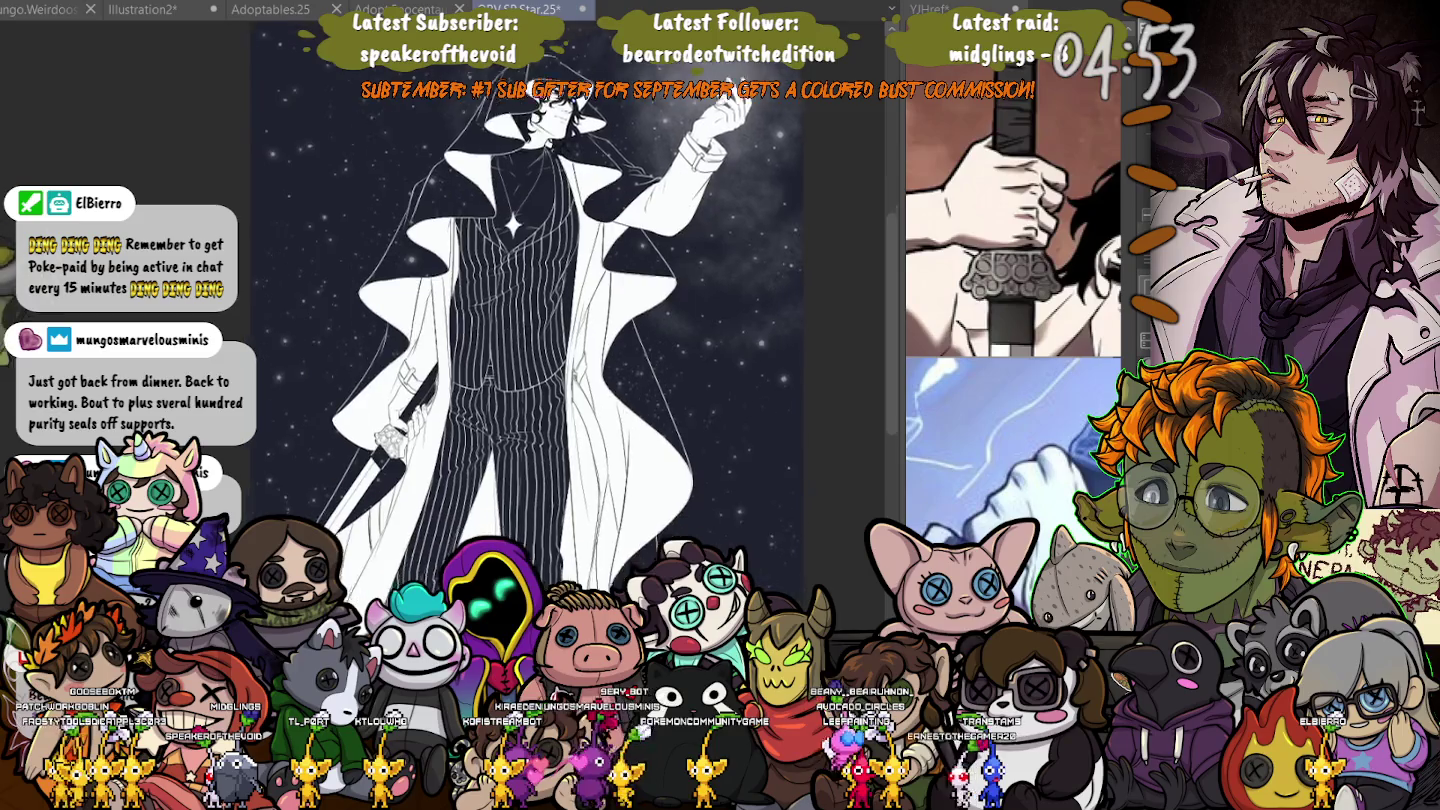
{"action": "scroll", "coordinate": [560, 330], "scroll_direction": "down", "scroll_amount": 1}
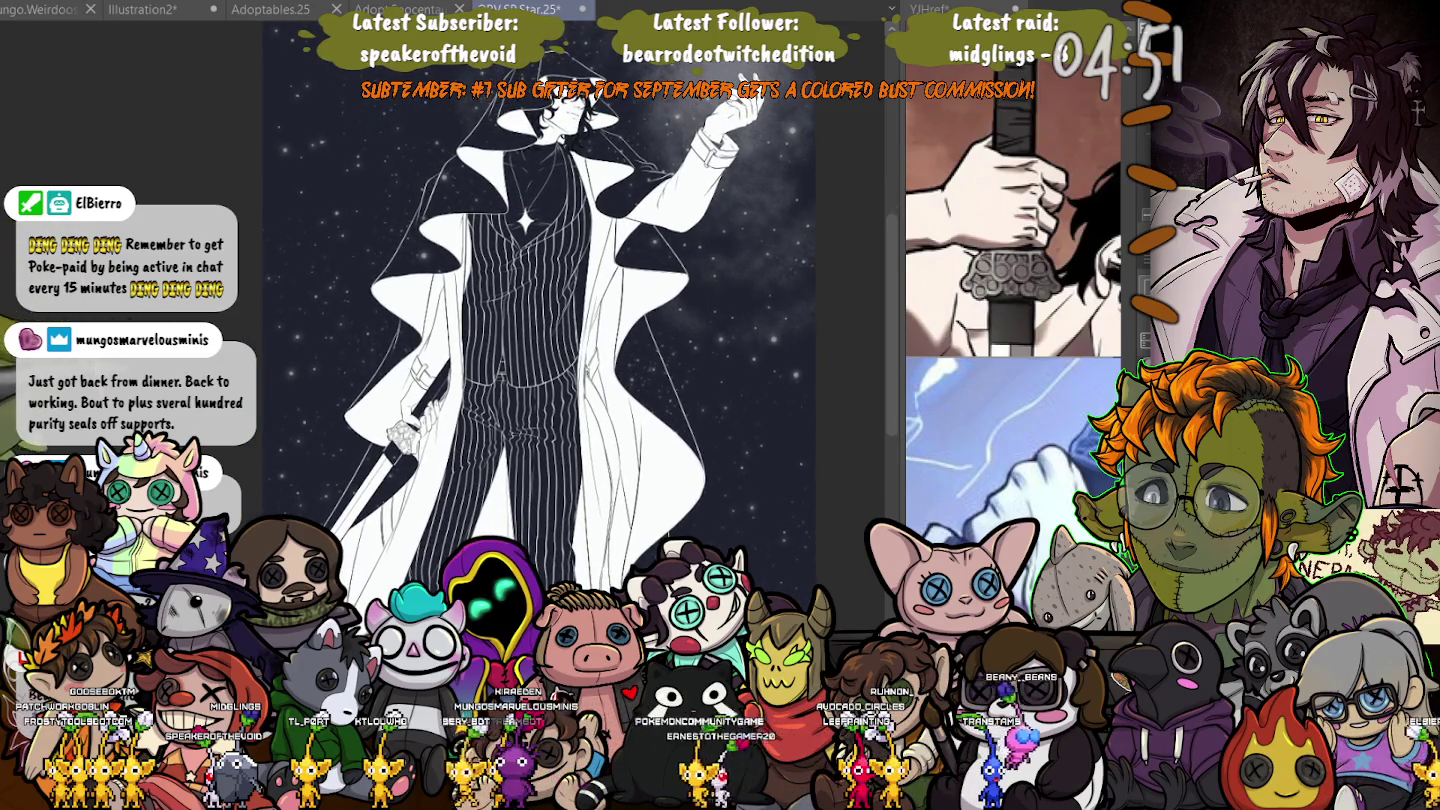
{"action": "scroll", "coordinate": [560, 330], "scroll_direction": "down", "scroll_amount": 1}
{"action": "scroll", "coordinate": [560, 330], "scroll_direction": "down", "scroll_amount": 1}
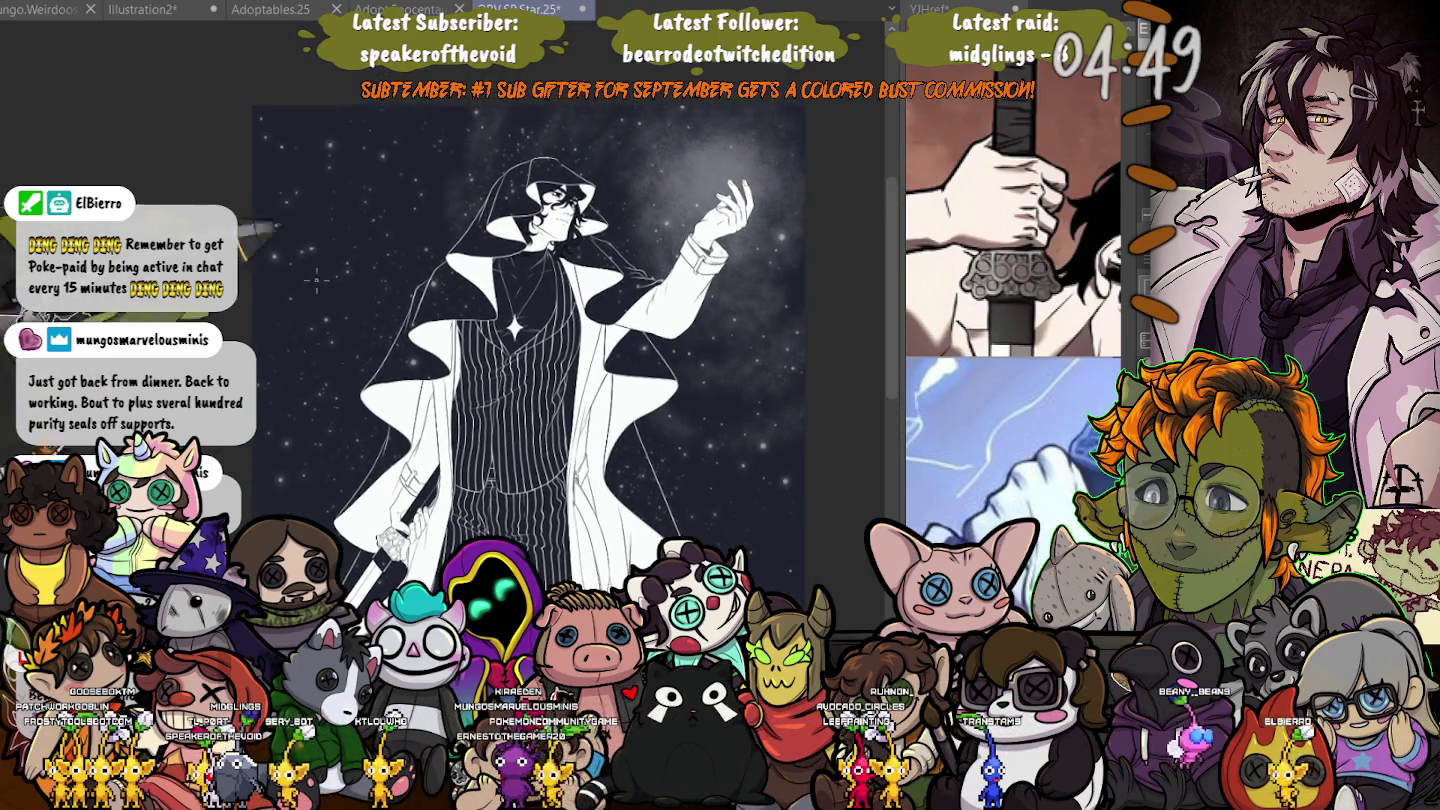
{"action": "key", "text": "ctrl+z"}
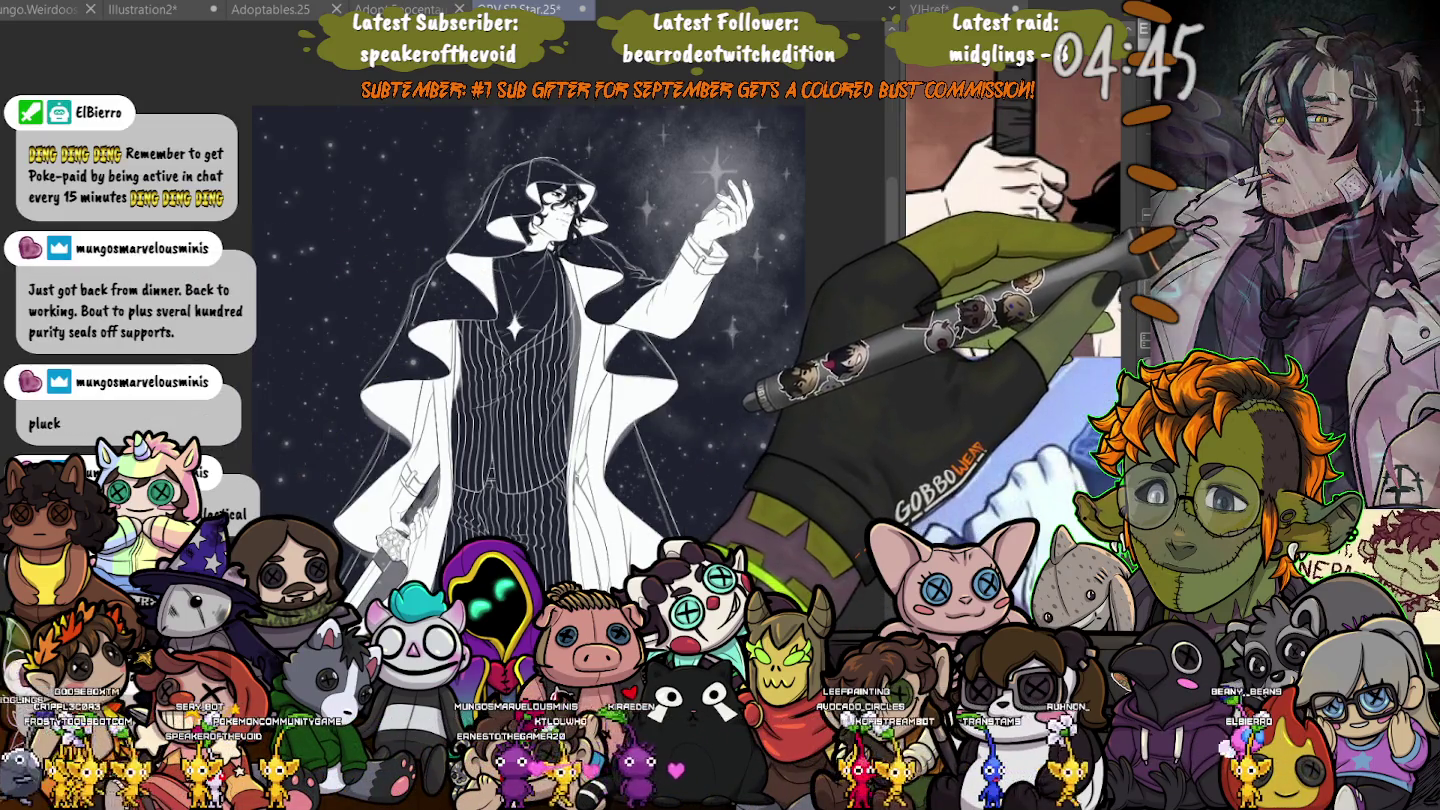
{"action": "key", "text": "ctrl+z"}
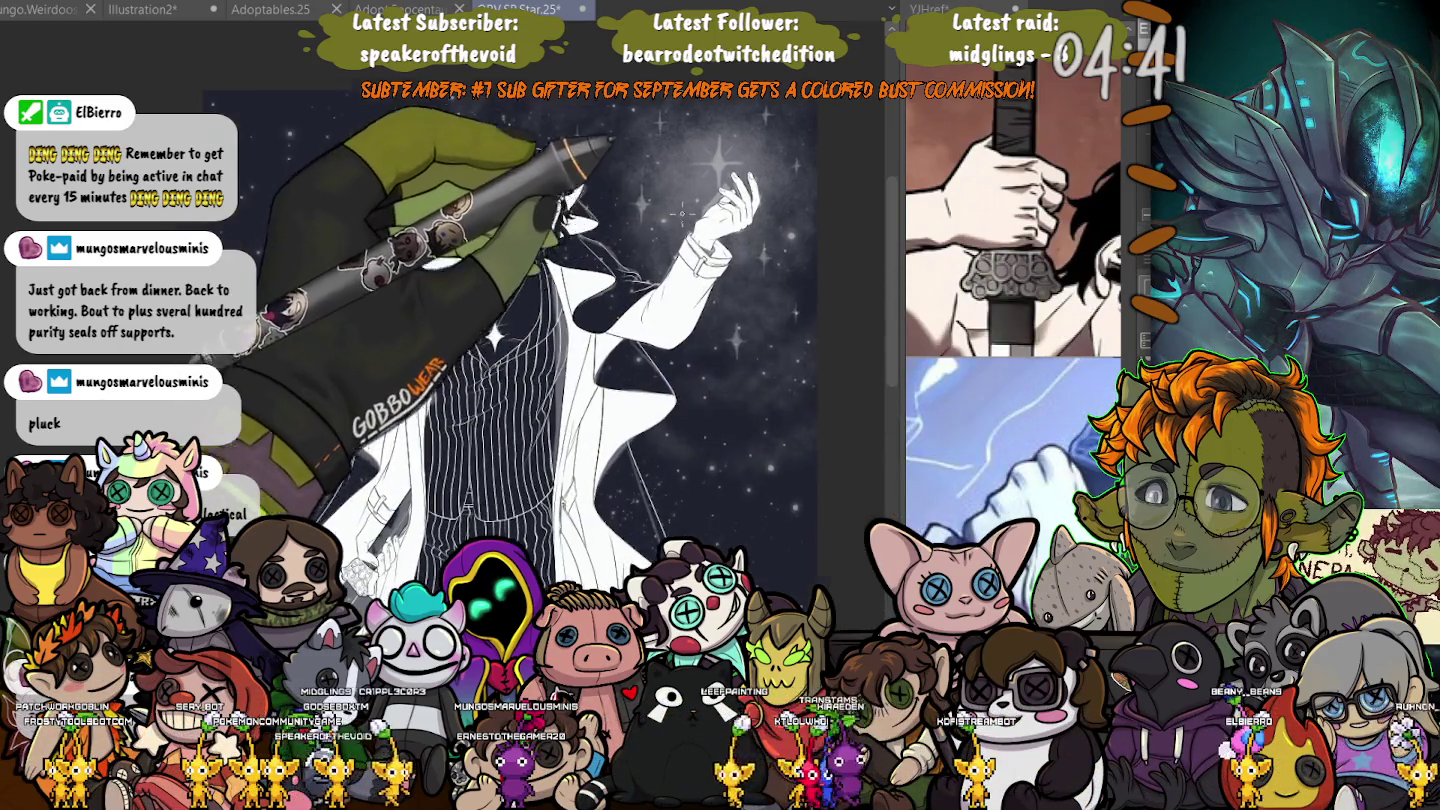
- Draw thin white highlights on the big star's upper and lower rays
{"action": "scroll", "coordinate": [711, 180], "scroll_direction": "up", "scroll_amount": 3}
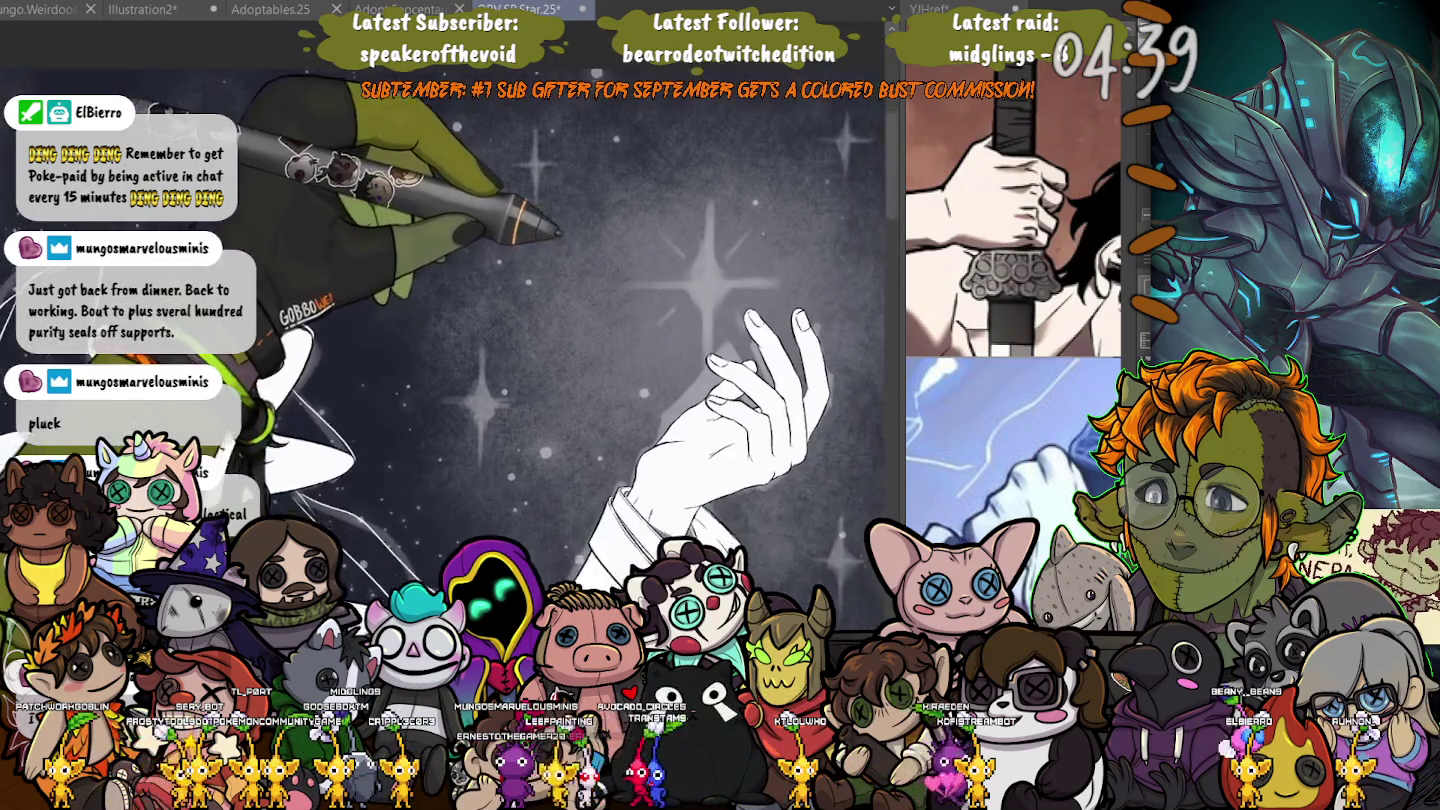
{"action": "left_click_drag", "start_coordinate": [711, 180], "coordinate": [761, 519]}
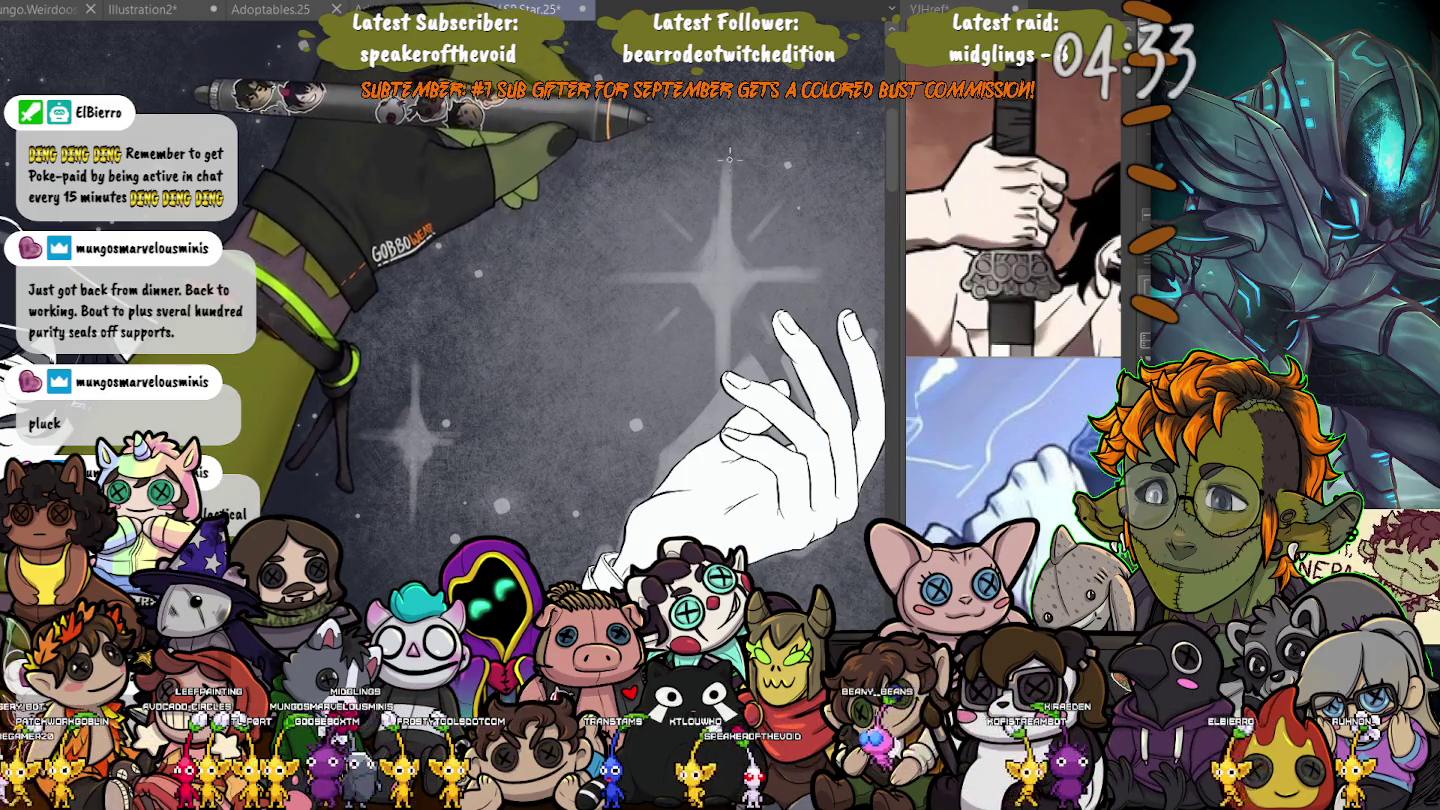
{"action": "mouse_move", "coordinate": [743, 272]}
{"action": "left_mouse_down"}
{"action": "mouse_move", "coordinate": [728, 166]}
{"action": "mouse_move", "coordinate": [706, 283]}
{"action": "left_mouse_up"}
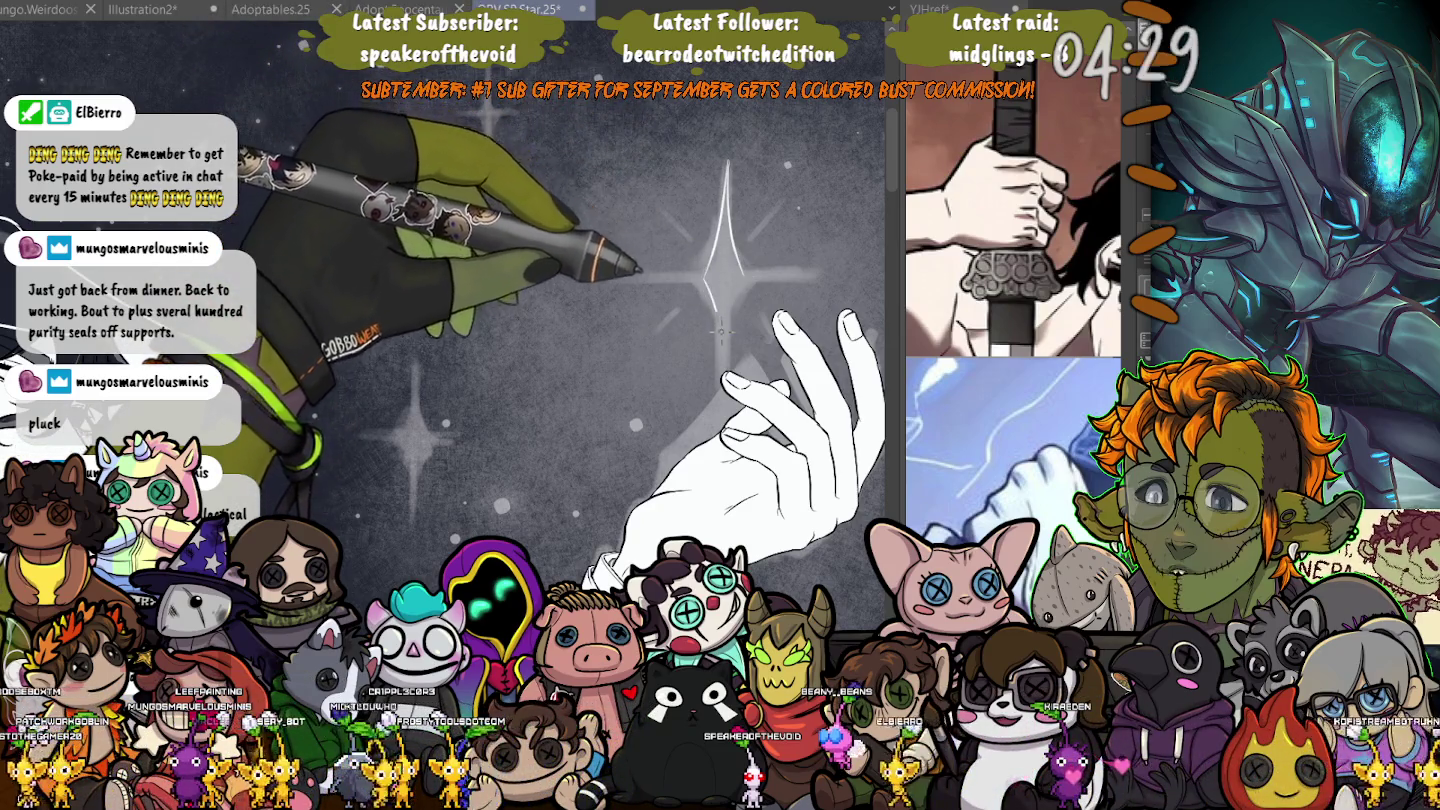
{"action": "mouse_move", "coordinate": [722, 362]}
{"action": "left_mouse_down"}
{"action": "mouse_move", "coordinate": [741, 308]}
{"action": "mouse_move", "coordinate": [722, 364]}
{"action": "left_mouse_up"}
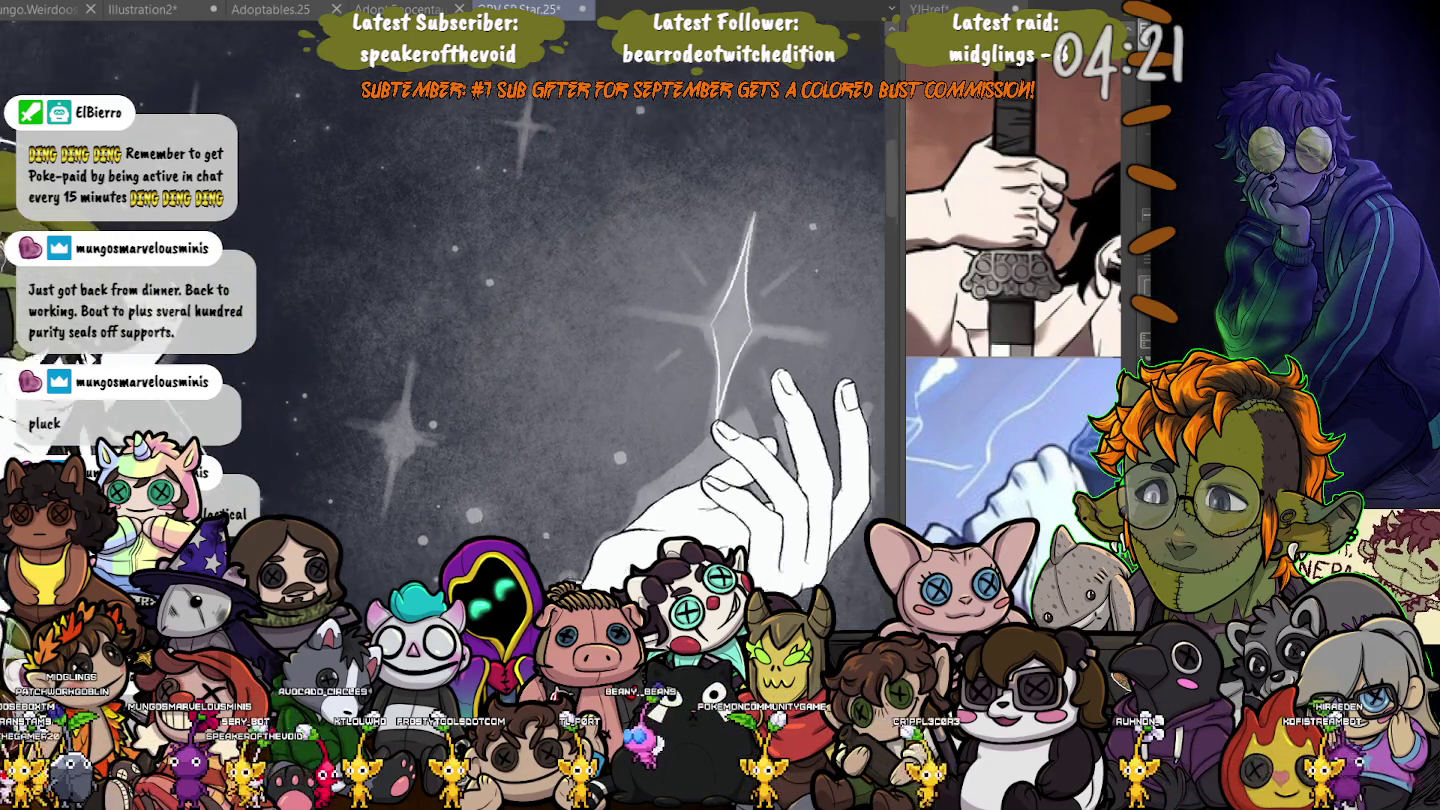
- Pan and rotate the canvas so the hand points up with the star centred above
{"action": "left_click_drag", "start_coordinate": [648, 335], "coordinate": [552, 436]}
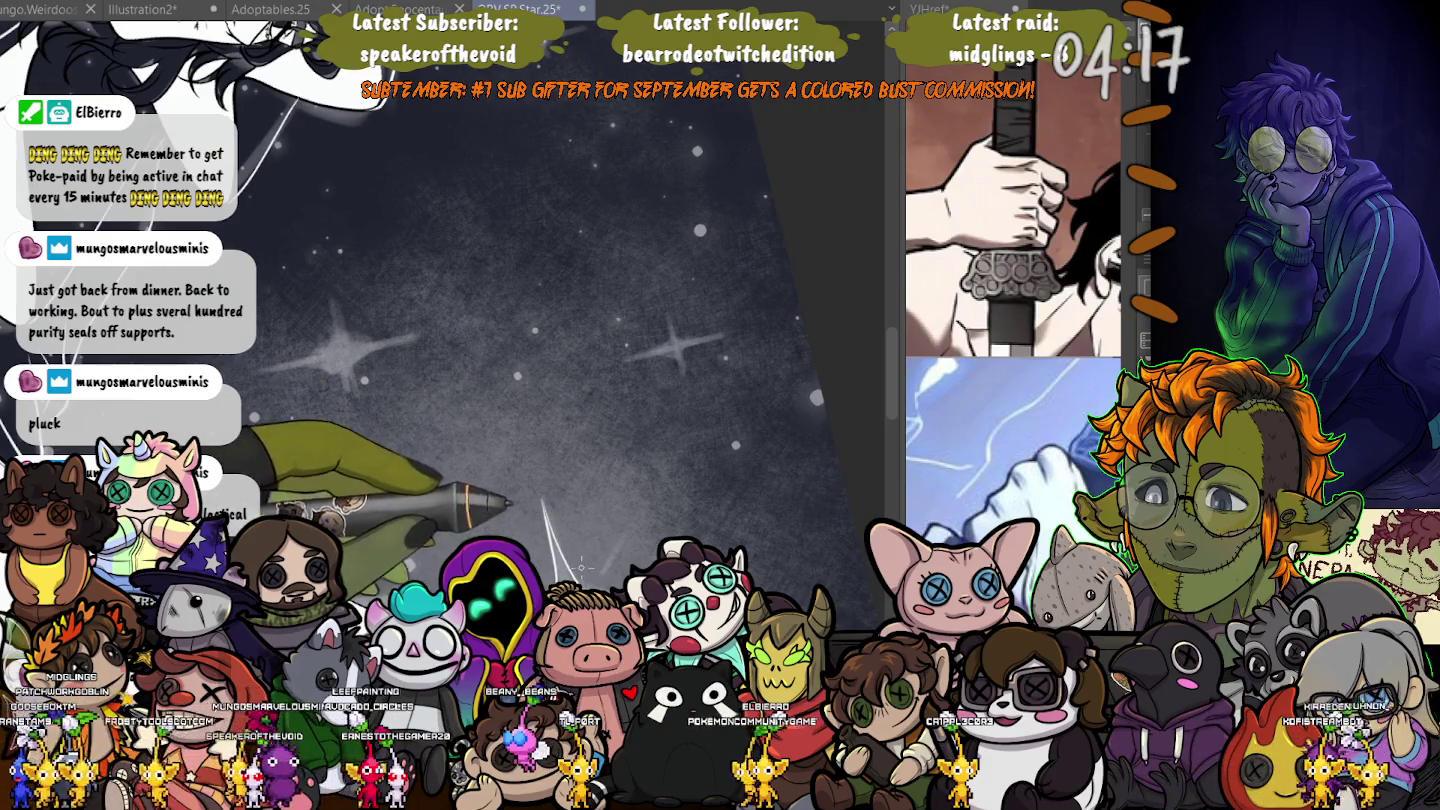
{"action": "mouse_move", "coordinate": [580, 567]}
{"action": "left_mouse_down"}
{"action": "mouse_move", "coordinate": [577, 456]}
{"action": "mouse_move", "coordinate": [617, 528]}
{"action": "left_mouse_up"}
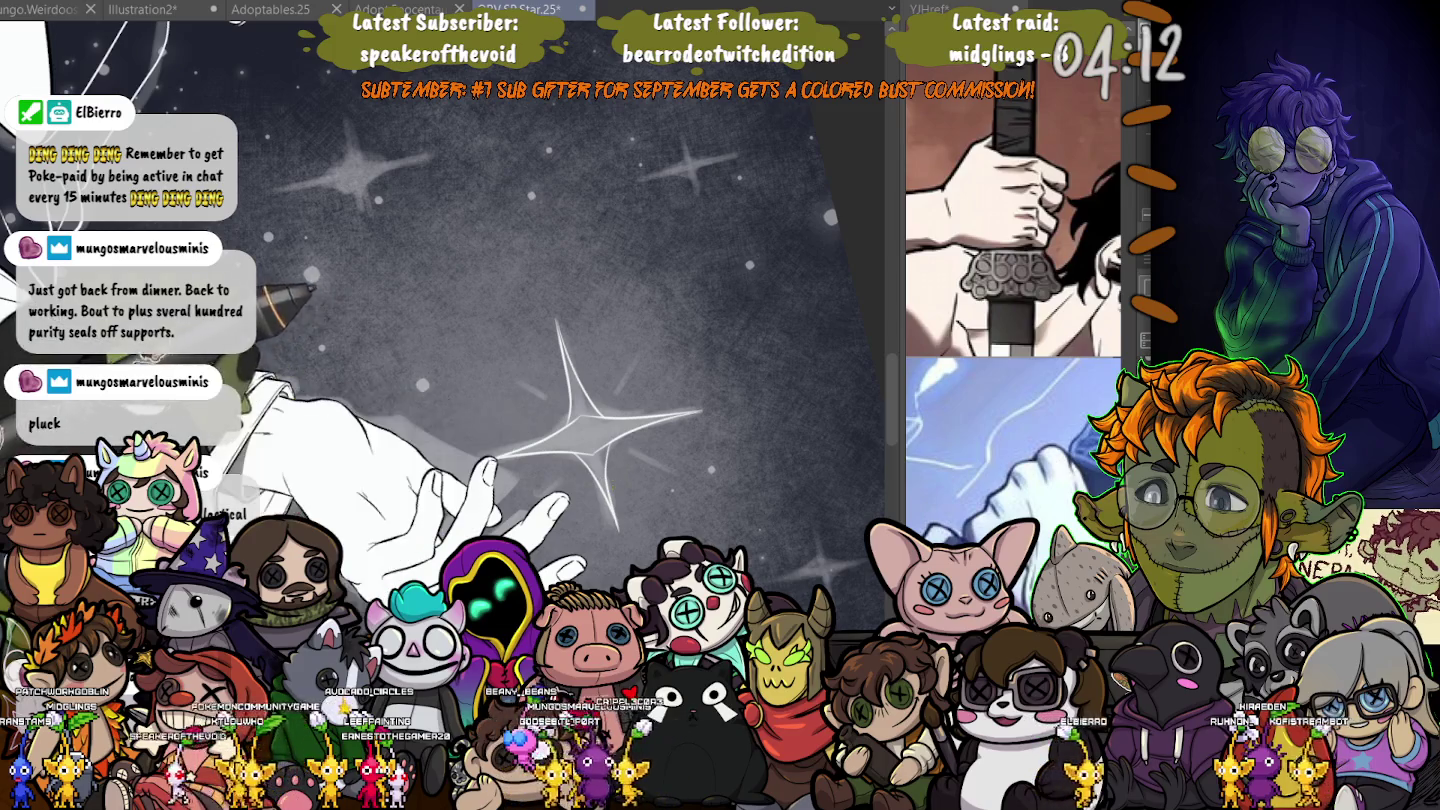
{"action": "left_click_drag", "start_coordinate": [615, 475], "coordinate": [294, 266]}
{"action": "left_click_drag", "start_coordinate": [600, 250], "coordinate": [700, 401]}
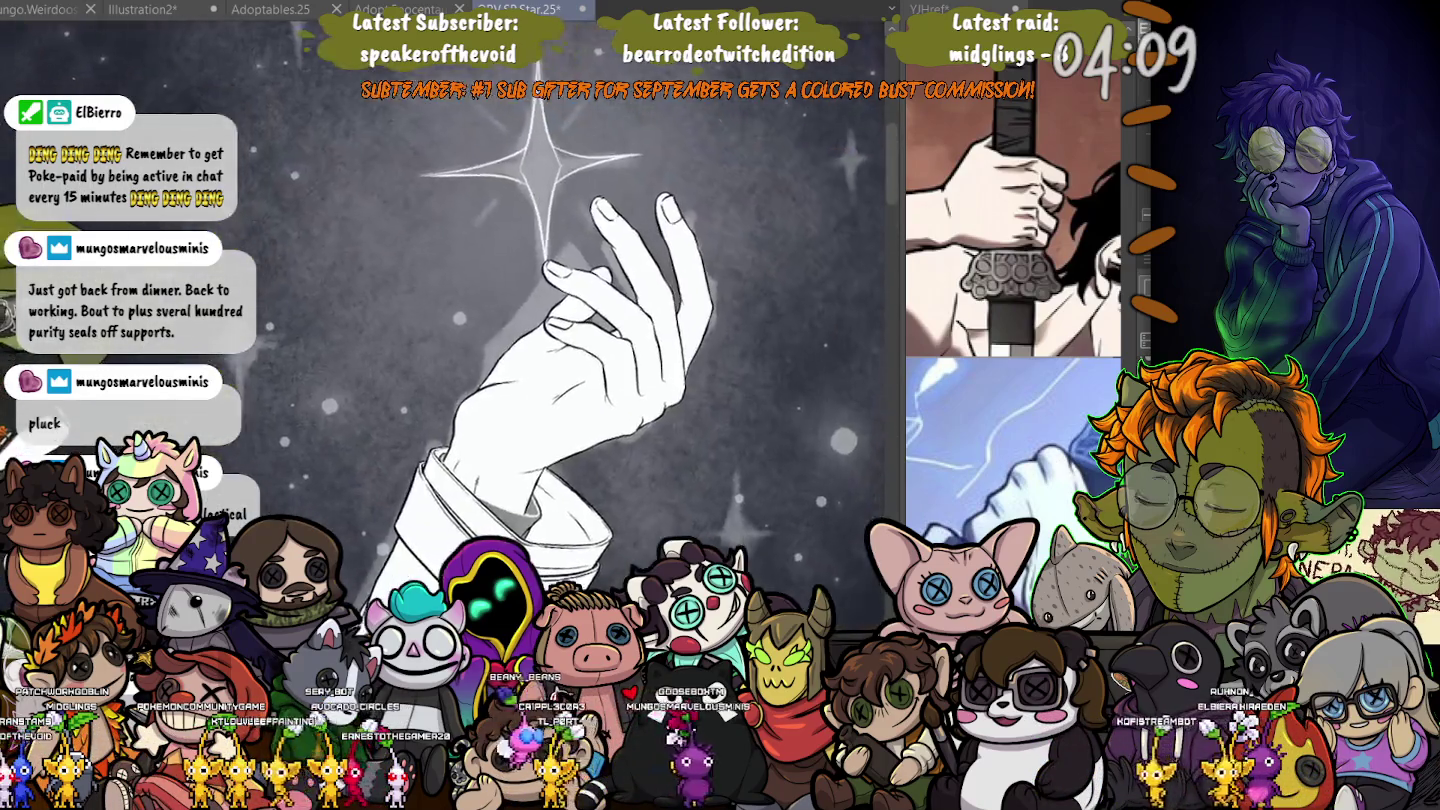
{"action": "left_click_drag", "start_coordinate": [580, 100], "coordinate": [589, 401]}
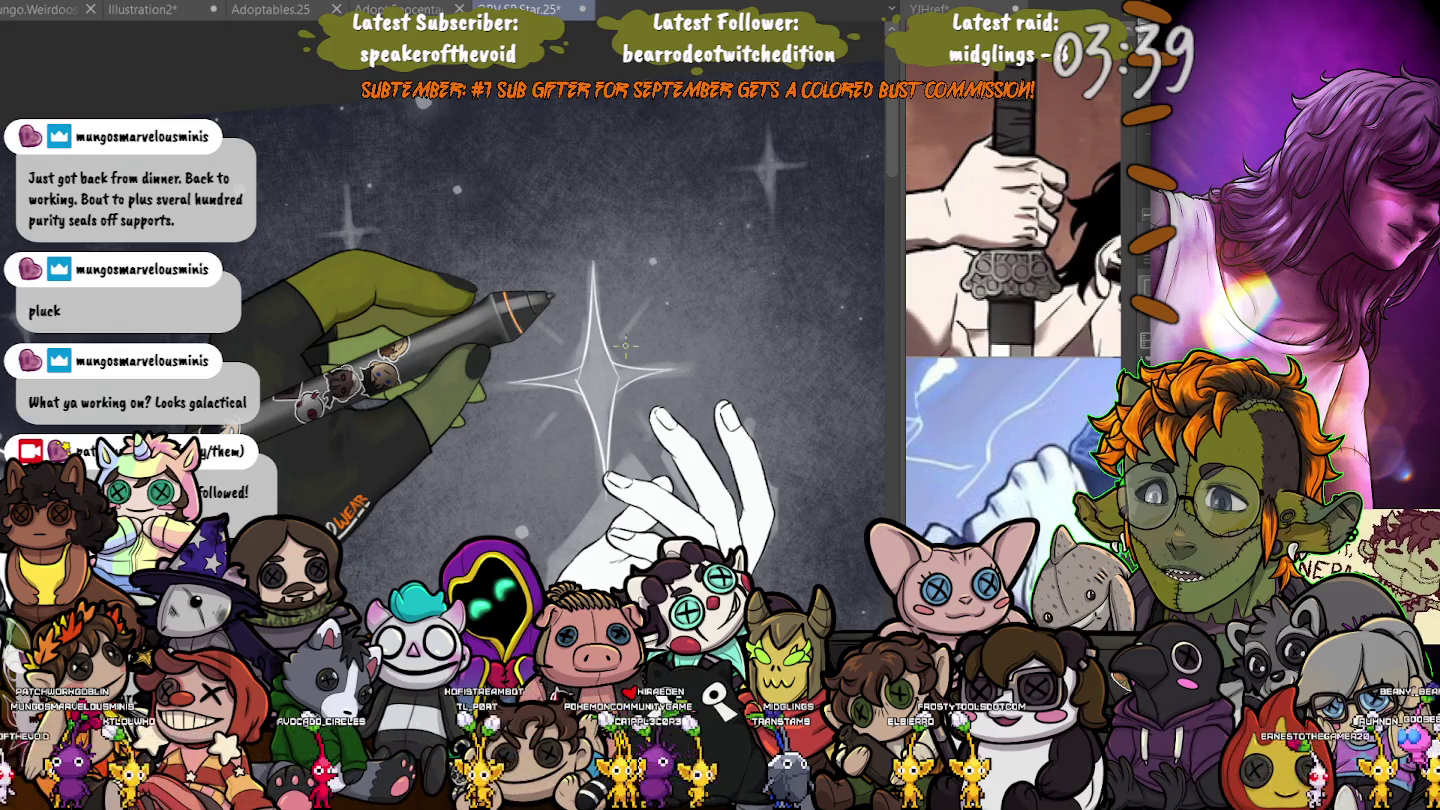
{"action": "scroll", "coordinate": [625, 347], "scroll_direction": "up", "scroll_amount": 3}
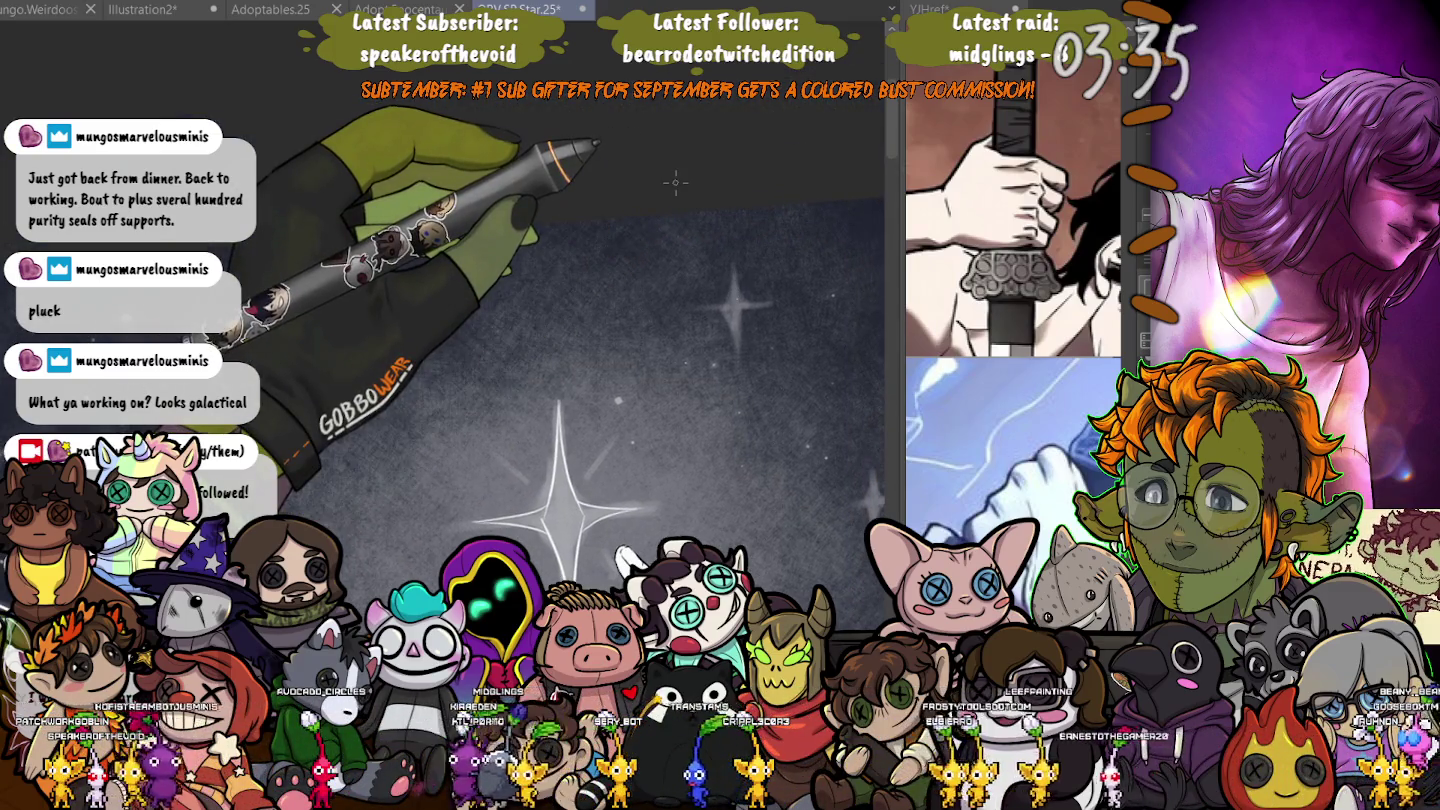
- Place a glowing white dot just right of the big star, then pan toward the hand
{"action": "scroll", "coordinate": [676, 183], "scroll_direction": "down", "scroll_amount": 5}
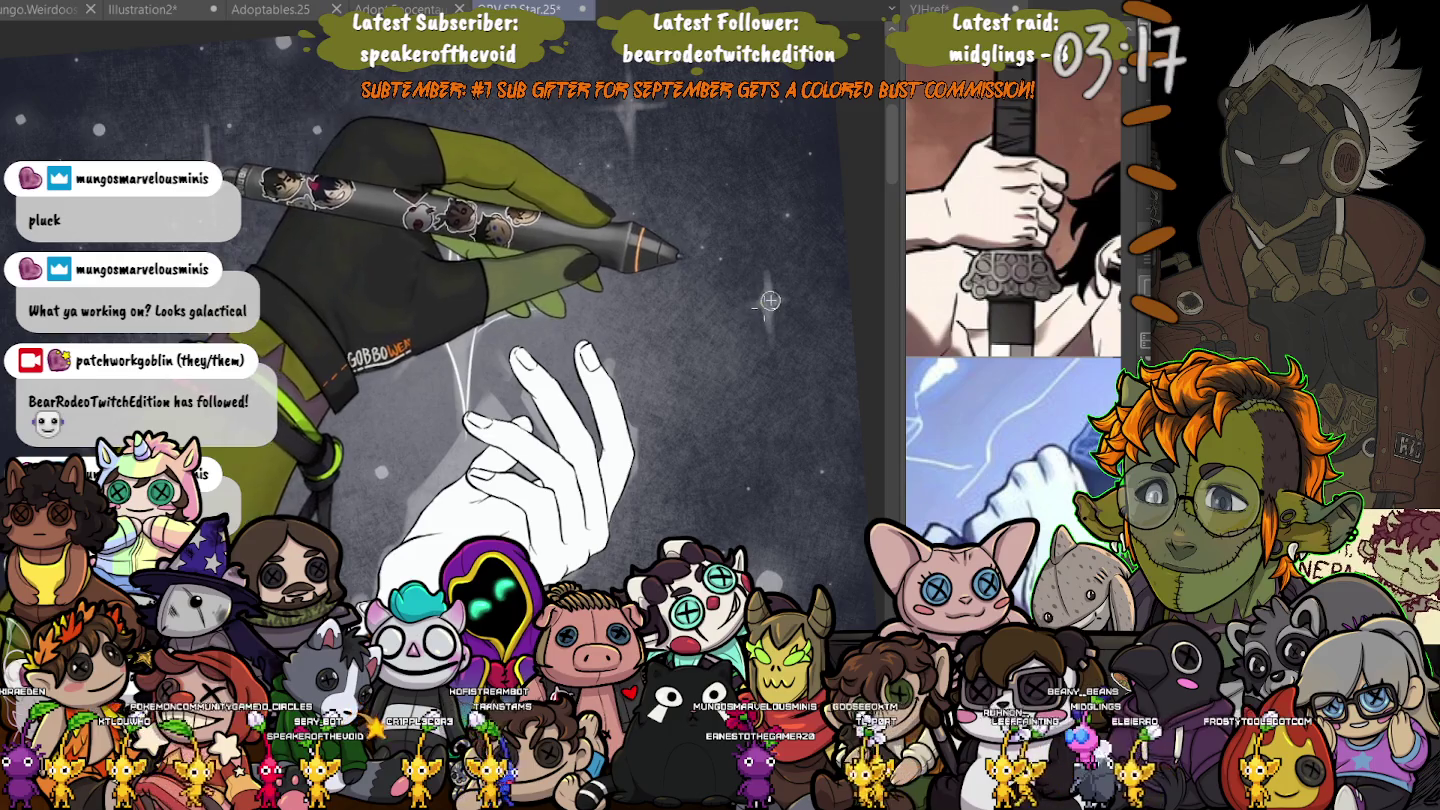
{"action": "left_click", "coordinate": [629, 105]}
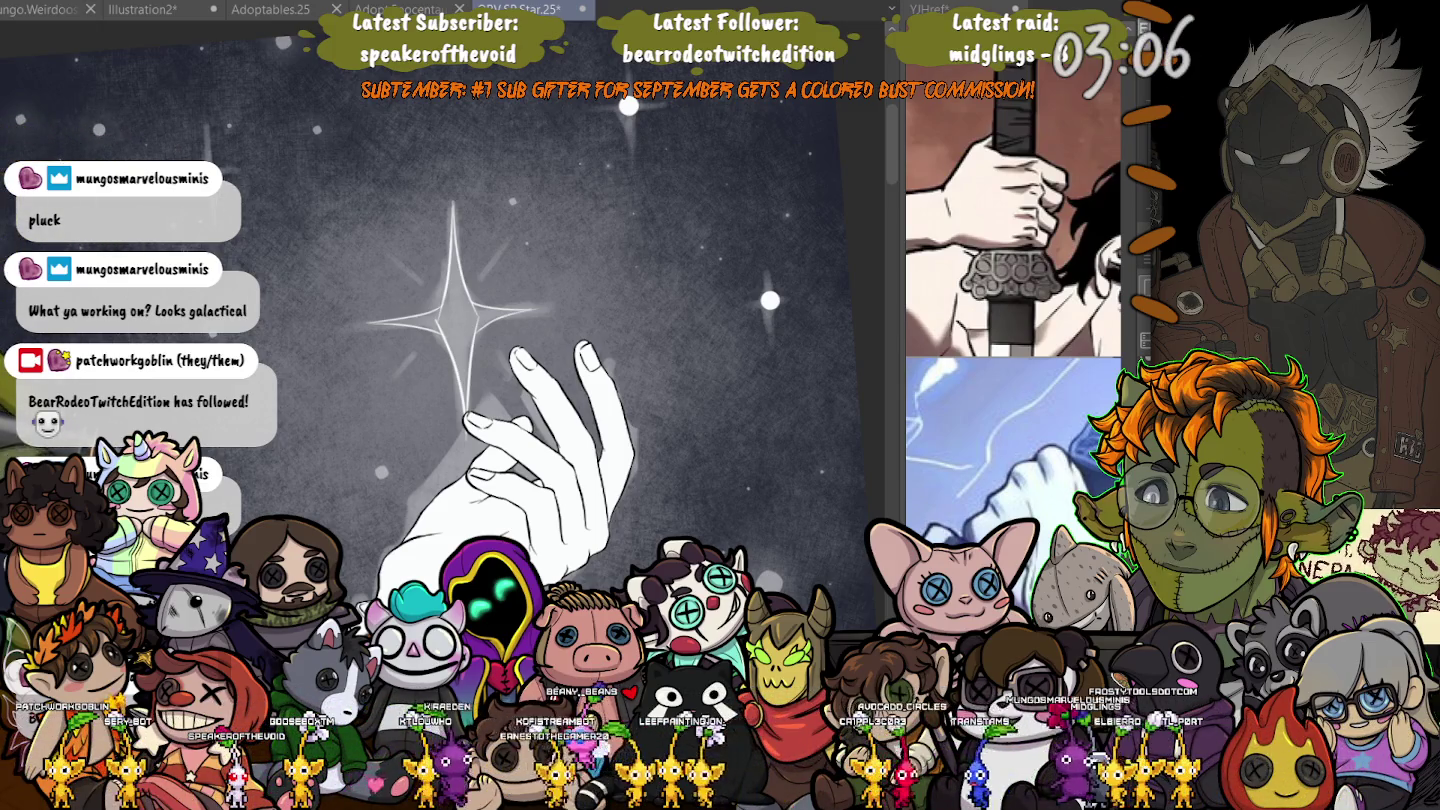
{"action": "left_click_drag", "start_coordinate": [629, 104], "coordinate": [642, 372]}
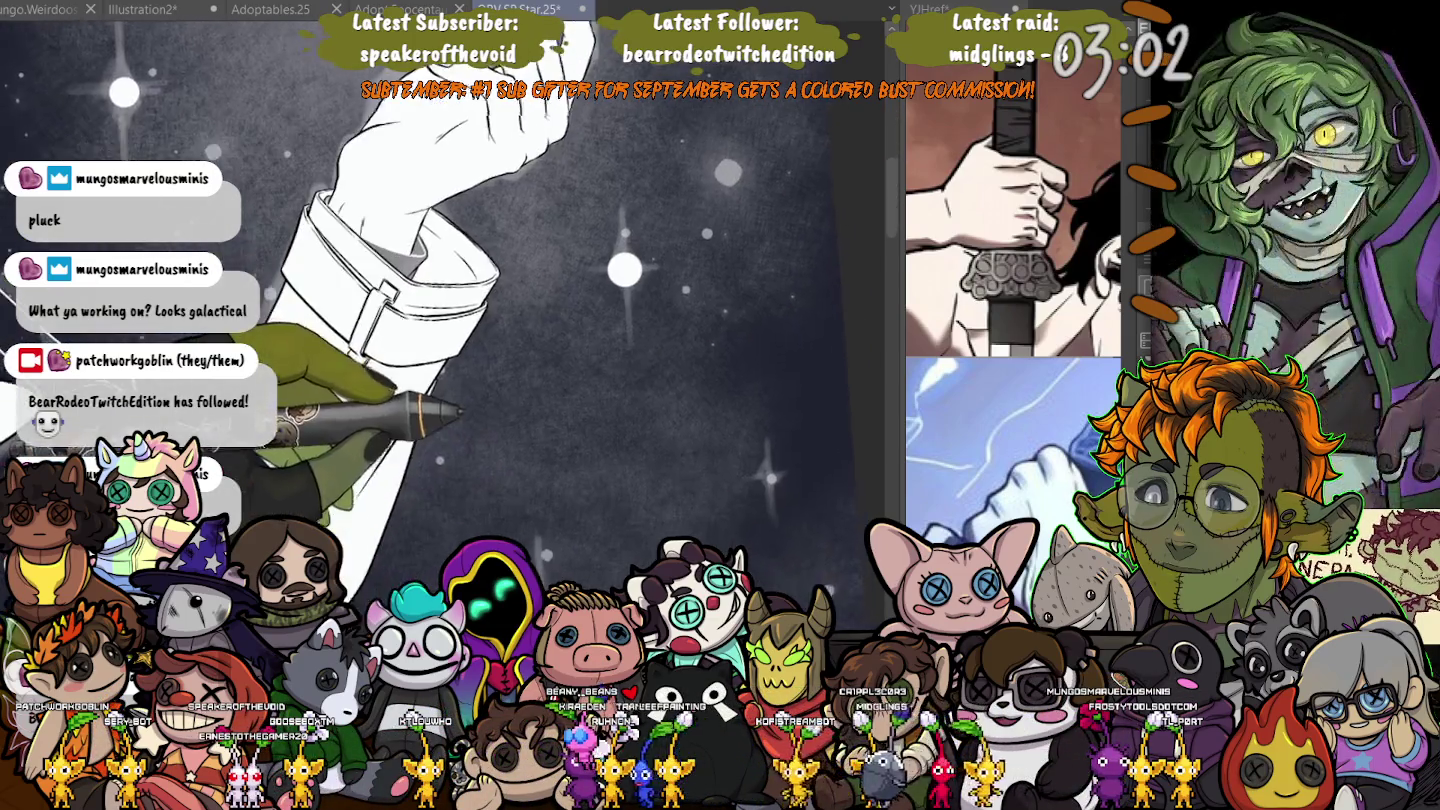
- Reframe the view on the sleeve and circle a glowing dot with an ellipse selection
{"action": "mouse_move", "coordinate": [643, 374]}
{"action": "left_mouse_down"}
{"action": "mouse_move", "coordinate": [853, 103]}
{"action": "mouse_move", "coordinate": [842, 143]}
{"action": "left_mouse_up"}
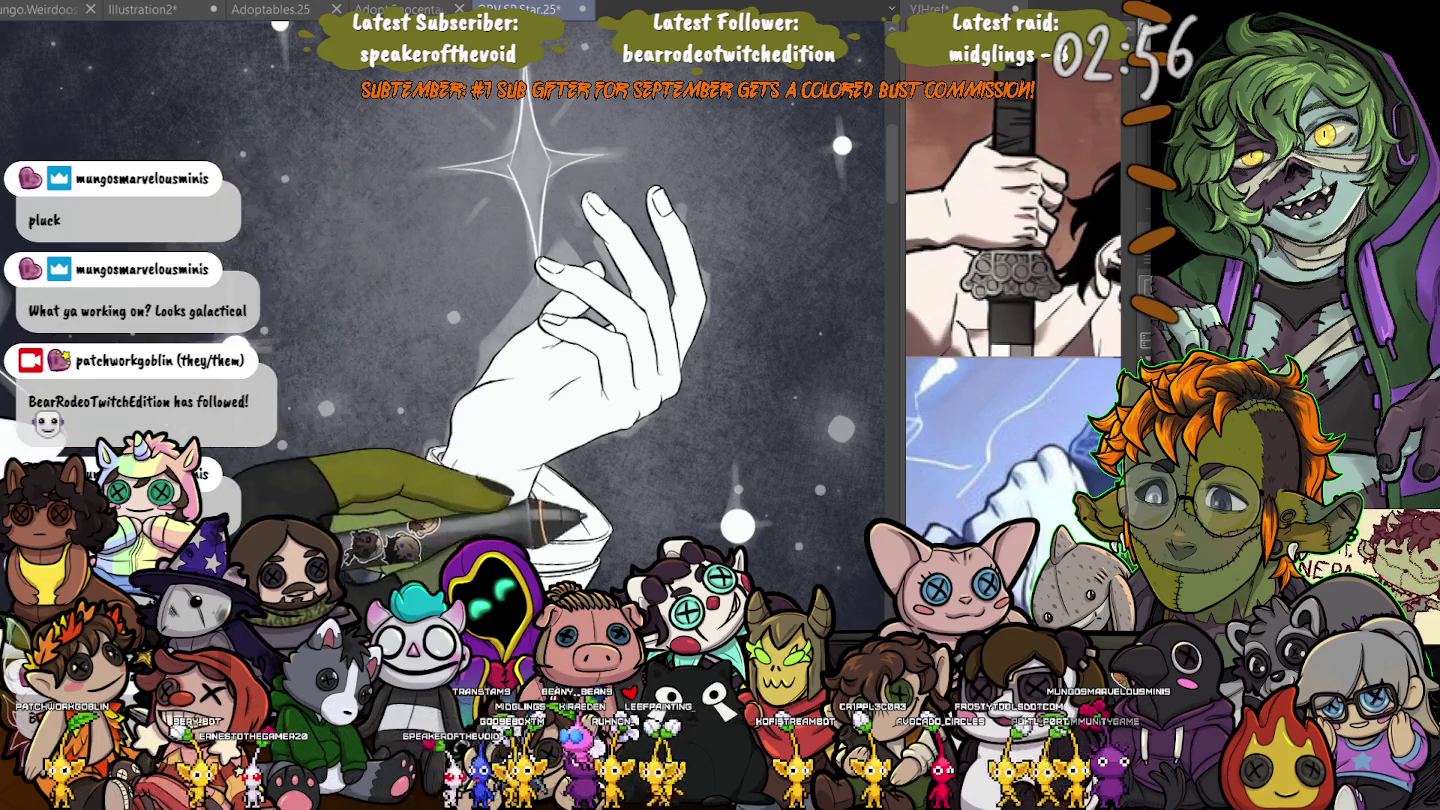
{"action": "left_click_drag", "start_coordinate": [518, 243], "coordinate": [440, 150]}
{"action": "left_click_drag", "start_coordinate": [510, 362], "coordinate": [678, 374]}
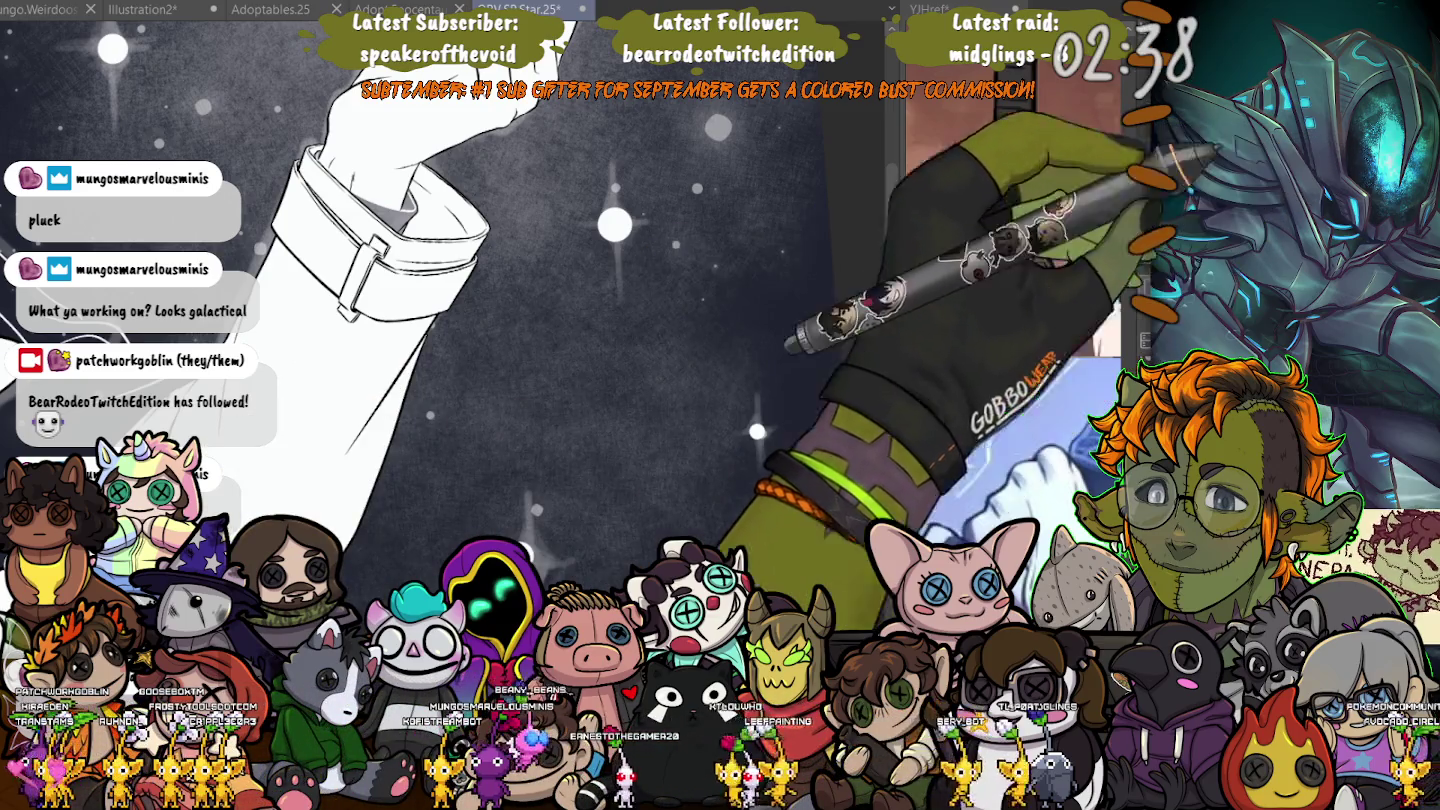
{"action": "left_click_drag", "start_coordinate": [583, 200], "coordinate": [658, 280]}
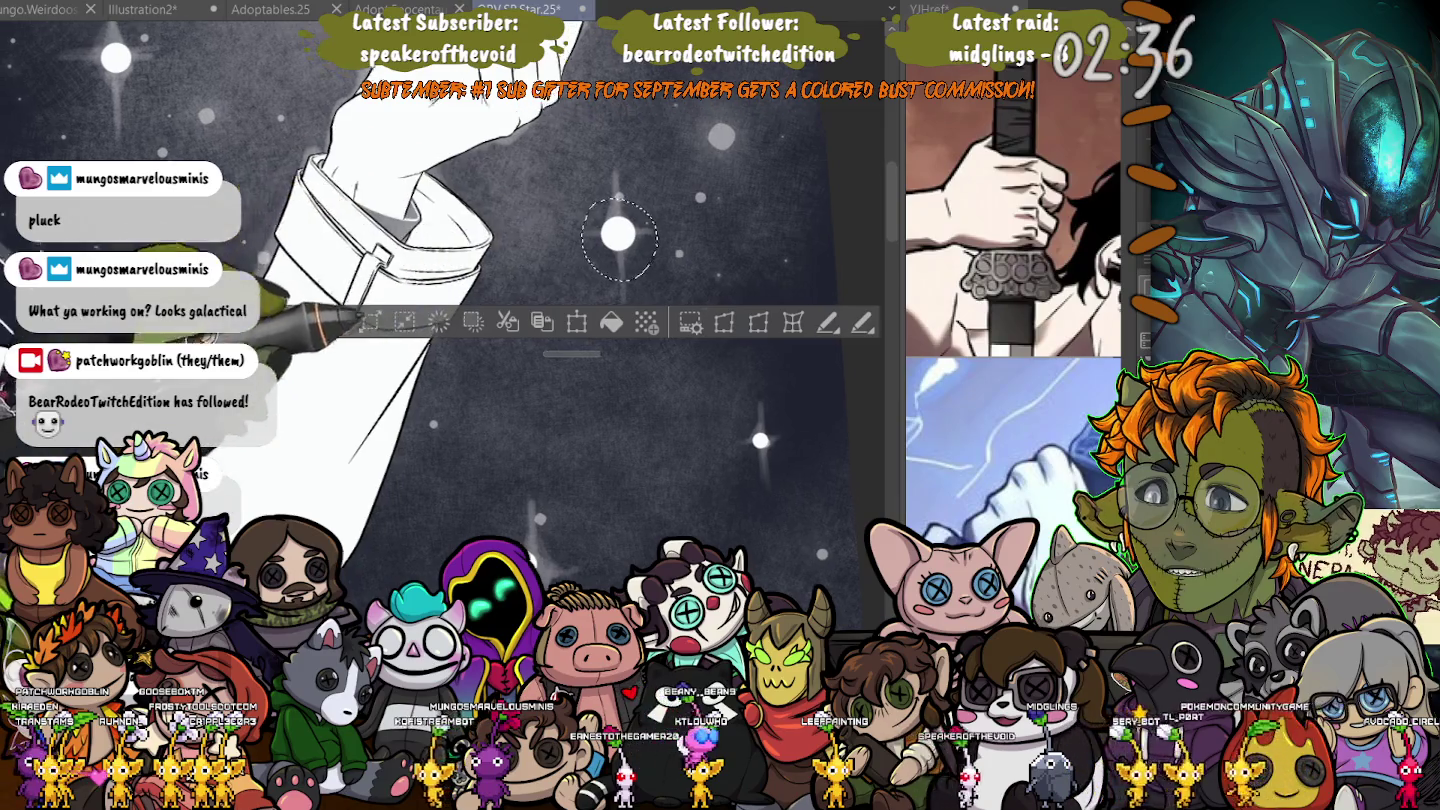
- Lasso the lower glowing dot, nudge it up and left, deselect, and add a new dot
{"action": "mouse_move", "coordinate": [356, 322]}
{"action": "left_mouse_down"}
{"action": "mouse_move", "coordinate": [420, 581]}
{"action": "mouse_move", "coordinate": [393, 291]}
{"action": "left_mouse_up"}
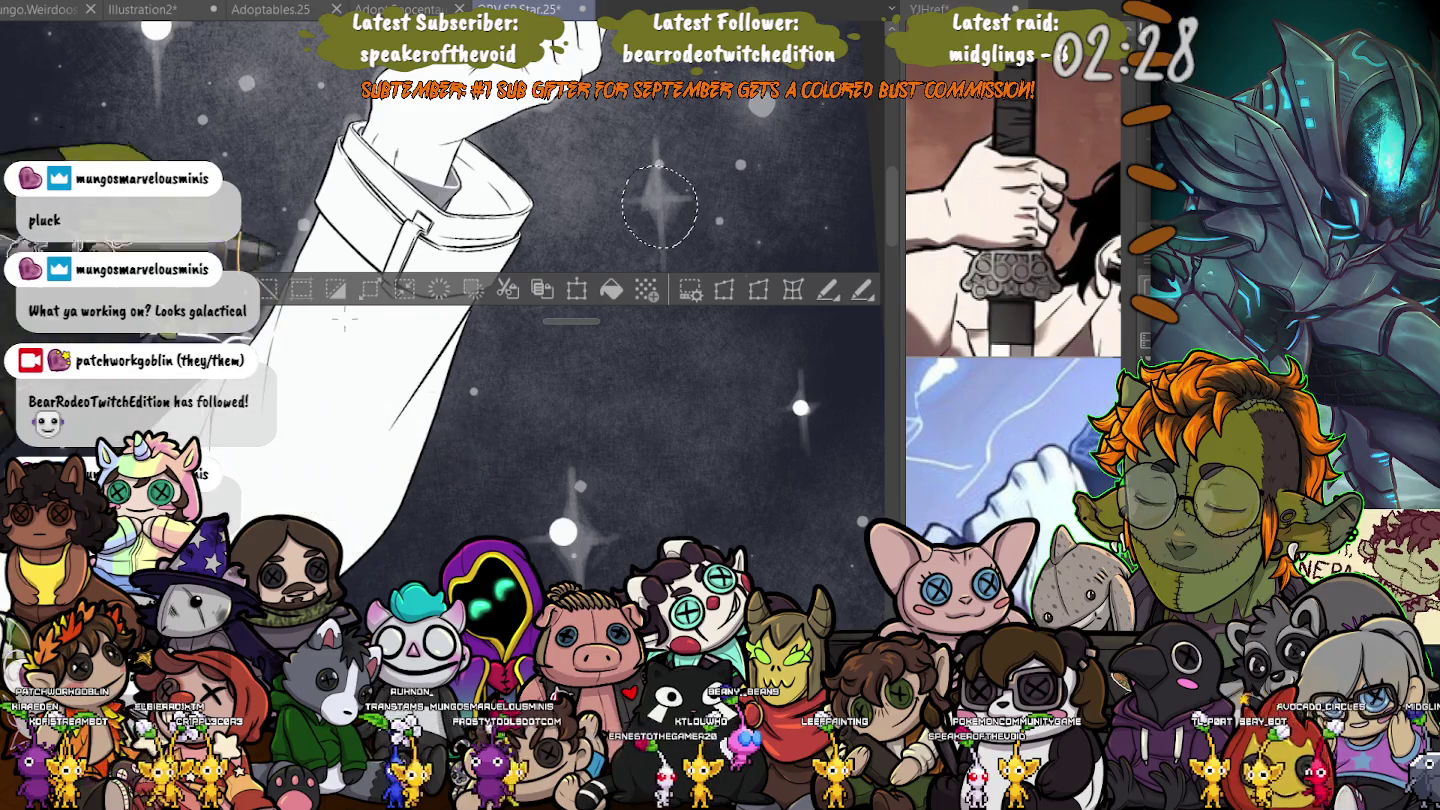
{"action": "left_click_drag", "start_coordinate": [561, 492], "coordinate": [553, 563]}
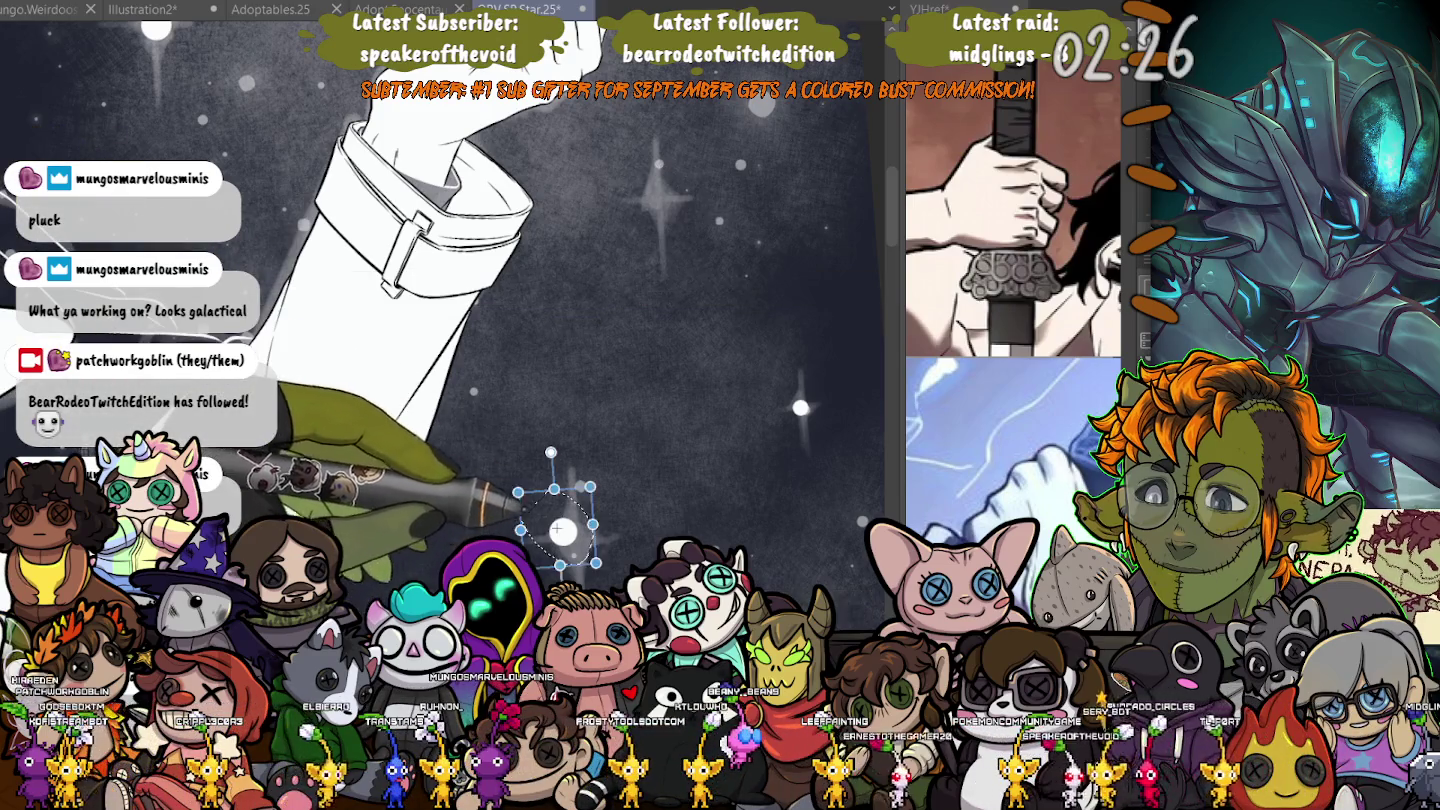
{"action": "key", "text": "ctrl+t"}
{"action": "left_click_drag", "start_coordinate": [570, 540], "coordinate": [565, 536]}
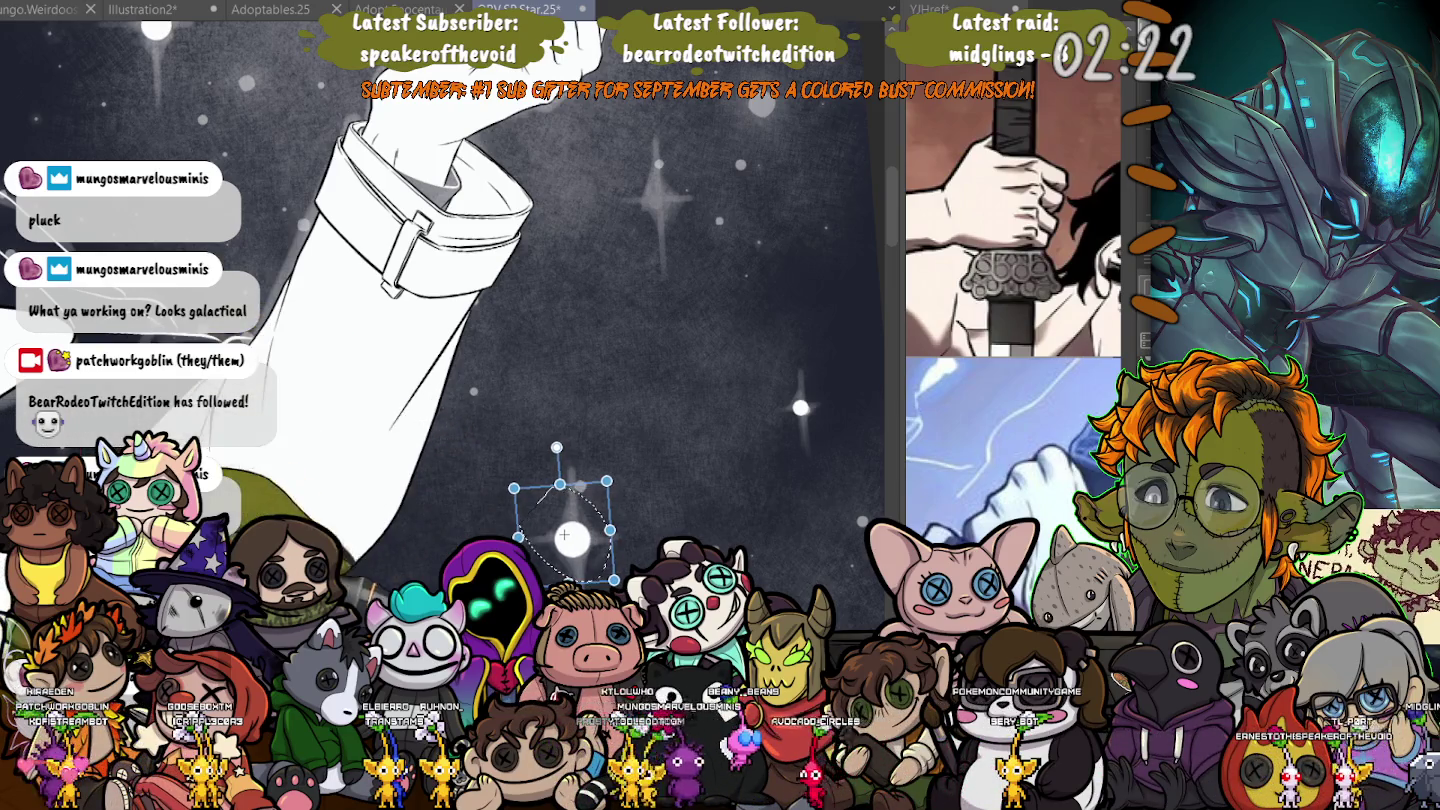
{"action": "key", "text": "Return"}
{"action": "key", "text": "ctrl+d"}
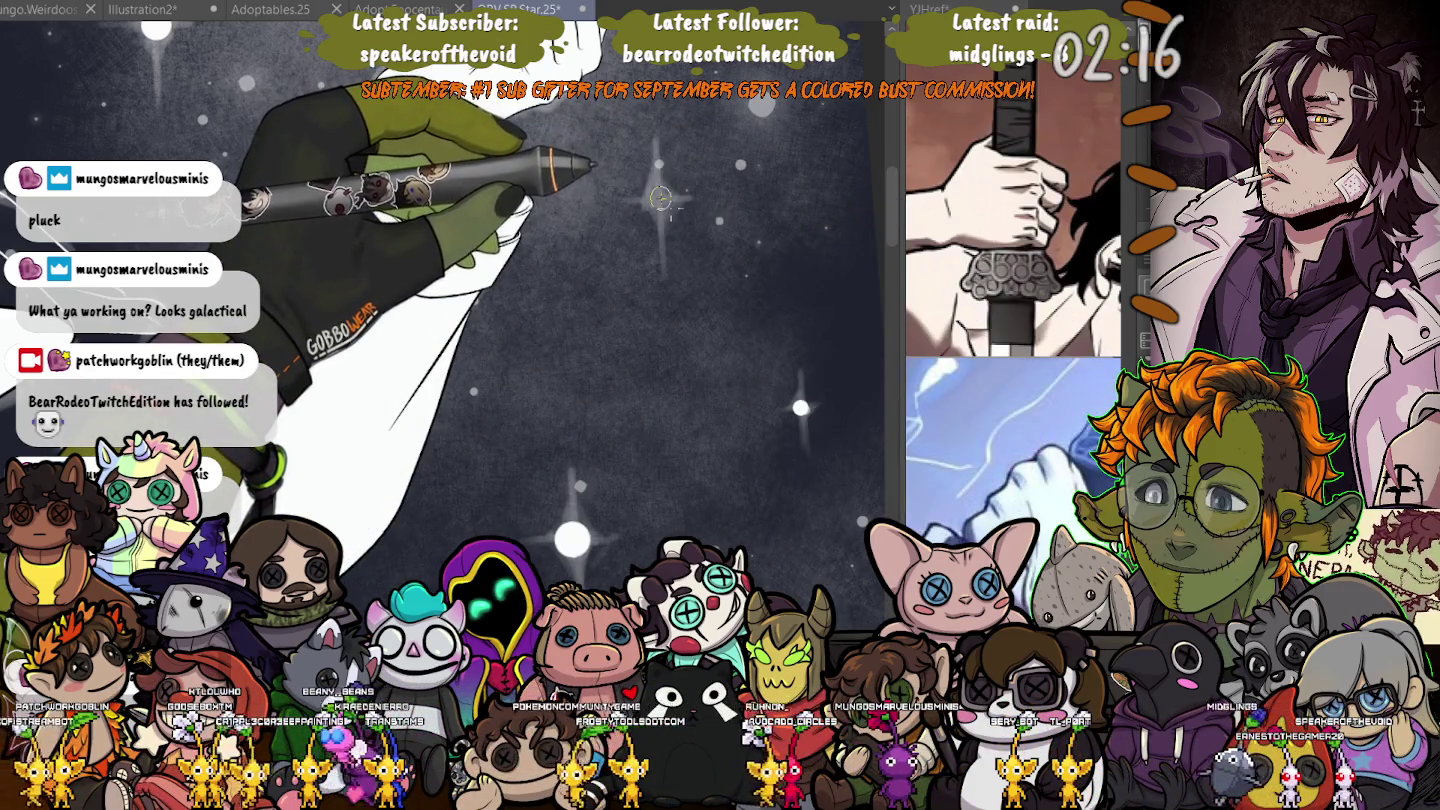
{"action": "left_click", "coordinate": [660, 198]}
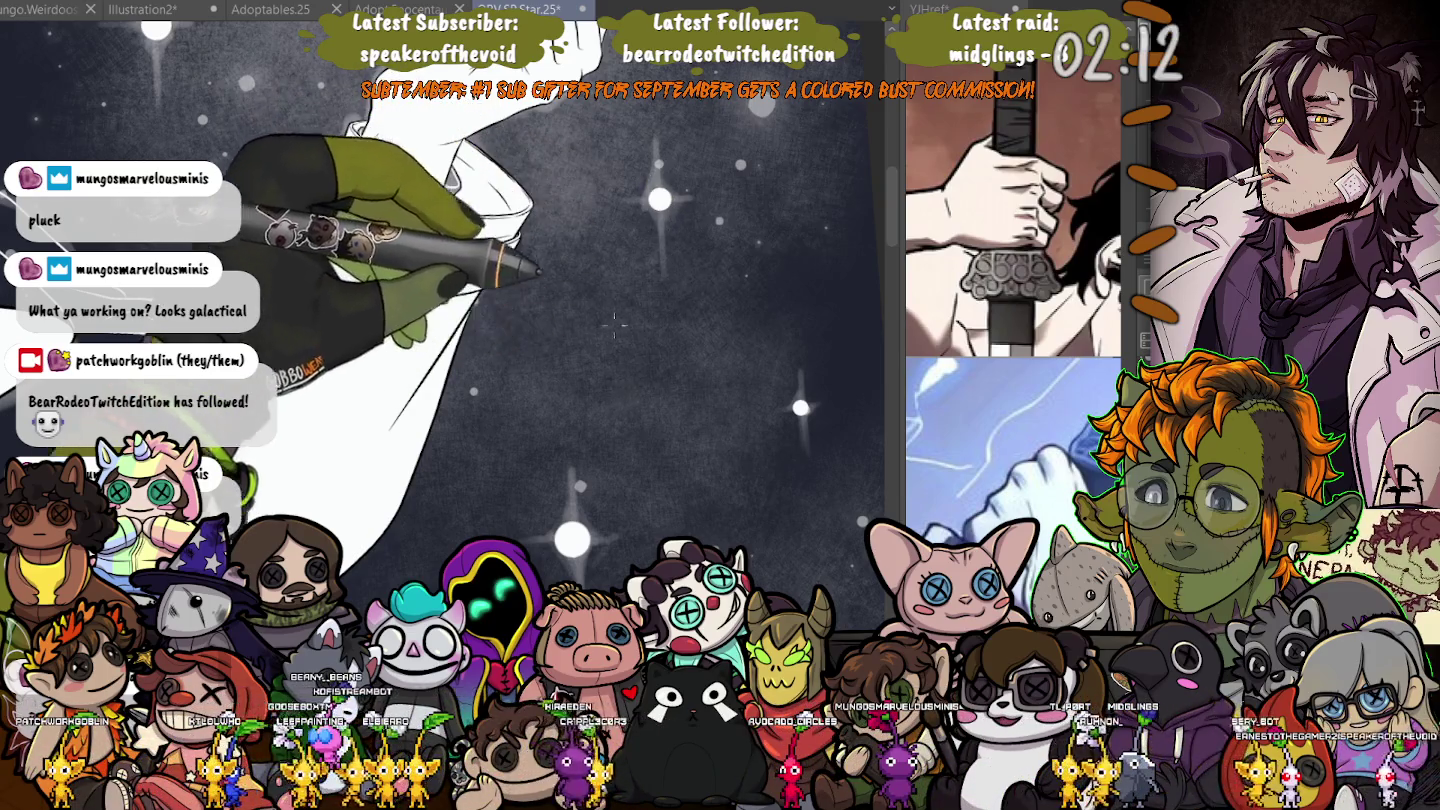
- Pan and tilt the view to frame the big star above the raised hand
{"action": "left_click_drag", "start_coordinate": [599, 266], "coordinate": [642, 409]}
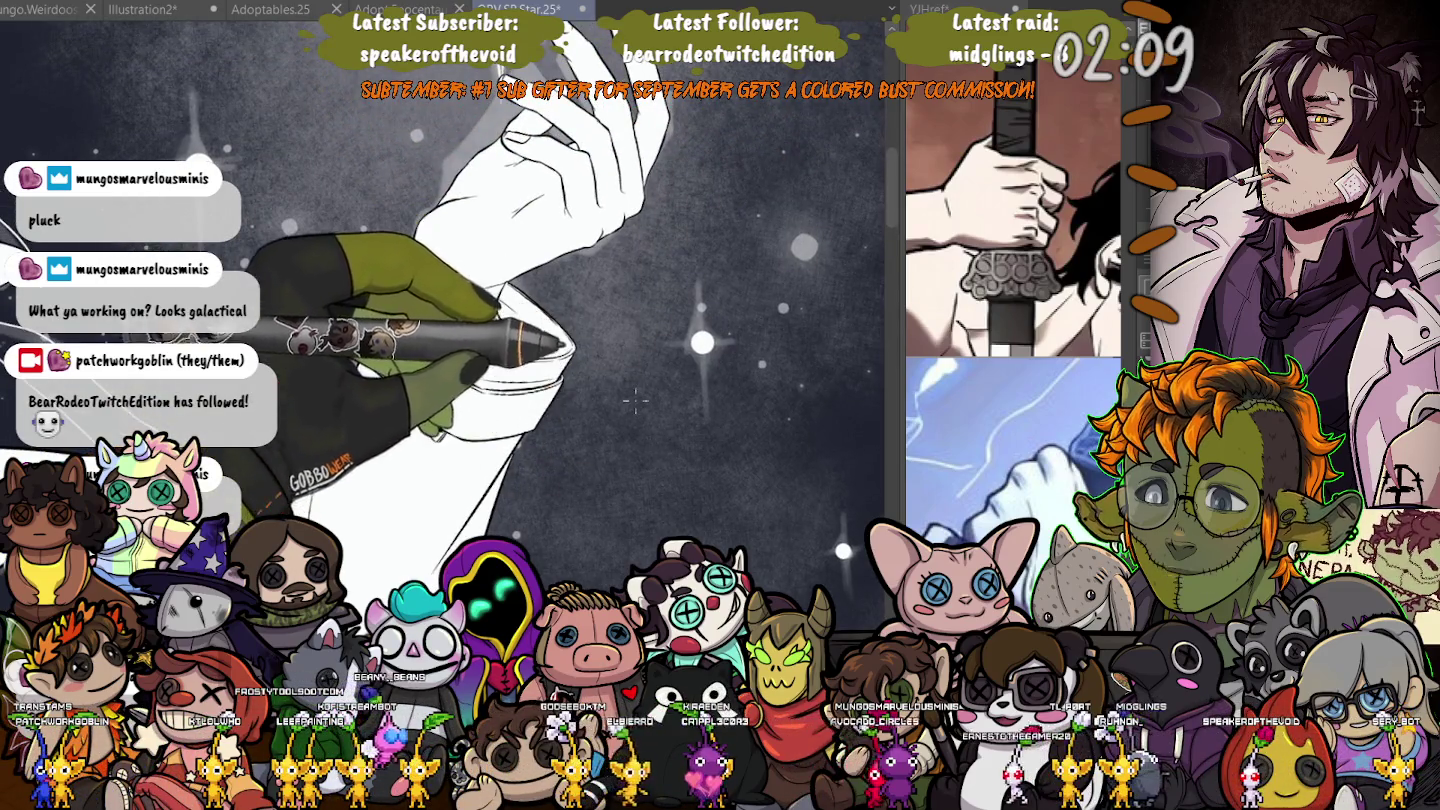
{"action": "left_click_drag", "start_coordinate": [650, 399], "coordinate": [635, 336]}
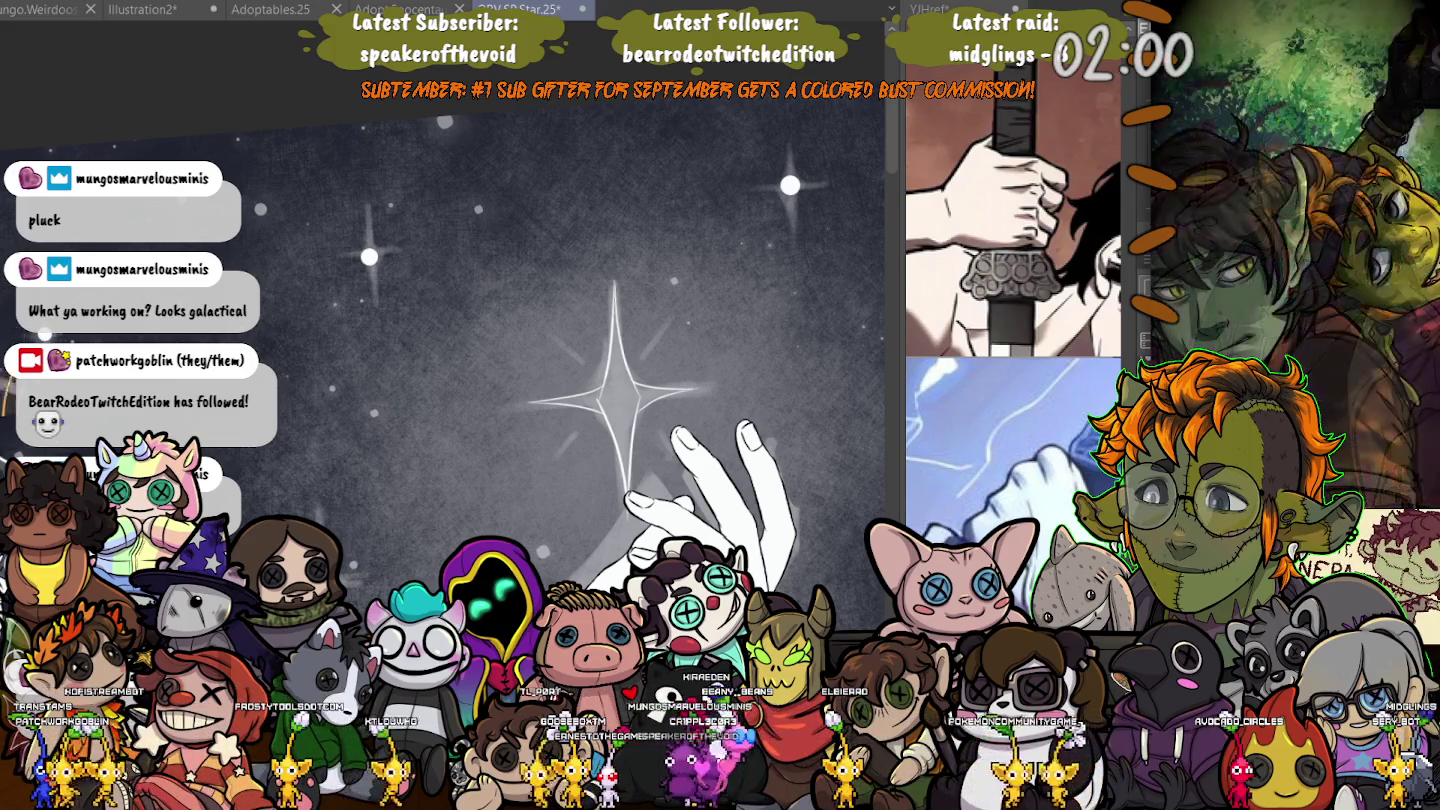
{"action": "left_click_drag", "start_coordinate": [520, 400], "coordinate": [735, 364]}
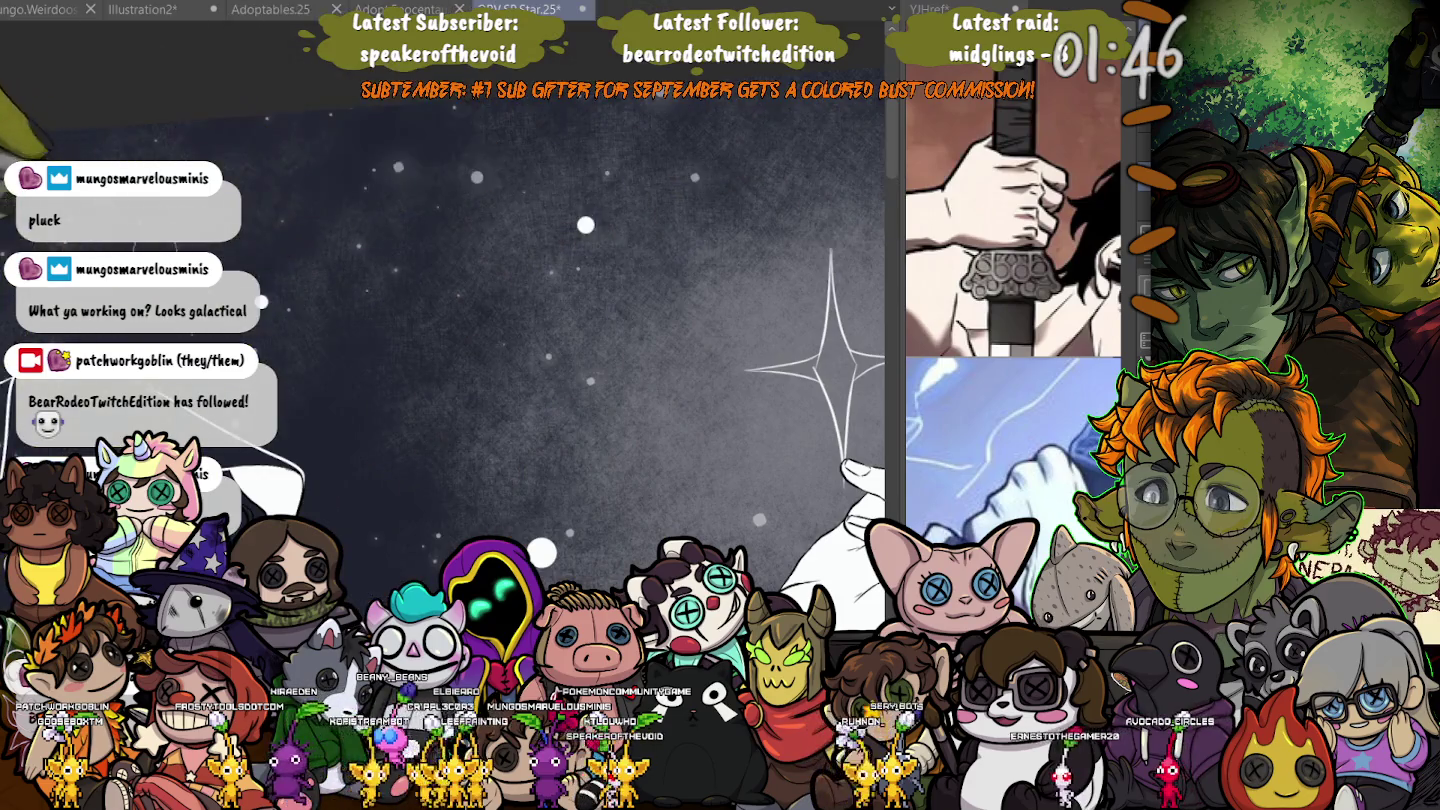
- Airbrush white cross-shaped glow streaks through a dot, then a soft white glow over the star's centre
{"action": "left_click_drag", "start_coordinate": [499, 472], "coordinate": [591, 390]}
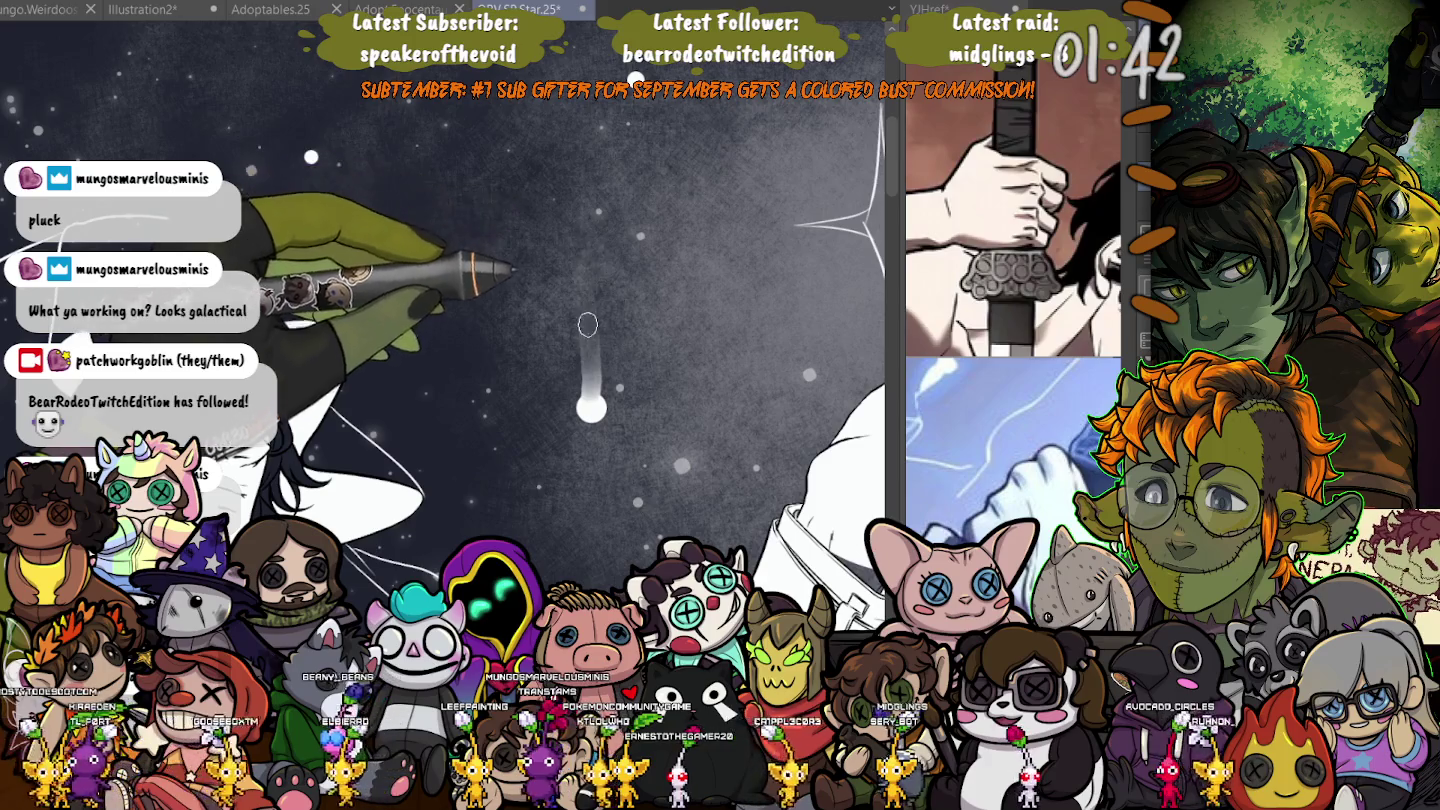
{"action": "left_click_drag", "start_coordinate": [591, 370], "coordinate": [591, 446]}
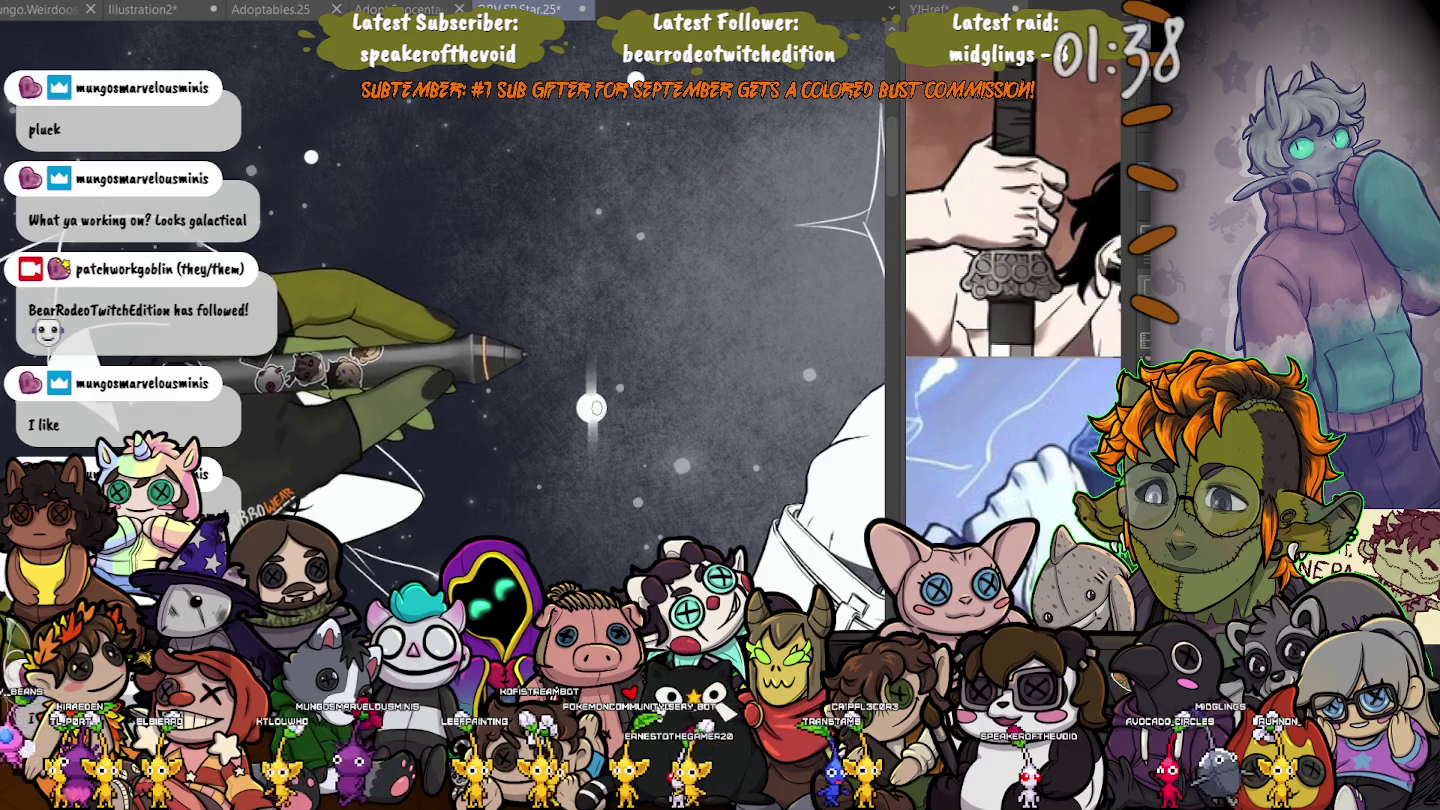
{"action": "left_click_drag", "start_coordinate": [632, 407], "coordinate": [575, 407]}
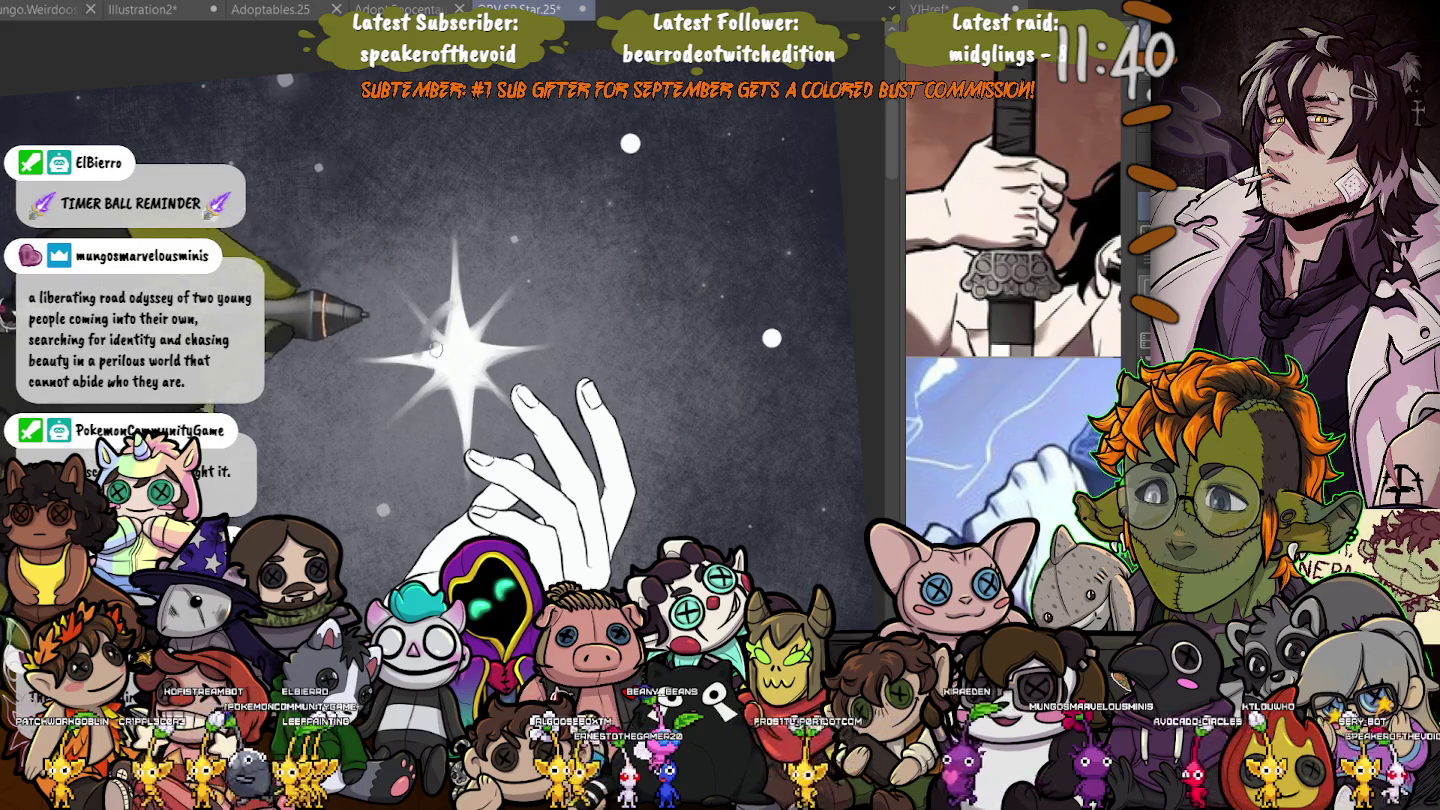
{"action": "left_click_drag", "start_coordinate": [439, 323], "coordinate": [441, 390]}
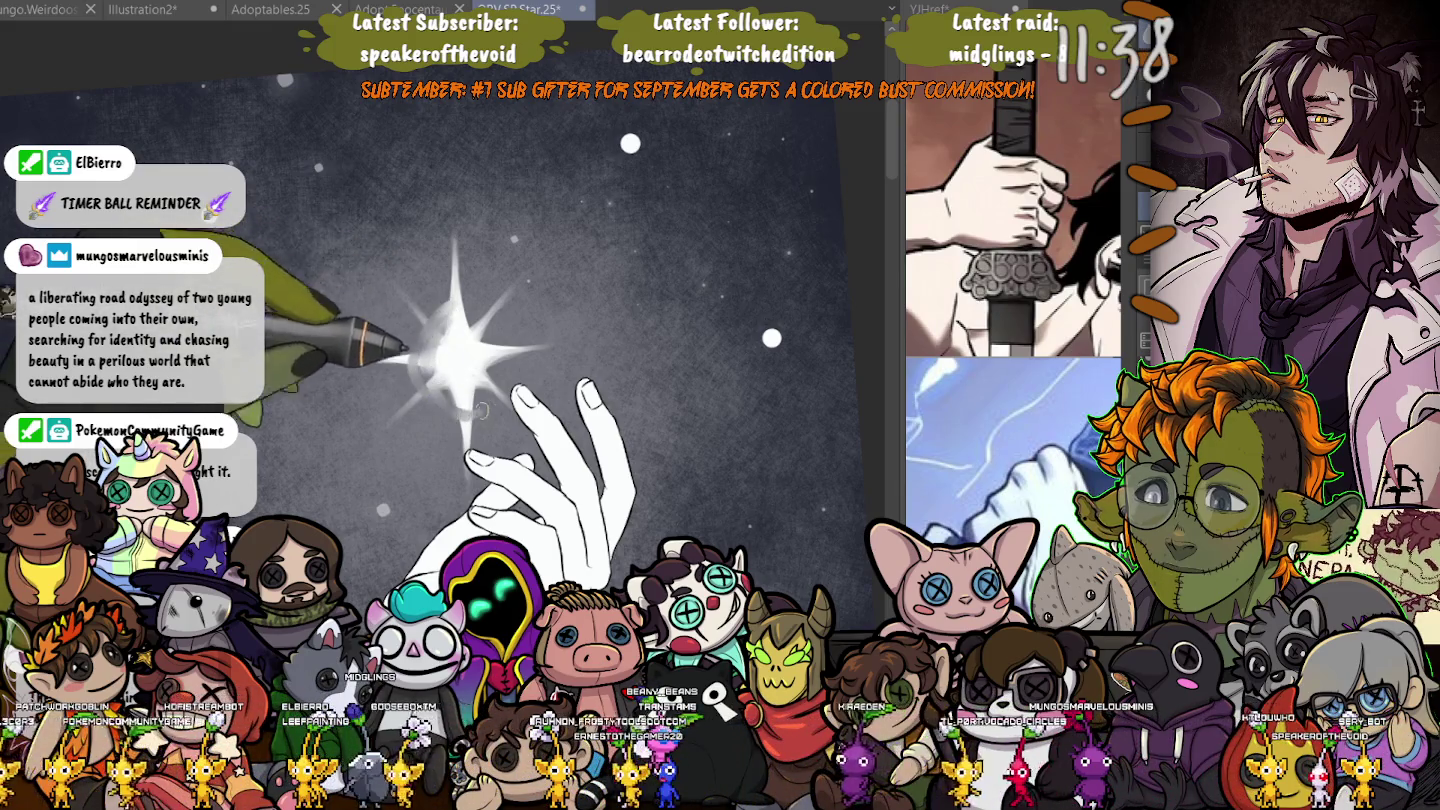